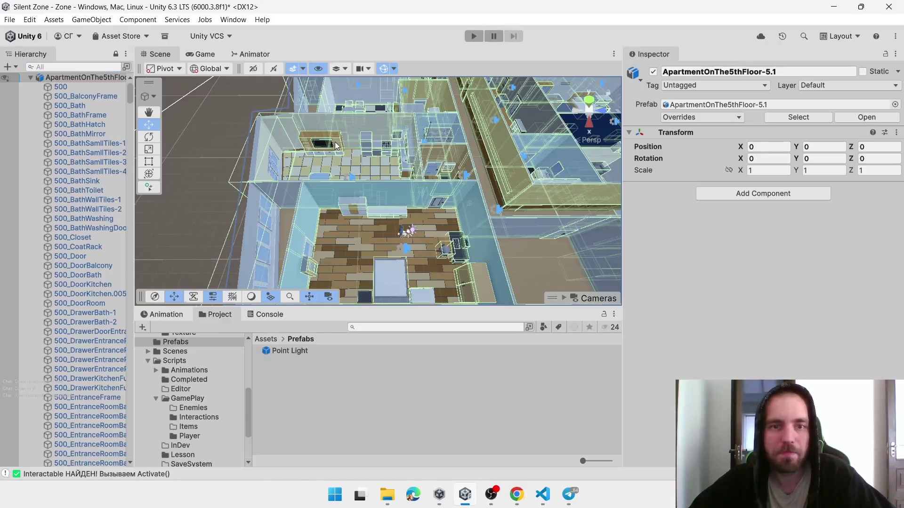
Inspect the kitchen drawers DrawerKitchenFurnitureBook-3 and DrawerKitchenFurnitureBook-4 in the Scene view
click(317, 153)
click(318, 156)
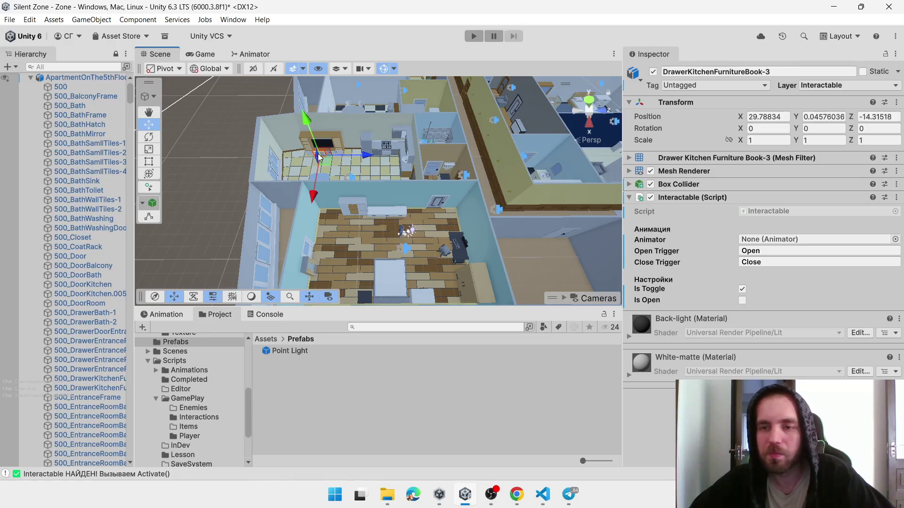
click(311, 153)
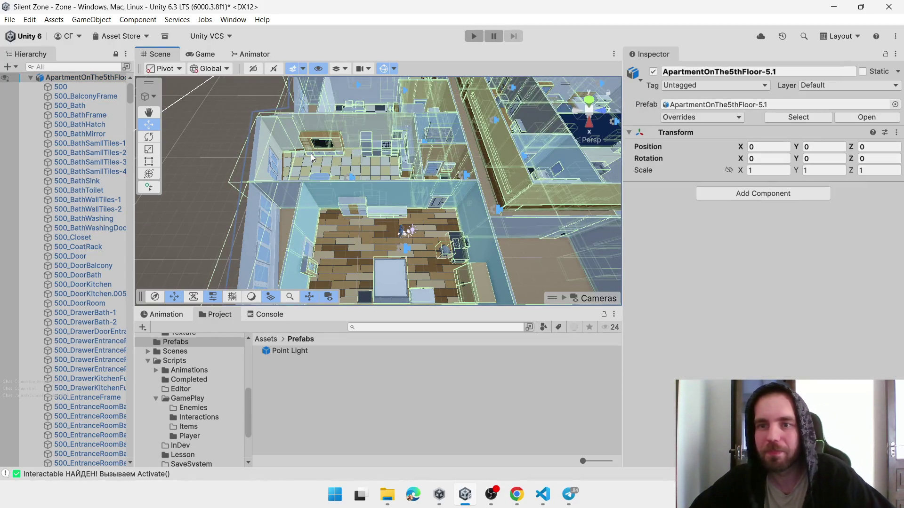
click(311, 153)
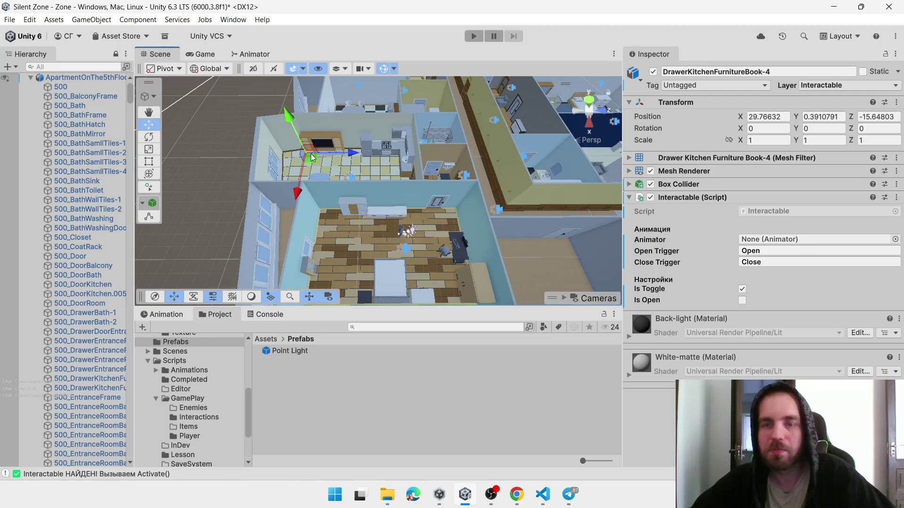
mouse_move(311, 154)
mouse_down()
mouse_move(457, 275)
mouse_move(513, 186)
mouse_move(427, 173)
mouse_move(438, 192)
mouse_move(462, 197)
mouse_up()
Select and frame the wardrobe's top-left door, 500_RoomTopLeftDrawer, then show the Animations folder
click(462, 197)
click(462, 197)
key(f)
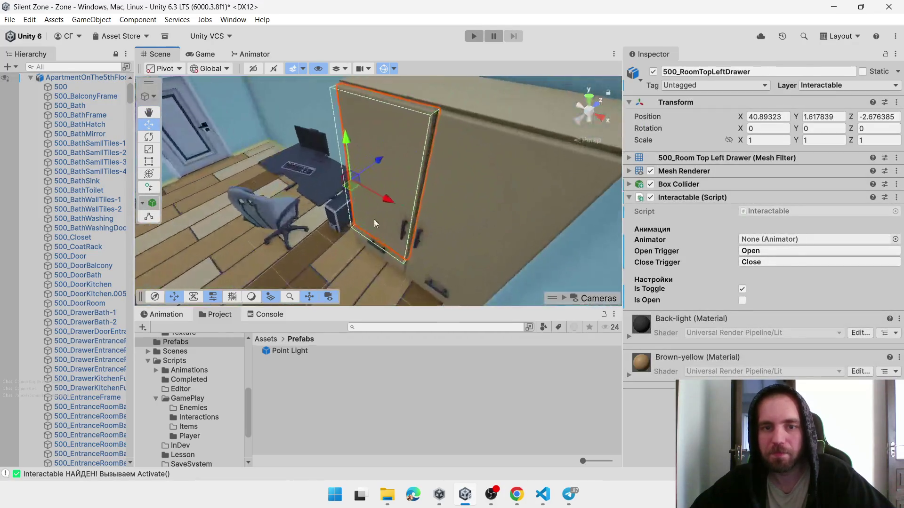
scroll(464, 204, down, 3)
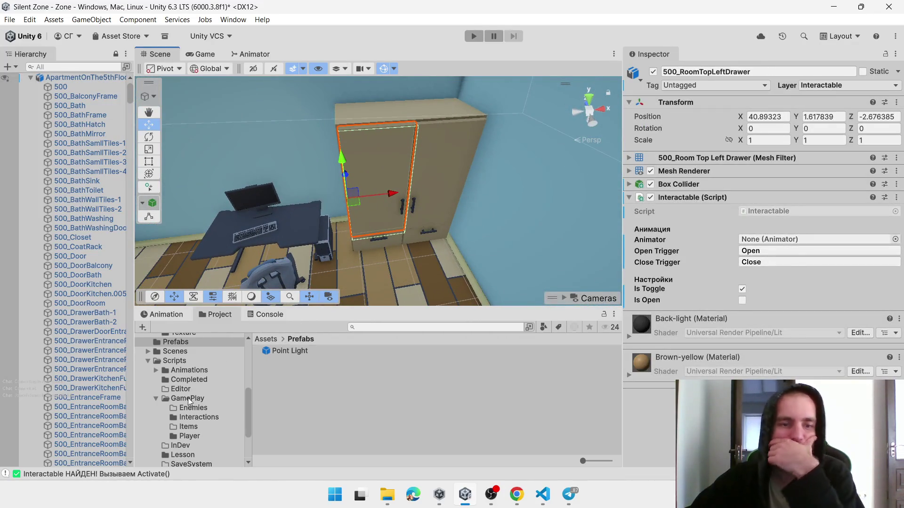
scroll(177, 362, up, 5)
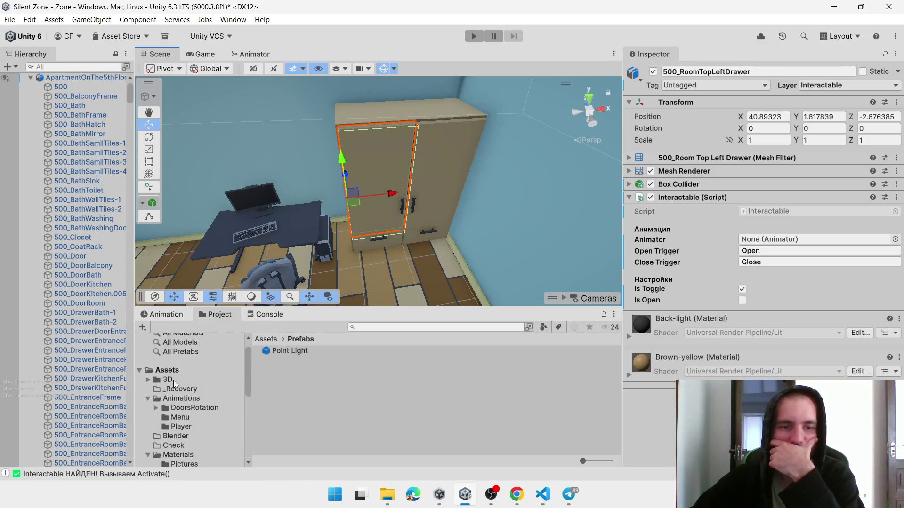
click(175, 399)
Open the DoorsRotation clip folder and test-rotate the wardrobe door, then undo the rotation
double_click(282, 350)
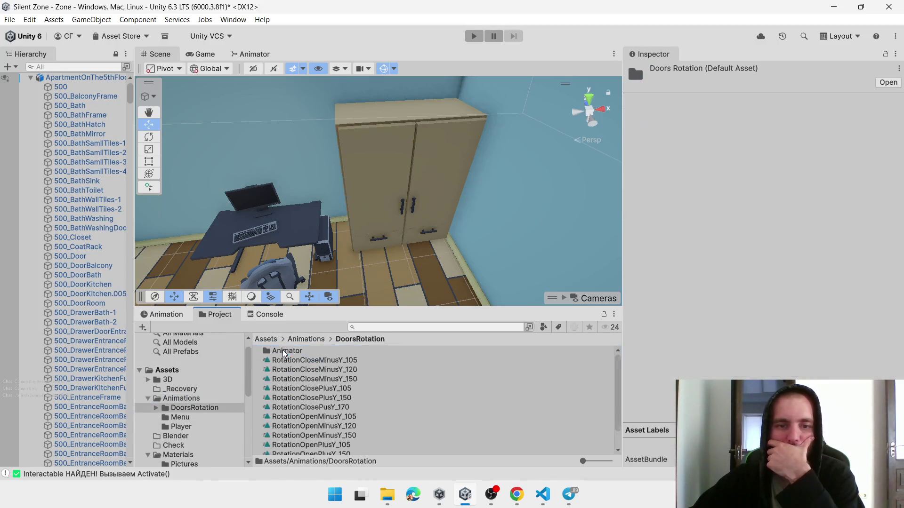
scroll(349, 373, down, 3)
scroll(349, 373, up, 3)
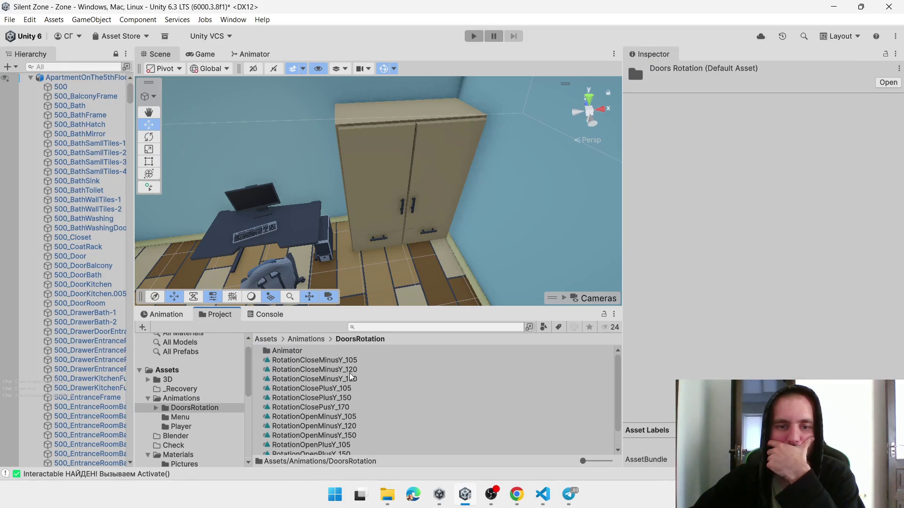
click(366, 230)
click(366, 229)
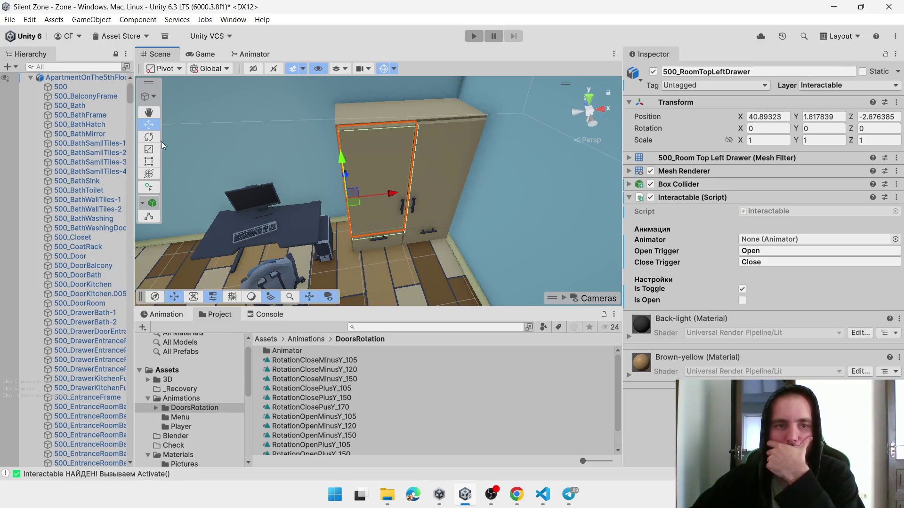
click(149, 137)
drag(384, 225, 256, 280)
key(ctrl+z)
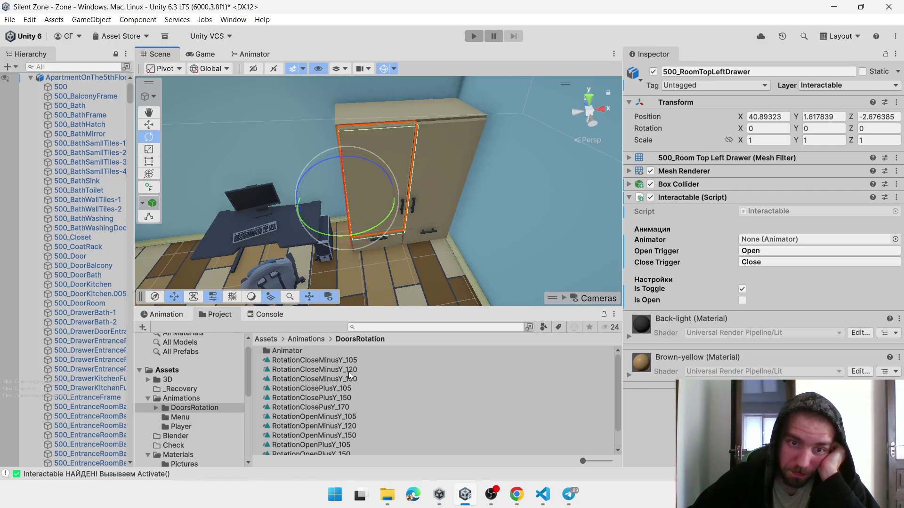
Try assigning RotationOpenPlusY_105 to the door's Animator, then open the Animator controllers folder
scroll(339, 420, down, 2)
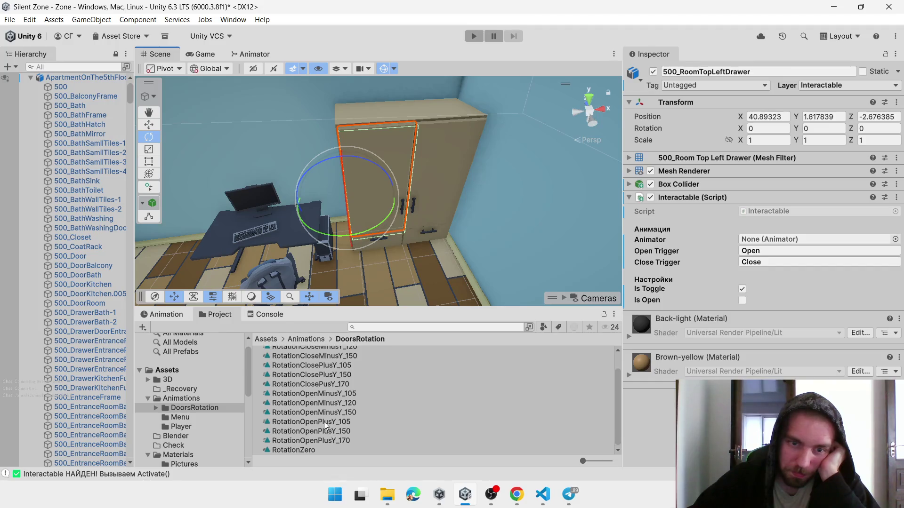
mouse_move(316, 422)
mouse_down()
mouse_move(670, 305)
mouse_move(776, 232)
mouse_move(770, 241)
mouse_up()
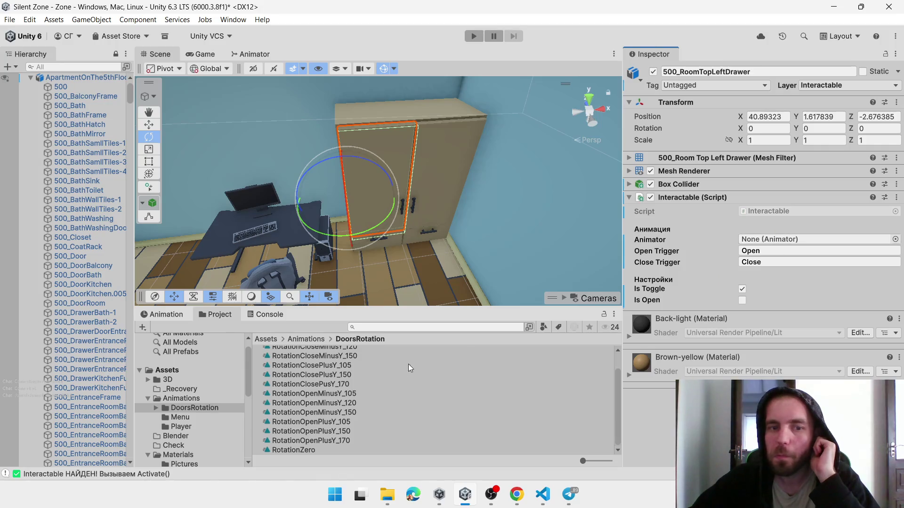
scroll(408, 364, up, 3)
double_click(301, 350)
click(396, 213)
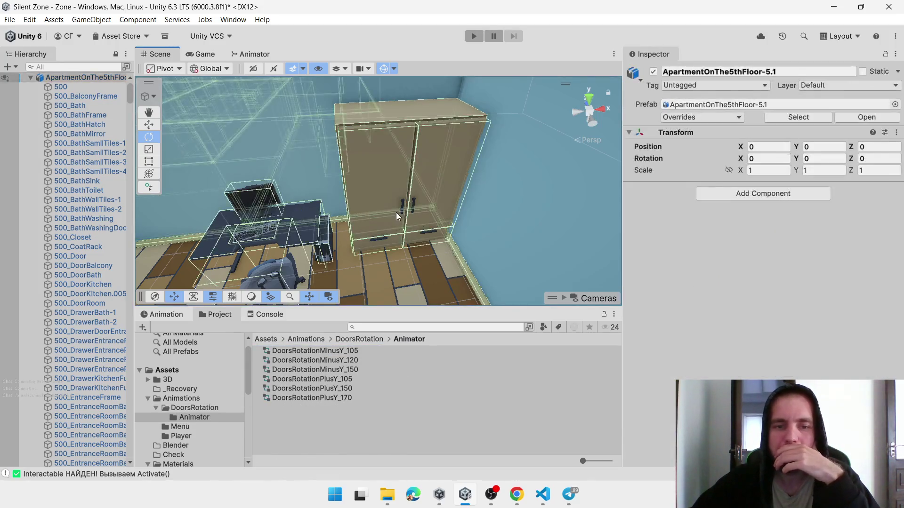
Try dragging DoorsRotationPlusY_105 onto the wardrobe door's Animator, then reselect the door
click(397, 213)
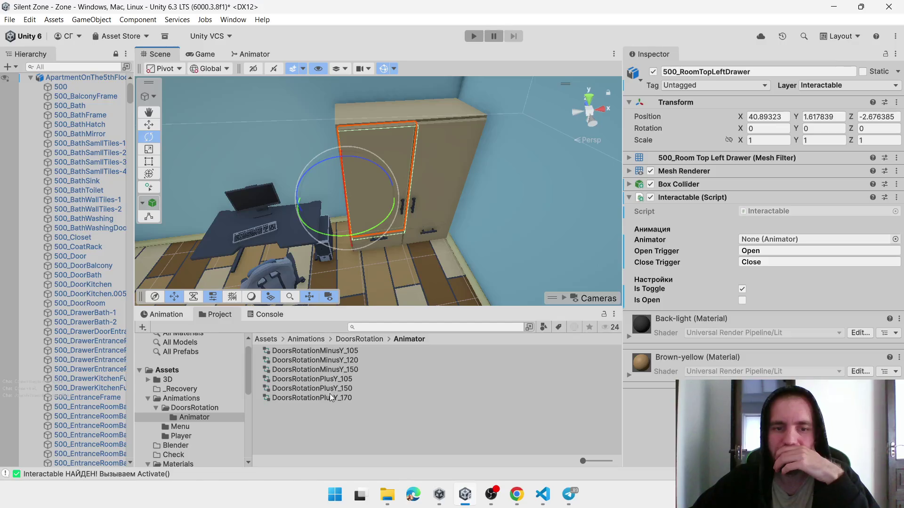
mouse_move(334, 379)
mouse_down()
mouse_move(800, 231)
mouse_move(529, 301)
mouse_move(328, 372)
mouse_move(756, 239)
mouse_up()
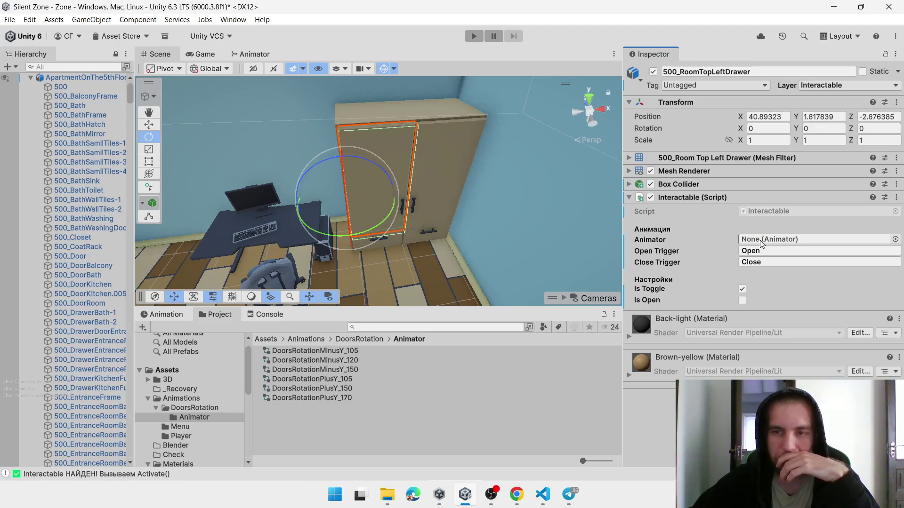
click(282, 382)
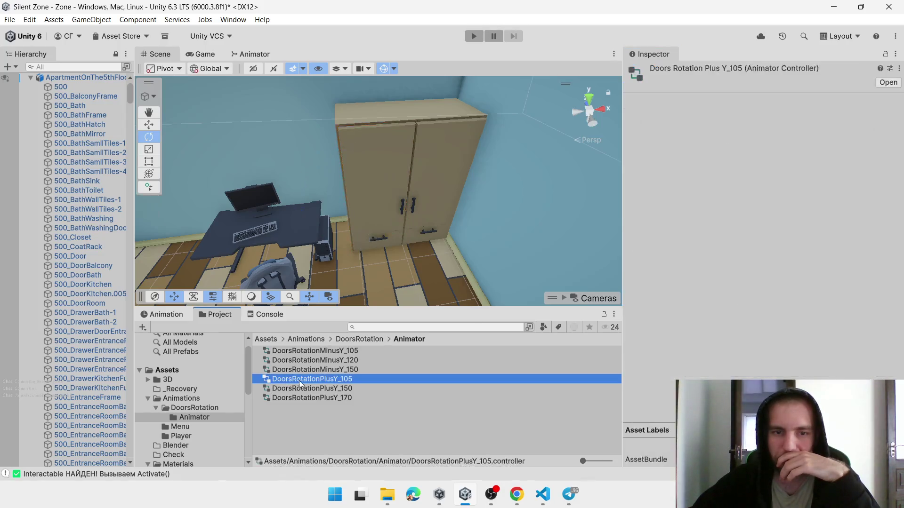
click(386, 208)
click(385, 208)
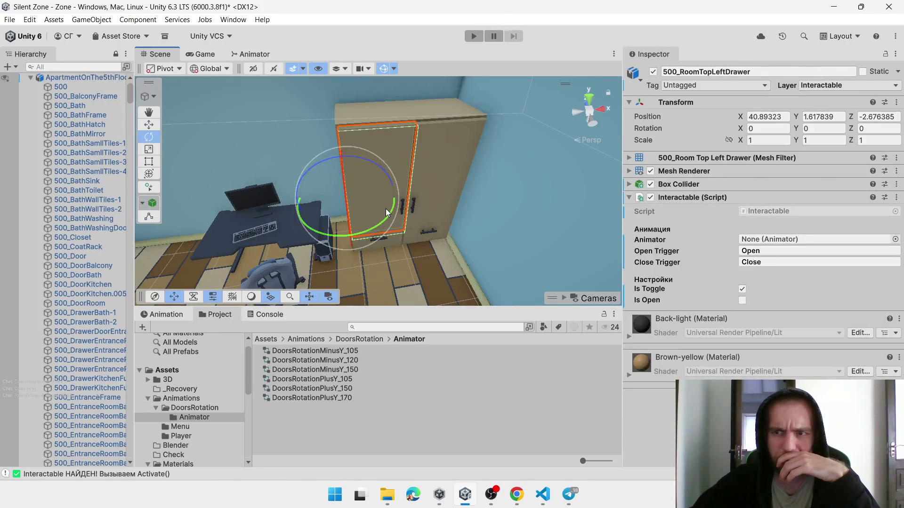
Browse the Animator object picker's assets and scene lists, closing it without choosing anything
click(894, 239)
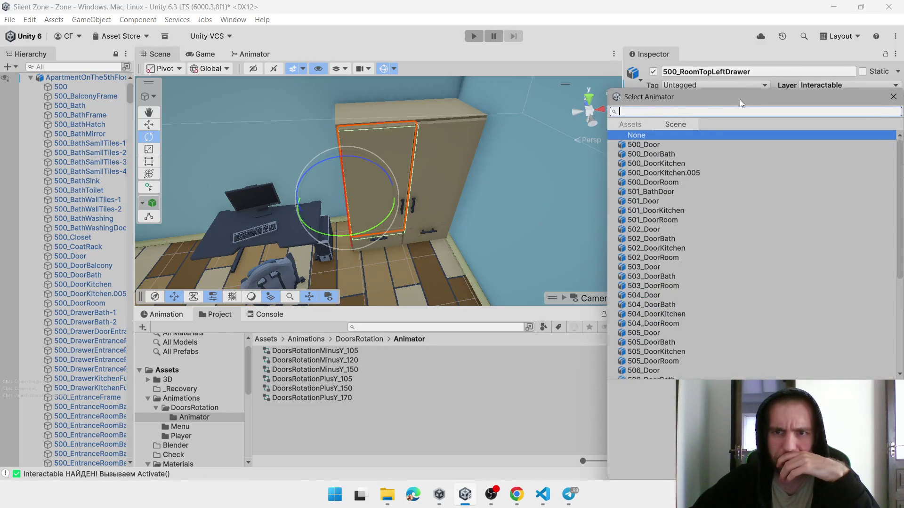
drag(739, 99, 425, 66)
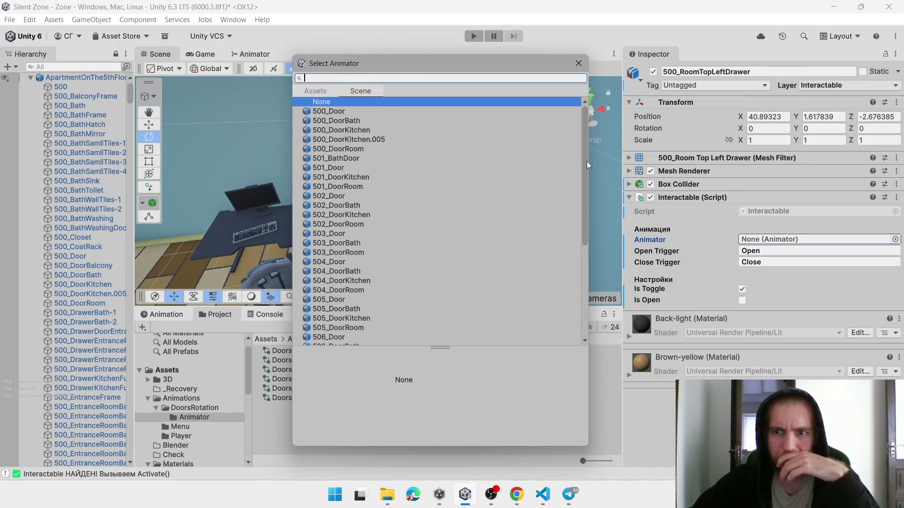
mouse_move(587, 161)
mouse_down()
mouse_move(571, 285)
mouse_move(563, 125)
mouse_up()
click(309, 92)
click(360, 90)
click(578, 67)
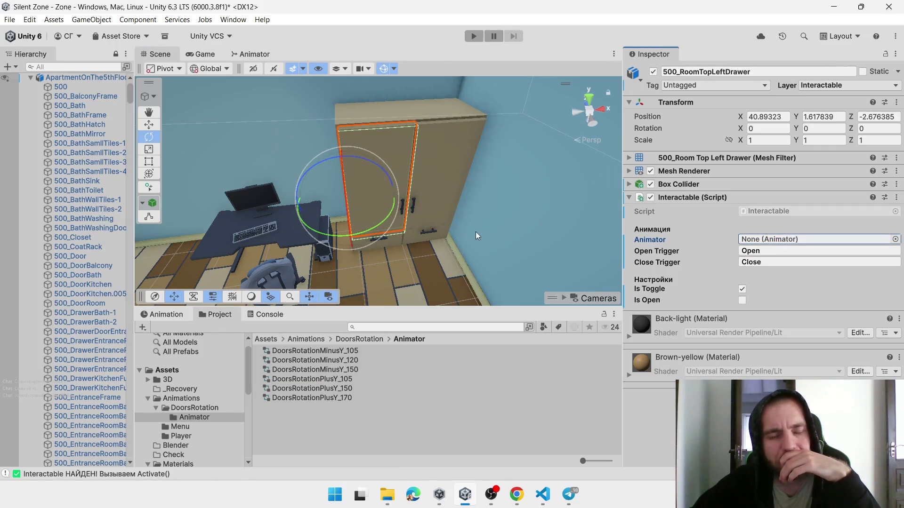
Select the room door 500_DoorRoom to inspect its DoorsRotationPlusY_170 Animator setup
scroll(476, 232, down, 6)
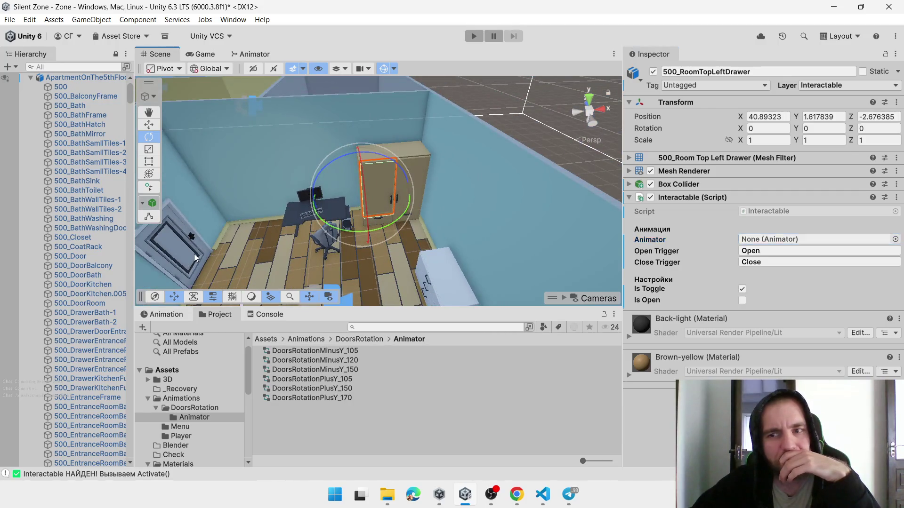
click(195, 257)
click(194, 256)
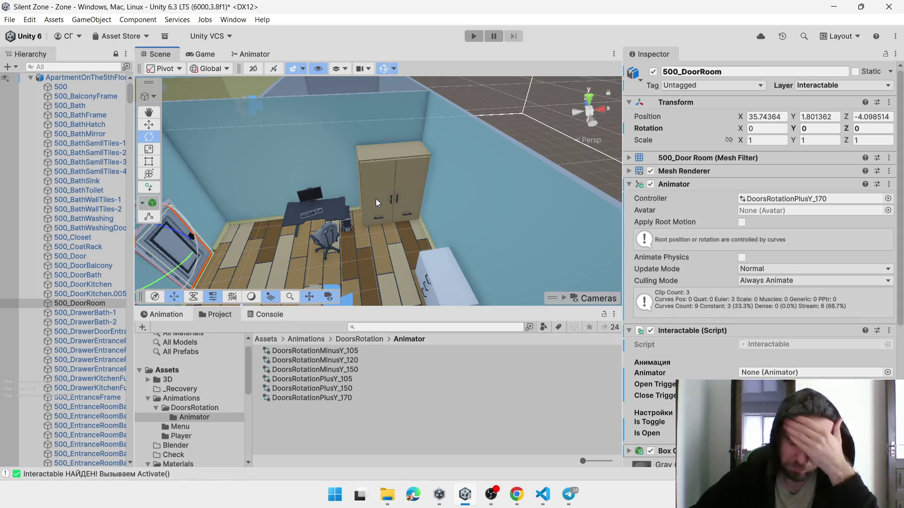
click(375, 198)
Filter the Hierarchy by 'Dr' and select every drawer in the results
click(83, 68)
text(Drawer)
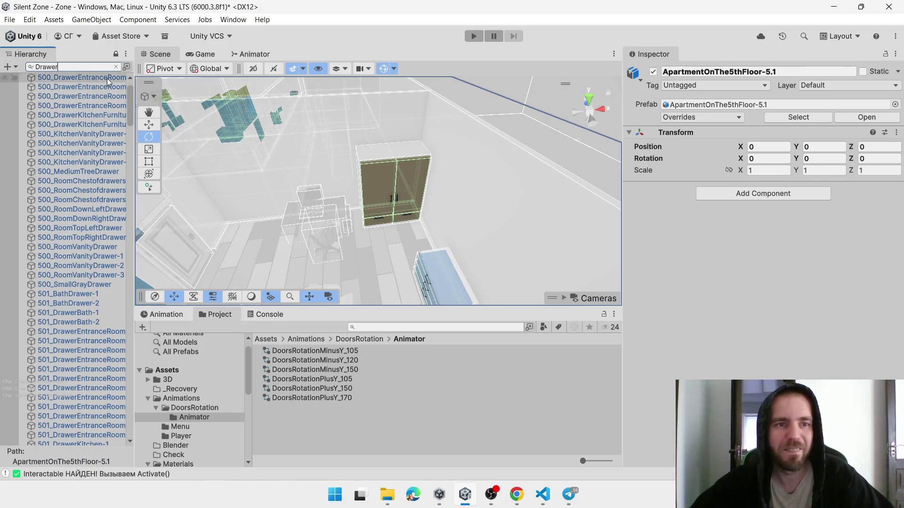
click(106, 78)
scroll(99, 168, down, 10)
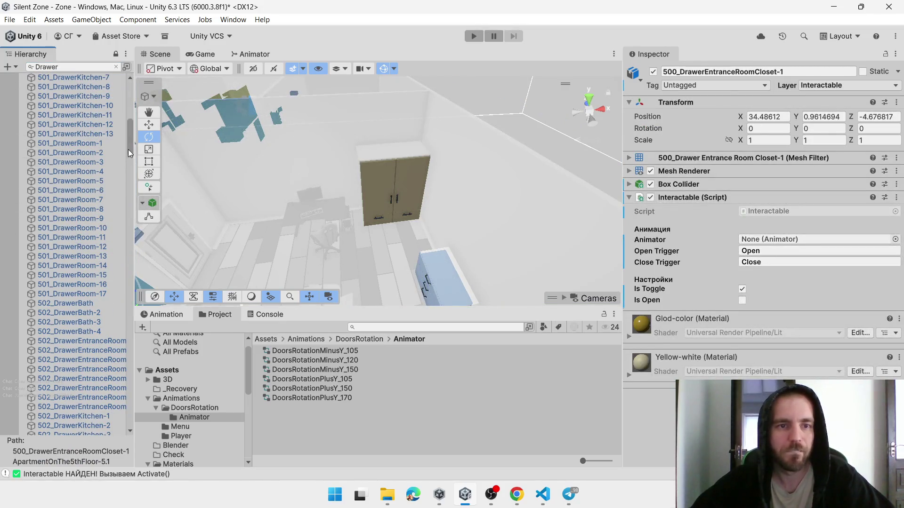
scroll(117, 427, down, 15)
shift+click(98, 427)
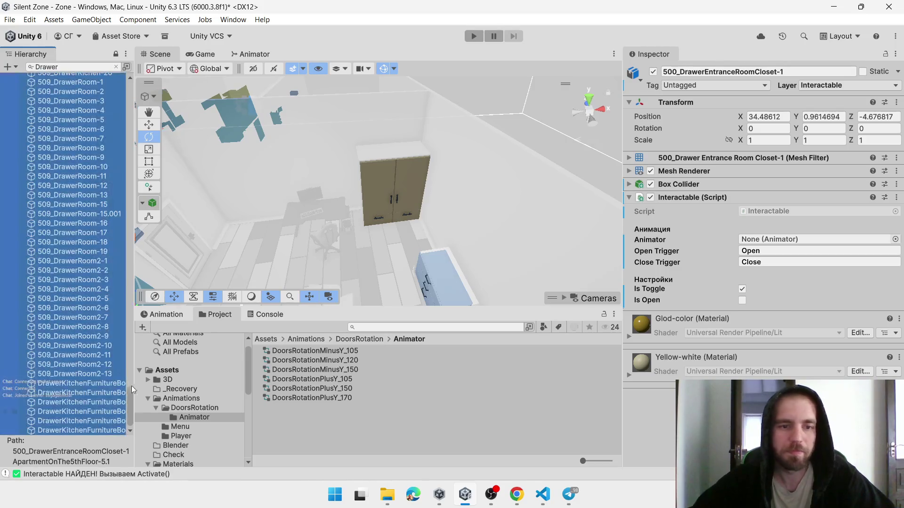
Add an Animator component to all 449 selected drawers, then clear the name filter
click(739, 318)
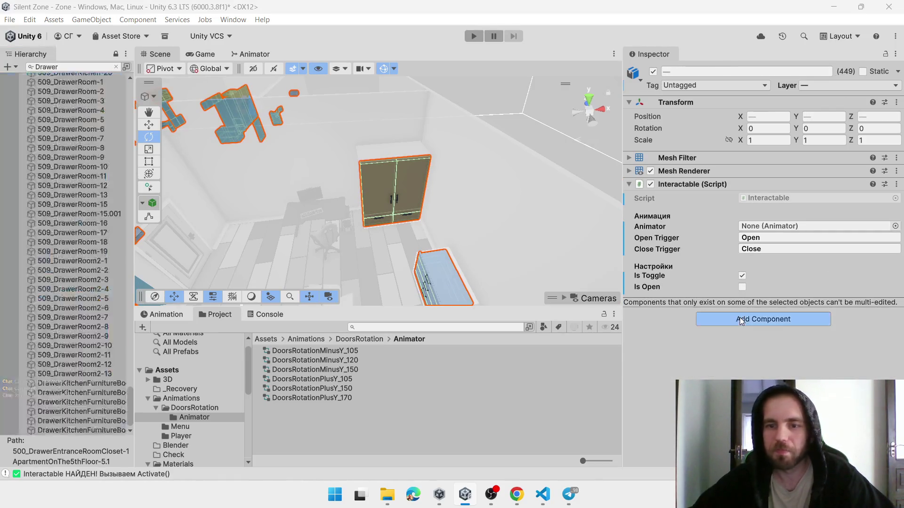
text(Animat)
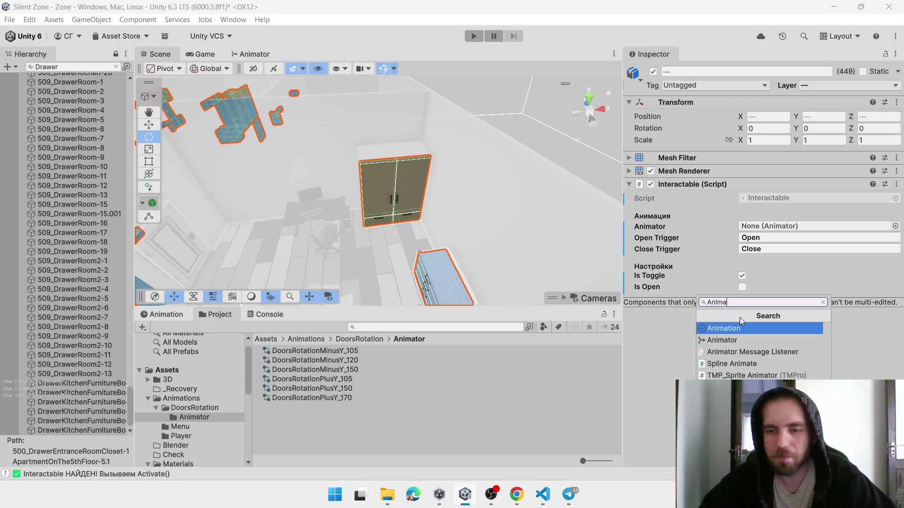
key(Down)
key(Return)
mouse_move(690, 306)
mouse_down()
mouse_move(670, 182)
mouse_move(642, 176)
mouse_move(664, 301)
mouse_move(649, 167)
mouse_move(653, 280)
mouse_up()
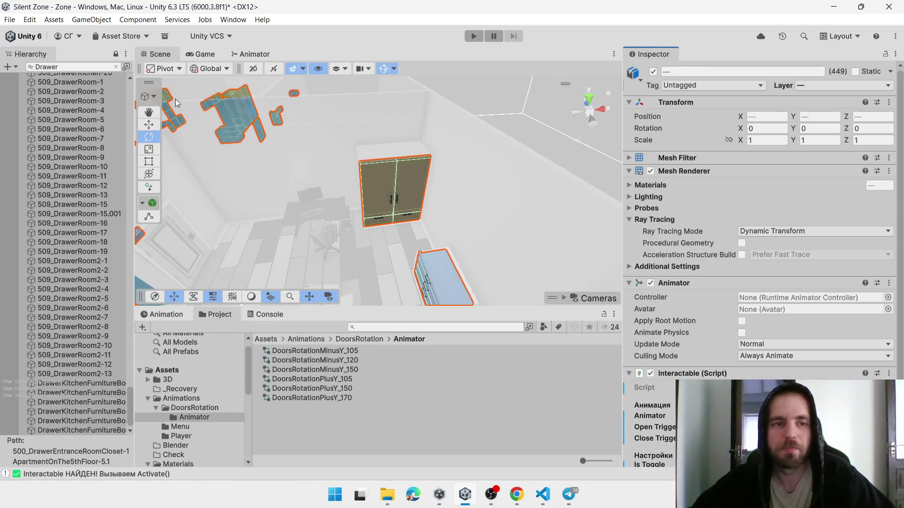
click(115, 66)
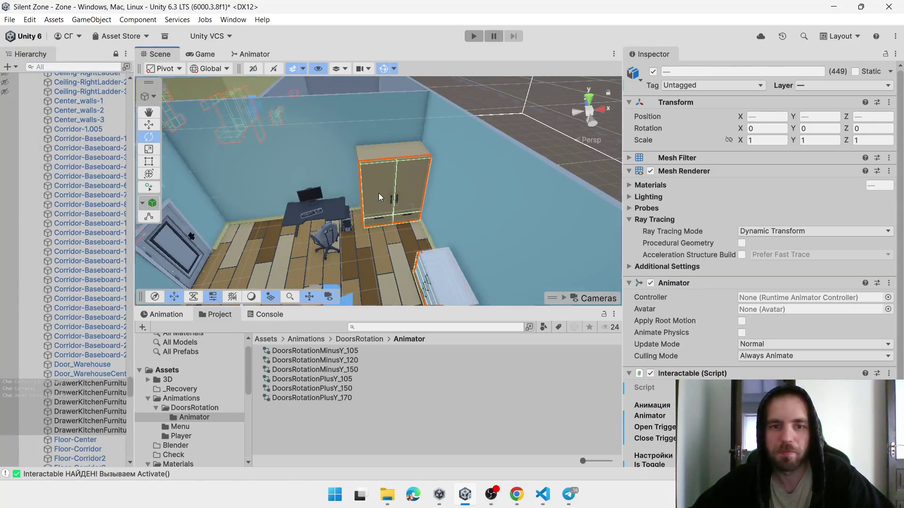
Assign DoorsRotationPlusY_105 as the wardrobe top-left door's Animator controller
click(378, 193)
click(378, 192)
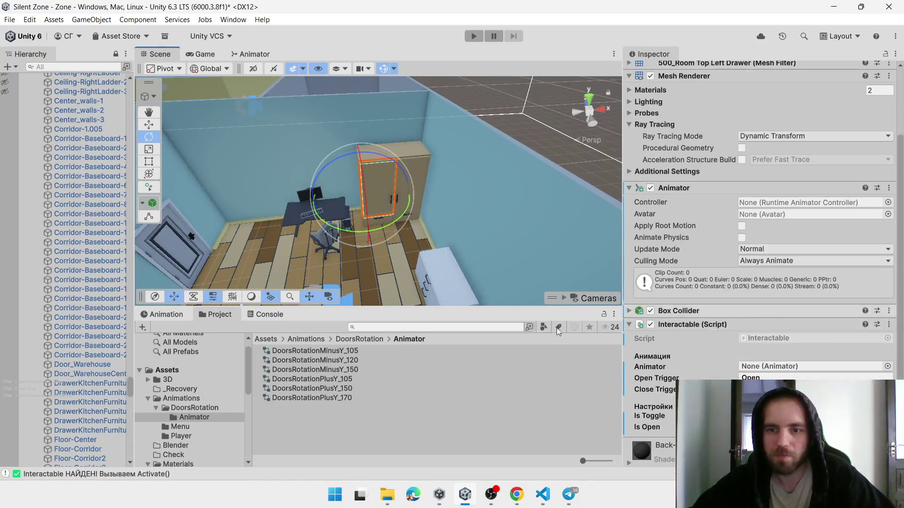
mouse_move(328, 379)
mouse_down()
mouse_move(754, 233)
mouse_move(762, 203)
mouse_up()
Preview the RotationOpenPlusY_105 clip in the Animation timeline to watch the door swing open
scroll(327, 237, up, 2)
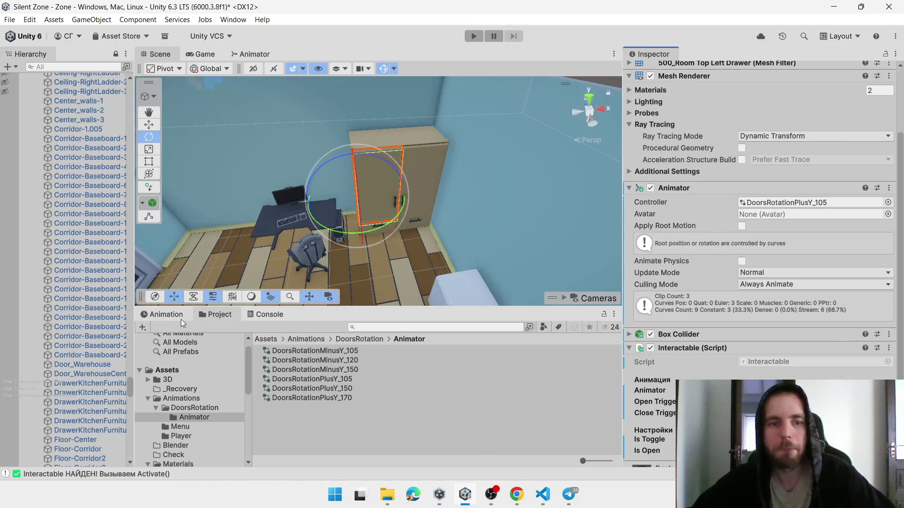
click(162, 315)
click(188, 338)
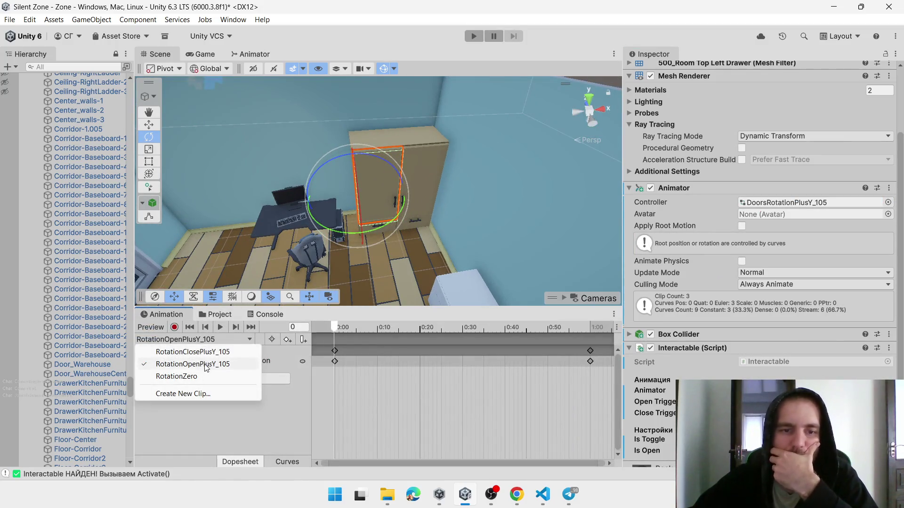
click(188, 361)
click(348, 328)
mouse_move(354, 329)
mouse_down()
mouse_move(589, 335)
mouse_move(327, 344)
mouse_up()
click(425, 194)
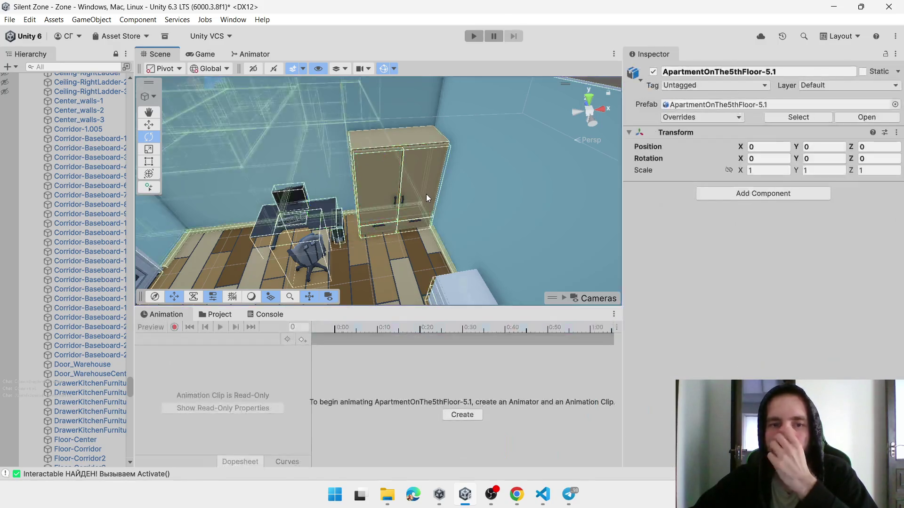
Test-rotate 500_RoomTopRightDrawer, undo, and assign it the DoorsRotationMinusY_105 controller
click(426, 197)
mouse_move(421, 219)
mouse_down()
mouse_move(507, 244)
mouse_move(586, 235)
mouse_move(557, 239)
mouse_up()
key(ctrl+z)
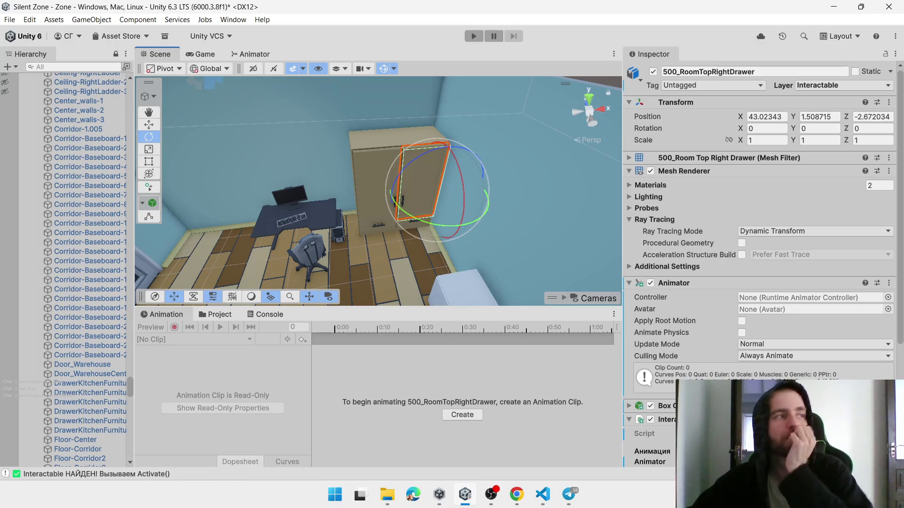
key(alt+Tab)
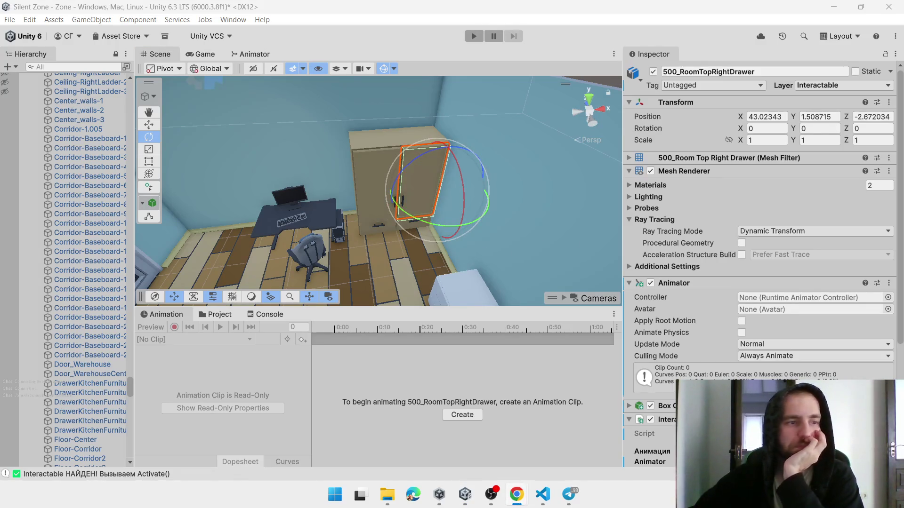
click(207, 315)
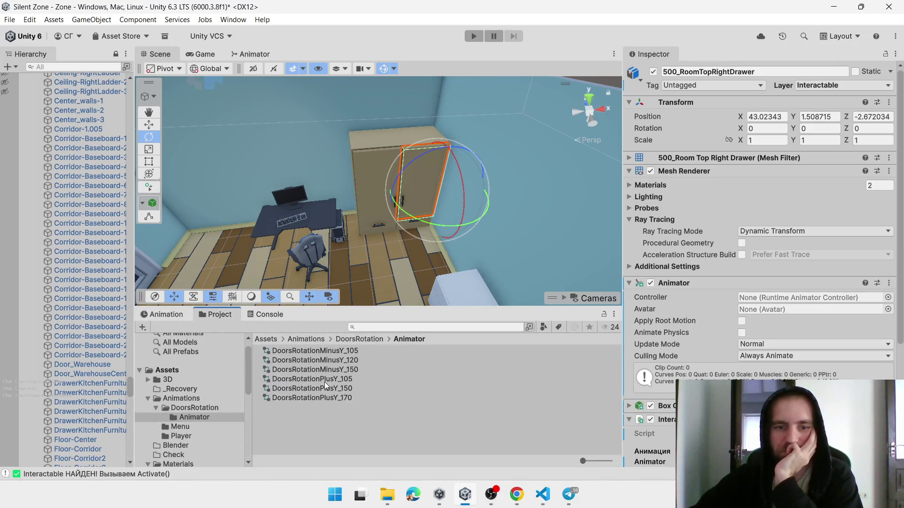
drag(331, 355, 806, 302)
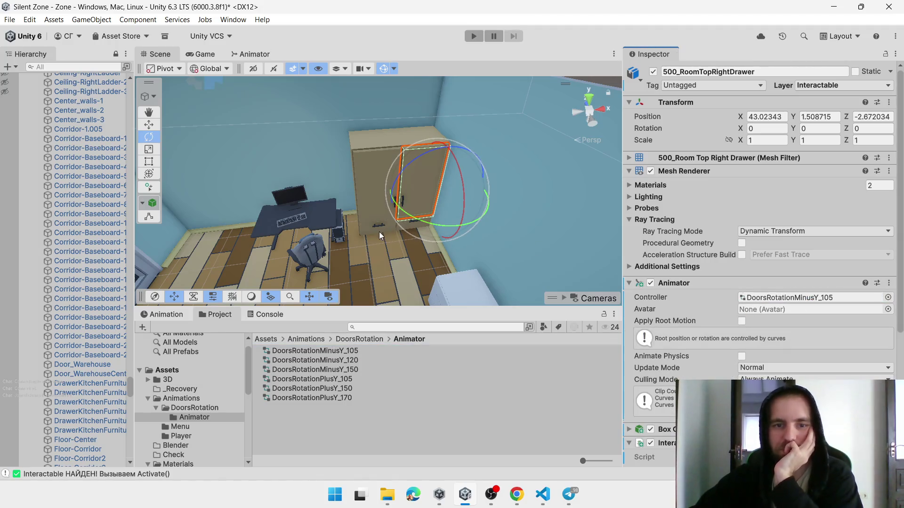
mouse_move(431, 245)
mouse_down()
mouse_move(328, 199)
mouse_move(341, 180)
mouse_move(222, 174)
mouse_move(339, 163)
mouse_move(290, 176)
mouse_up()
Test 500_MediumTreeDrawer's swing, undo, and assign it the DoorsRotationPlusY_105 controller
click(291, 176)
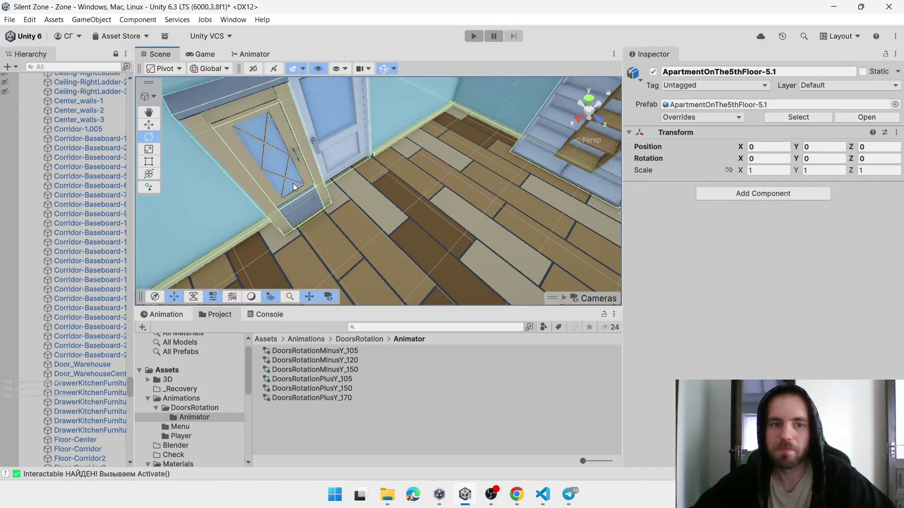
click(293, 183)
mouse_move(293, 182)
mouse_down()
mouse_move(238, 247)
mouse_move(285, 194)
mouse_move(247, 224)
mouse_move(324, 245)
mouse_move(334, 220)
mouse_up()
key(ctrl+z)
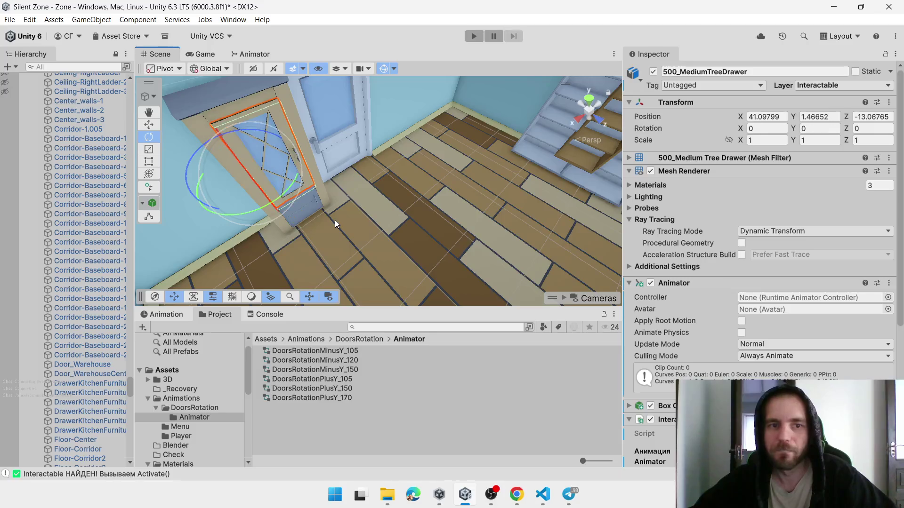
mouse_move(297, 181)
mouse_down()
mouse_move(250, 226)
mouse_move(170, 273)
mouse_up()
key(ctrl+z)
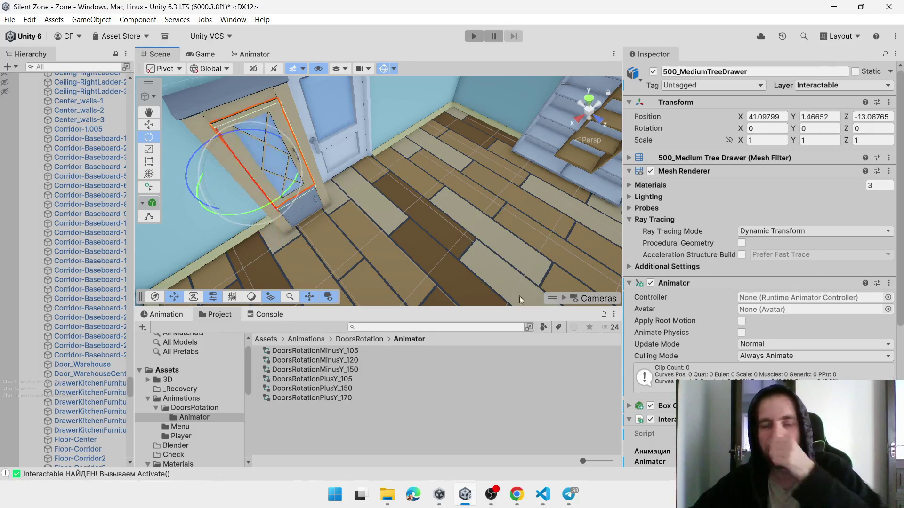
mouse_move(328, 381)
mouse_down()
mouse_move(565, 359)
mouse_move(774, 316)
mouse_move(771, 300)
mouse_up()
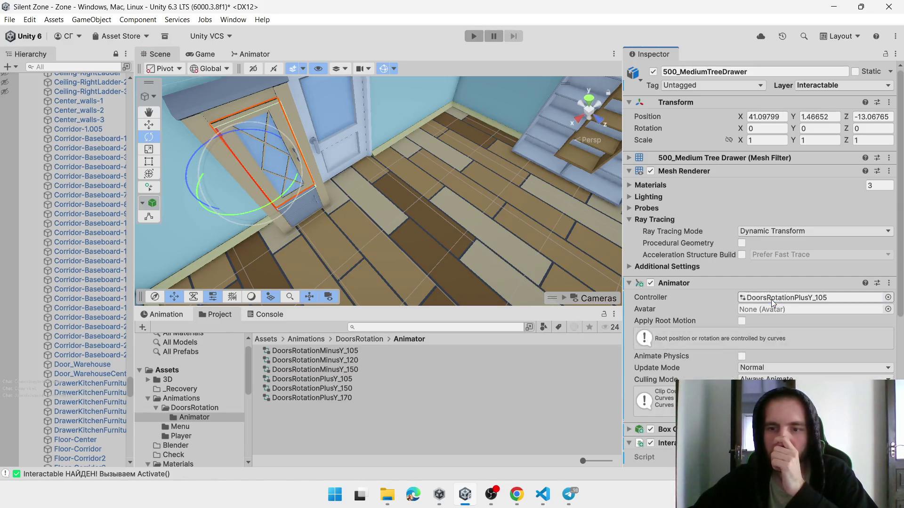
Assign DoorsRotationPlusY_105 to 500_SmallGrayDrawer and check its swing with an undone test rotation
click(314, 210)
click(314, 210)
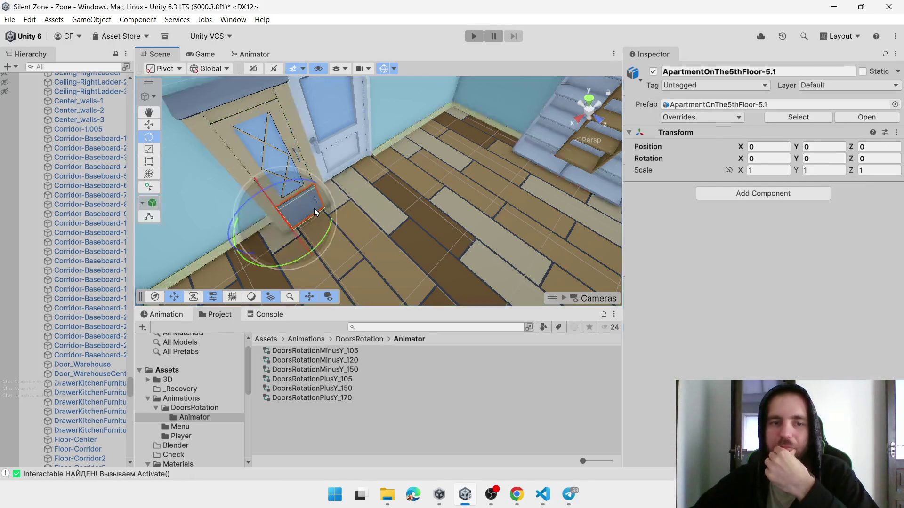
mouse_move(335, 380)
mouse_down()
mouse_move(471, 380)
mouse_move(762, 298)
mouse_up()
mouse_move(289, 238)
mouse_down()
mouse_move(323, 231)
mouse_move(299, 294)
mouse_move(314, 269)
mouse_move(388, 218)
mouse_move(518, 202)
mouse_move(454, 196)
mouse_up()
key(ctrl+z)
scroll(453, 196, down, 5)
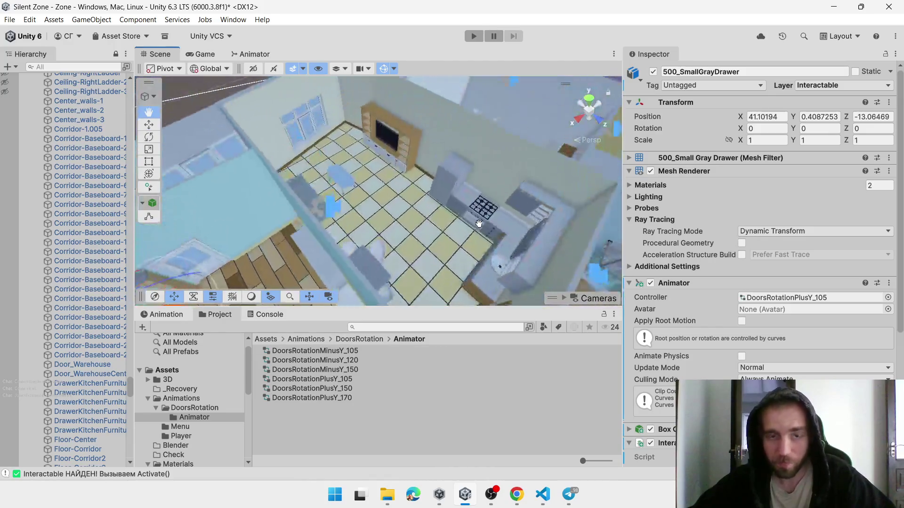
With the Rotate tool active, select 500_KitchenVanityDrawer-3 and then 500_KitchenClosetDoor
key(e)
click(464, 177)
click(463, 176)
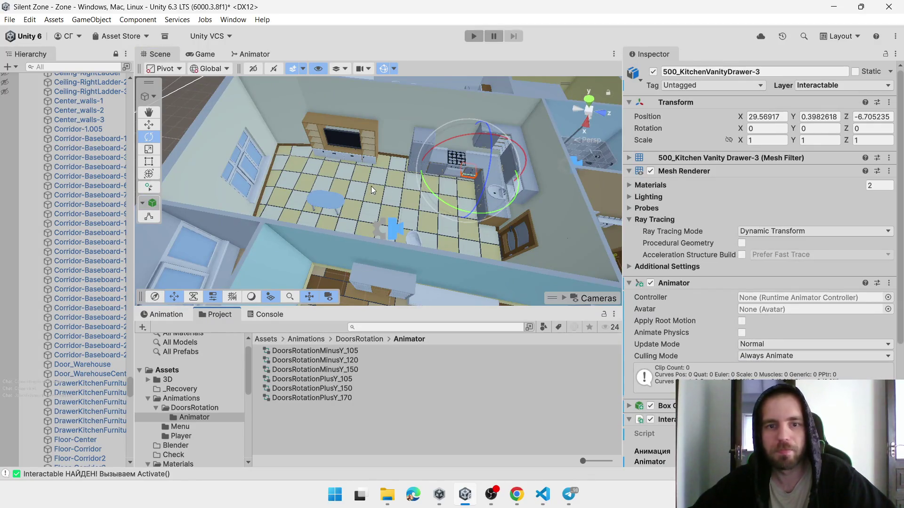
click(431, 183)
click(431, 182)
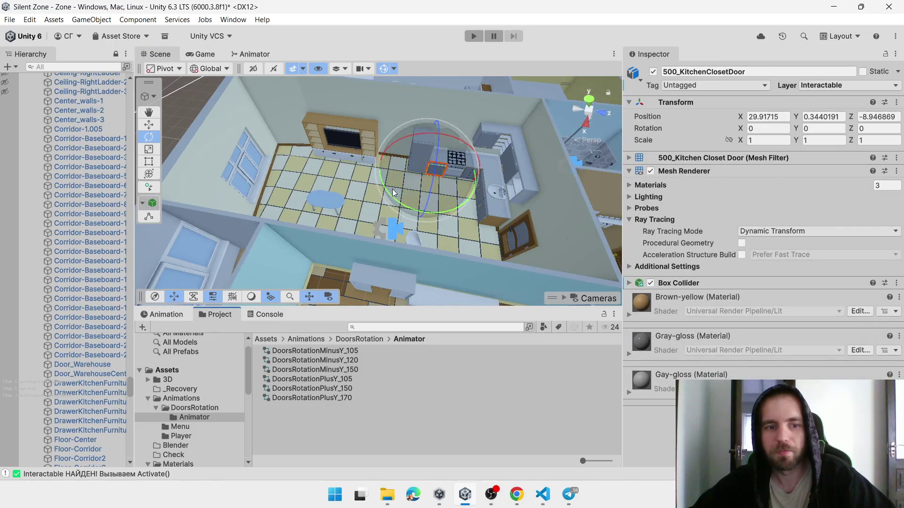
click(376, 207)
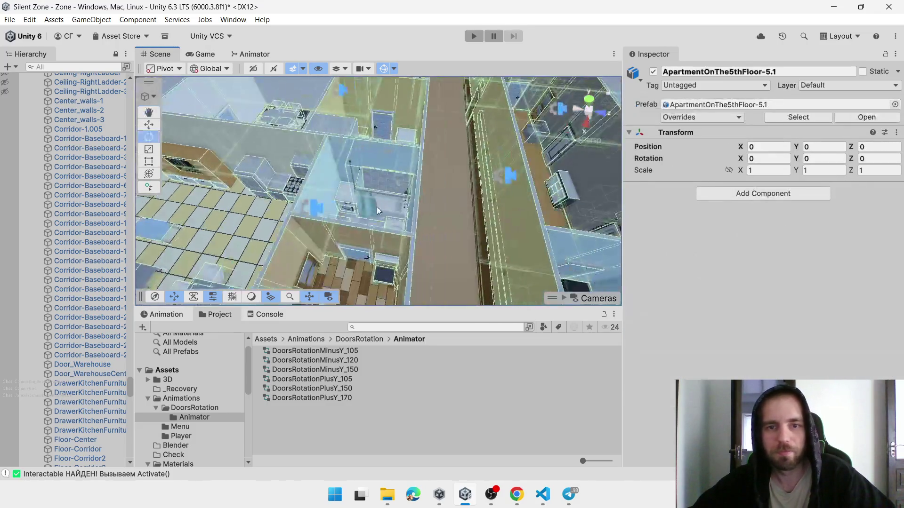
scroll(376, 188, up, 3)
click(422, 160)
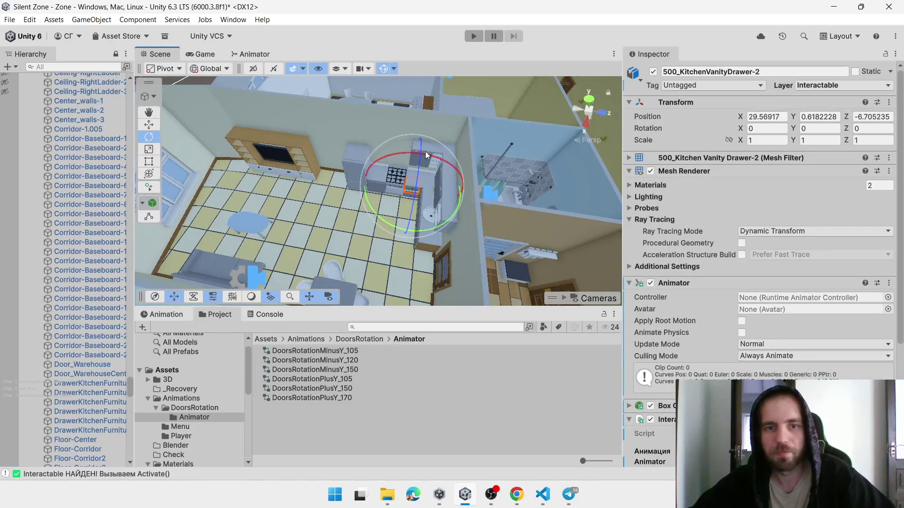
key(w)
click(429, 162)
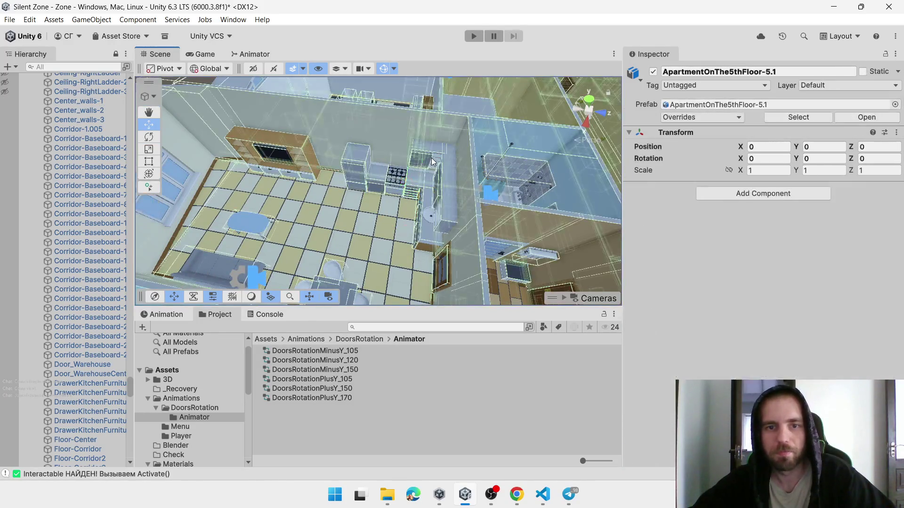
click(428, 163)
key(f)
scroll(463, 188, down, 10)
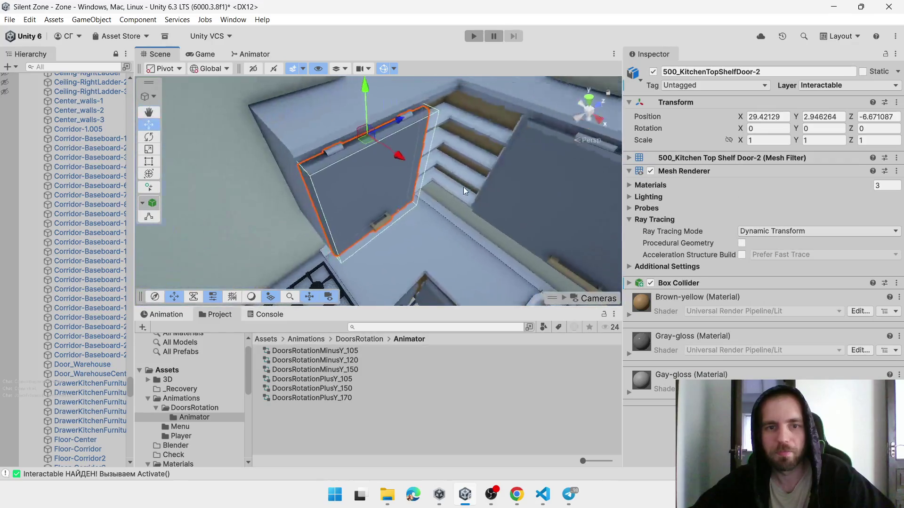
scroll(443, 217, up, 3)
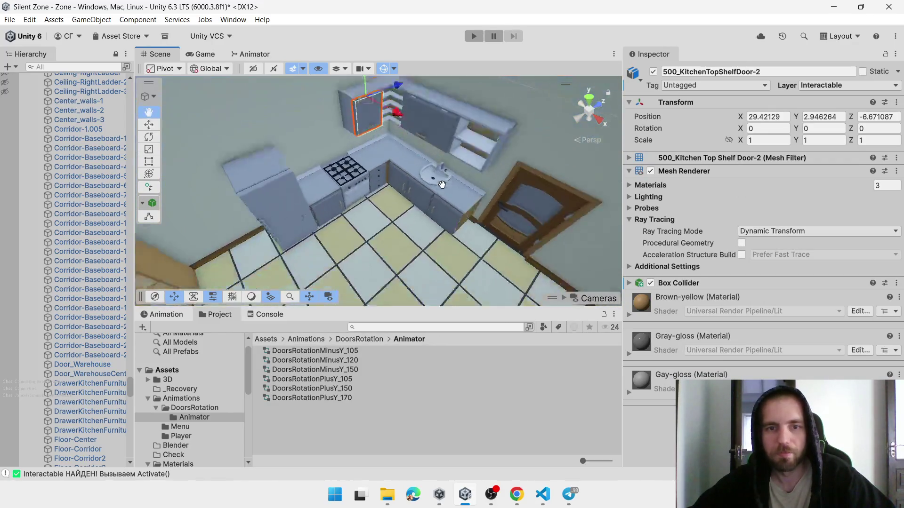
click(397, 151)
click(402, 156)
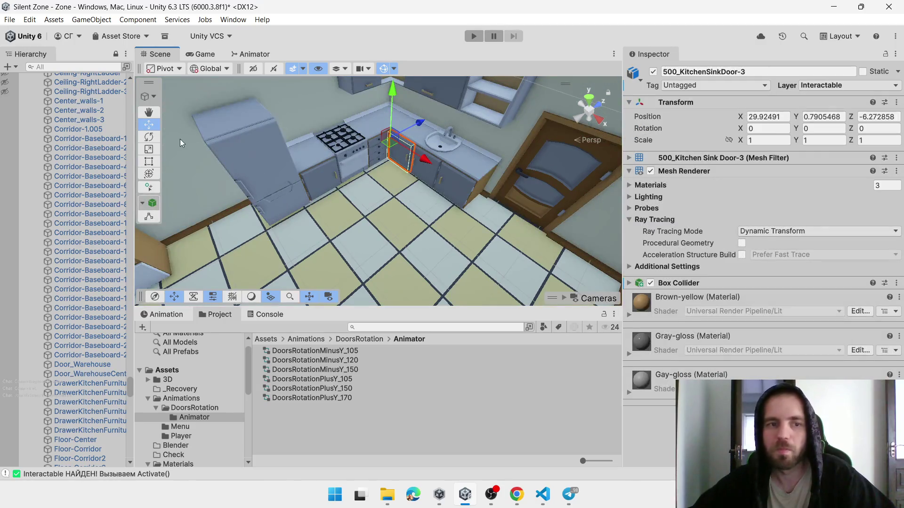
key(e)
mouse_move(413, 165)
mouse_down()
mouse_move(331, 190)
mouse_move(276, 193)
mouse_move(289, 196)
mouse_up()
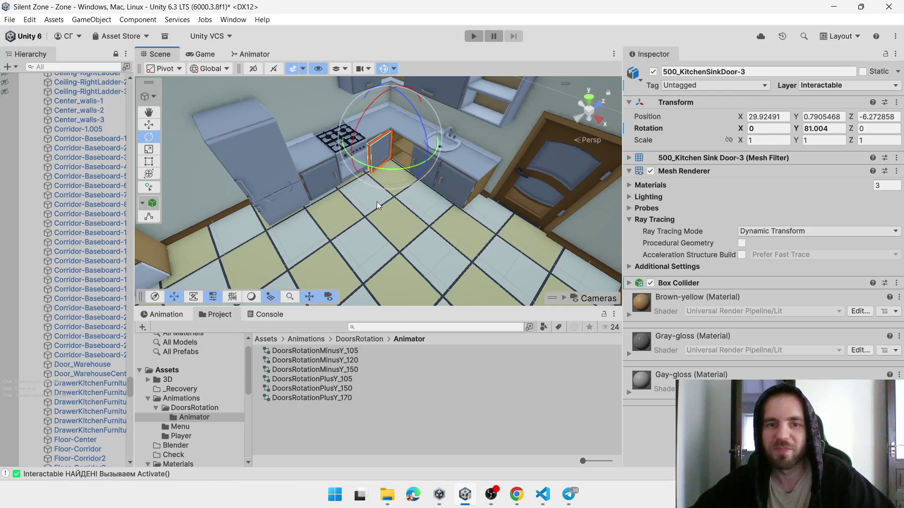
mouse_move(392, 174)
mouse_down()
mouse_move(414, 165)
mouse_move(383, 173)
mouse_move(444, 180)
mouse_up()
key(ctrl+z)
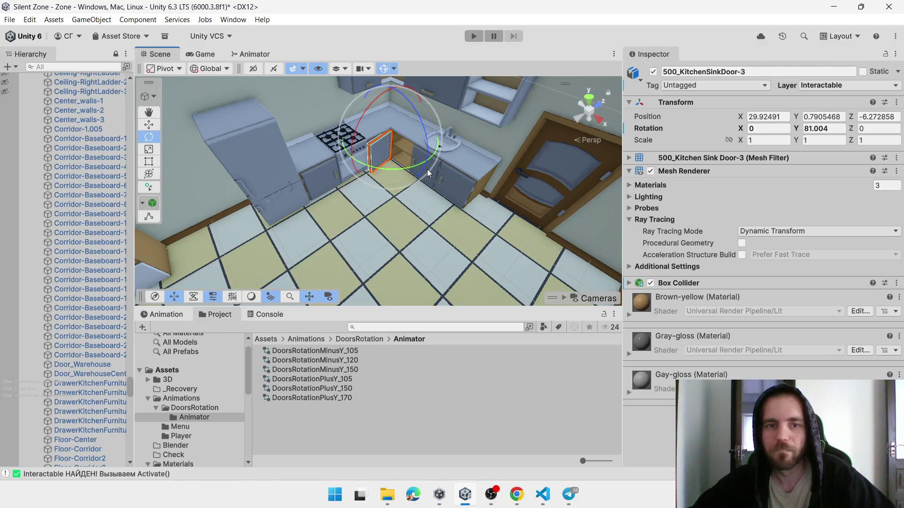
key(ctrl+z)
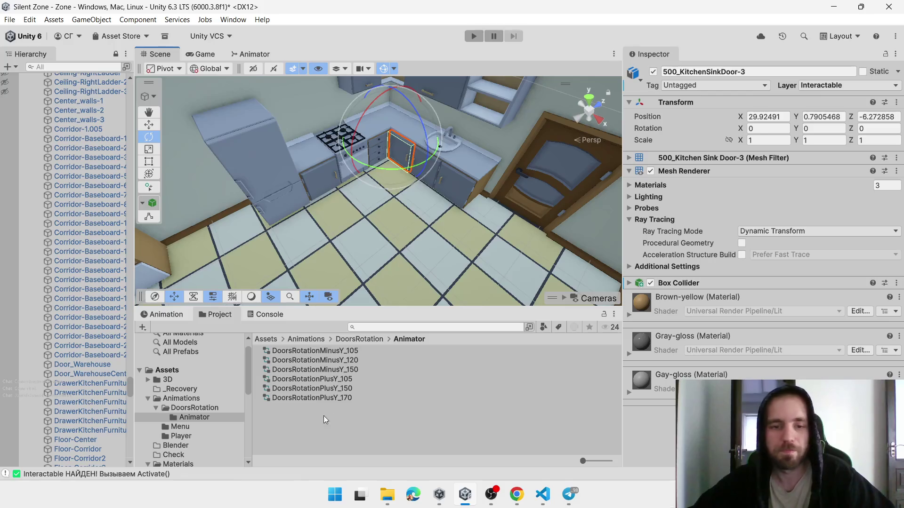
Create an Animator Controller named DoorsRotationPlusY_80 in the Animator folder, then select the kitchen sink door
right_click(311, 416)
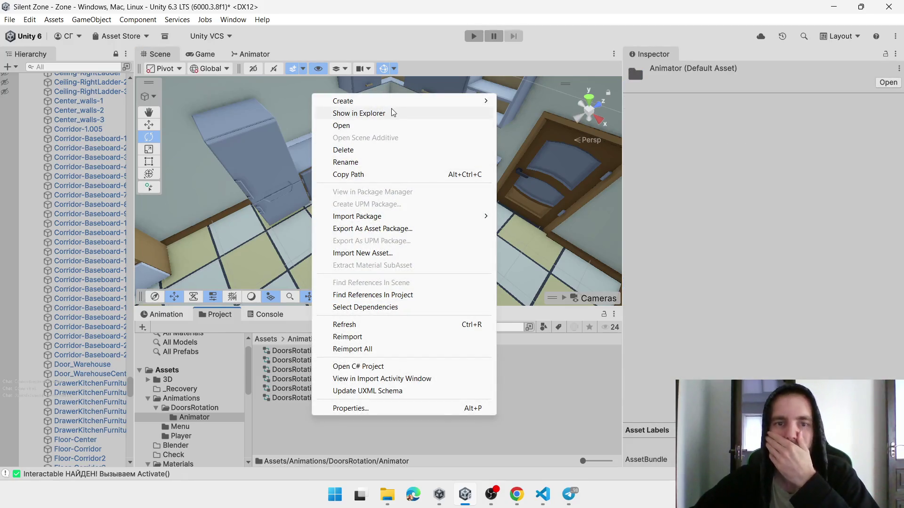
mouse_move(395, 100)
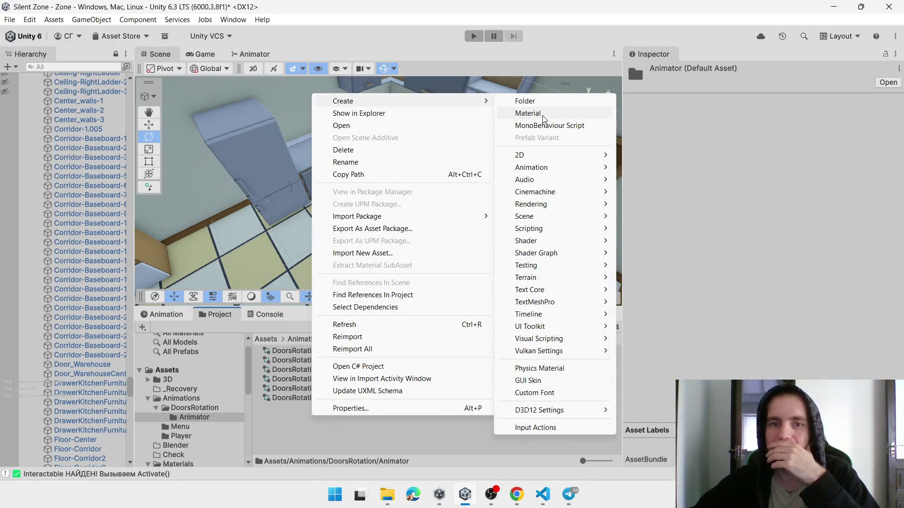
mouse_move(545, 168)
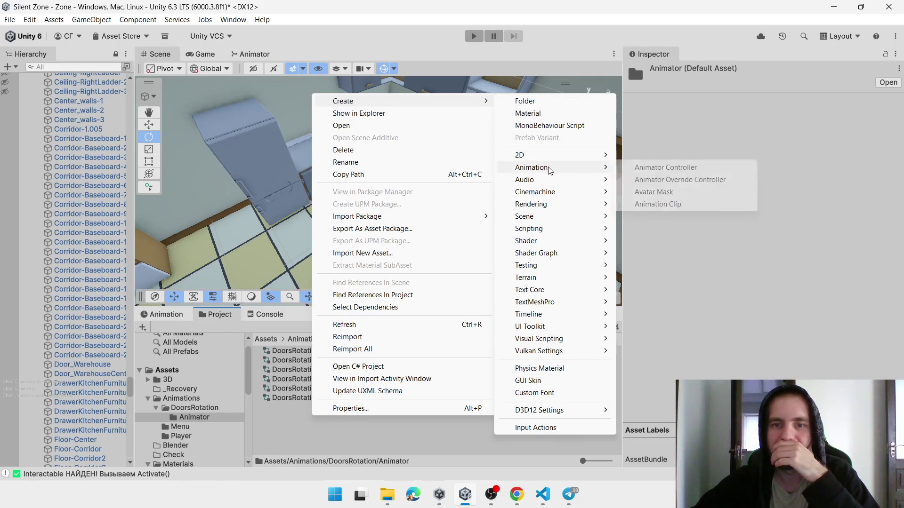
click(652, 168)
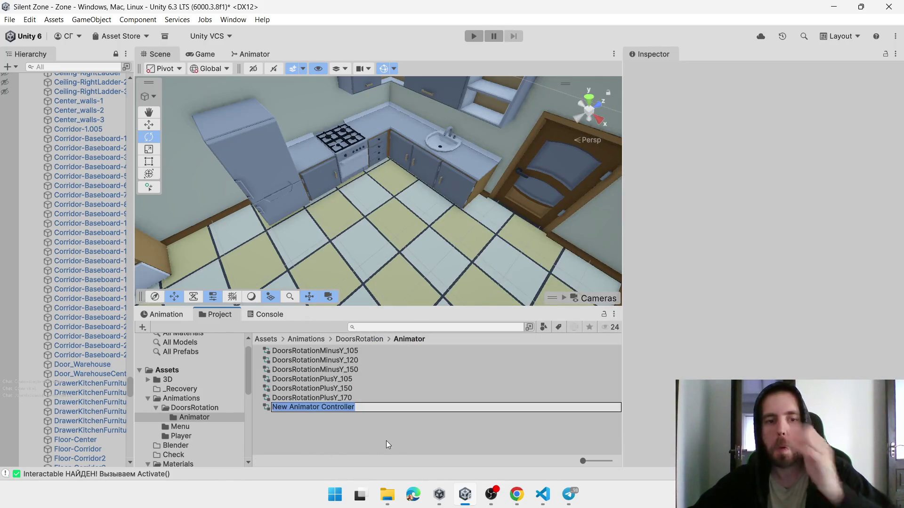
text(Doors)
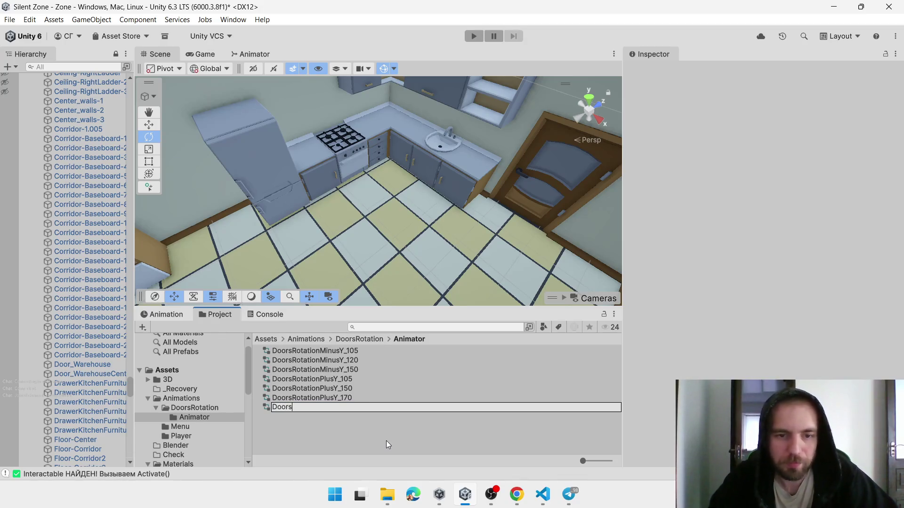
text(Rotati)
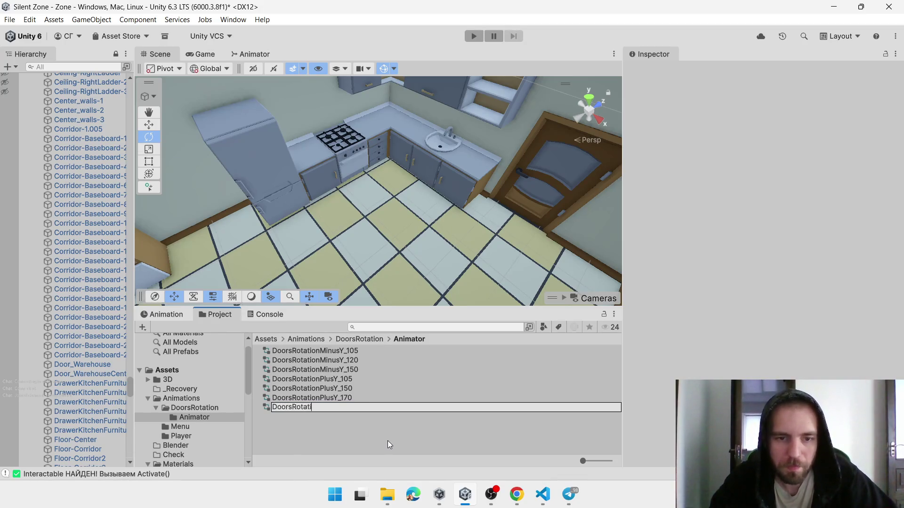
text(onPl)
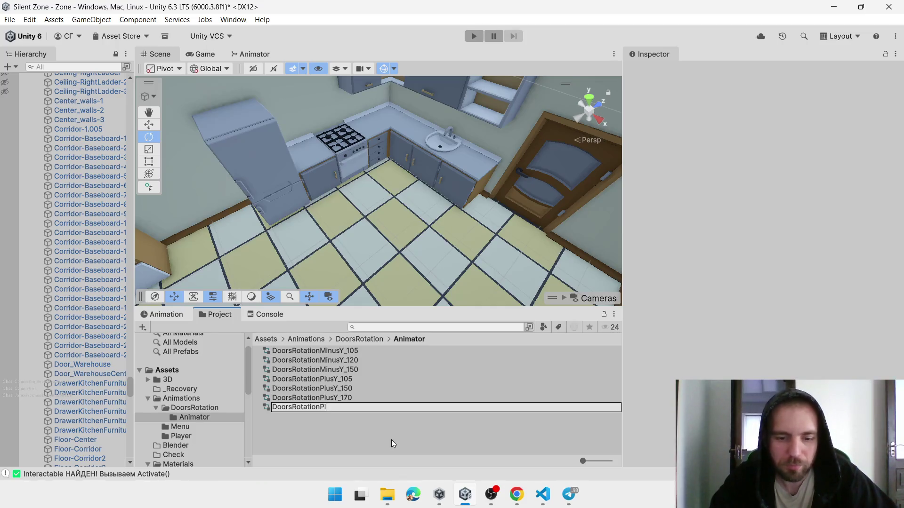
text(usY_80)
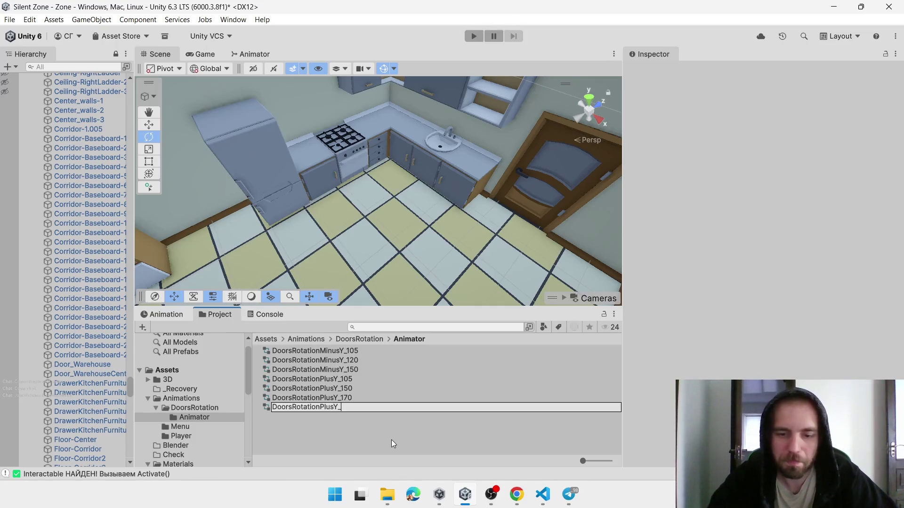
key(Return)
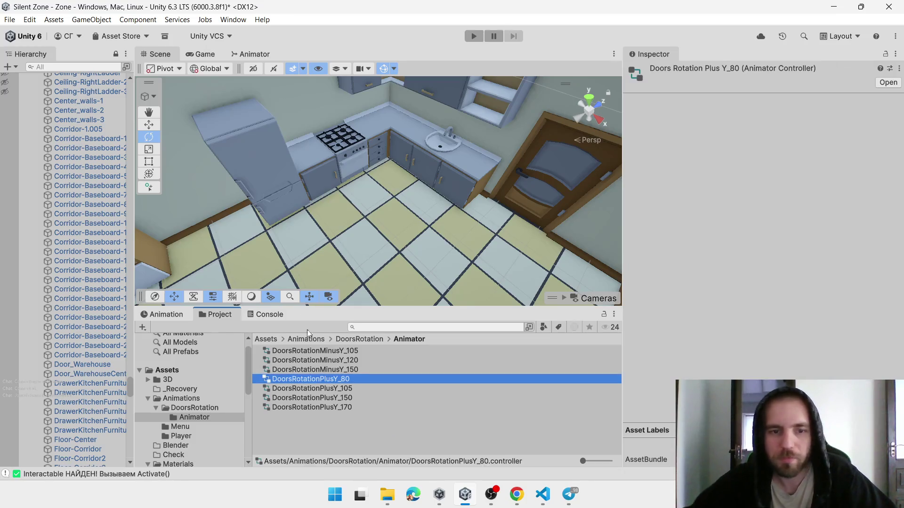
click(403, 155)
click(400, 151)
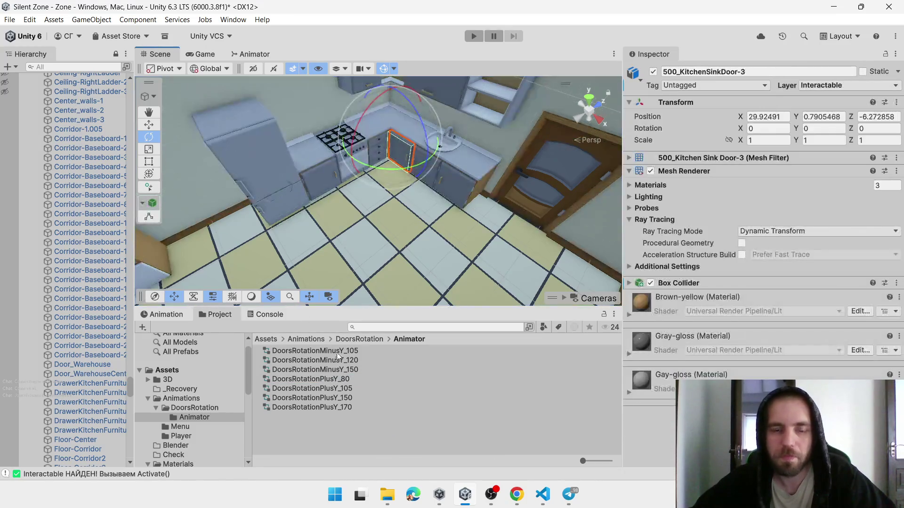
Give the sink door the DoorsRotationPlusY_80 controller, rename it 500_KitchenSinkDrawer-3, and launch Blender
mouse_move(338, 379)
mouse_down()
mouse_move(791, 252)
mouse_move(762, 267)
mouse_up()
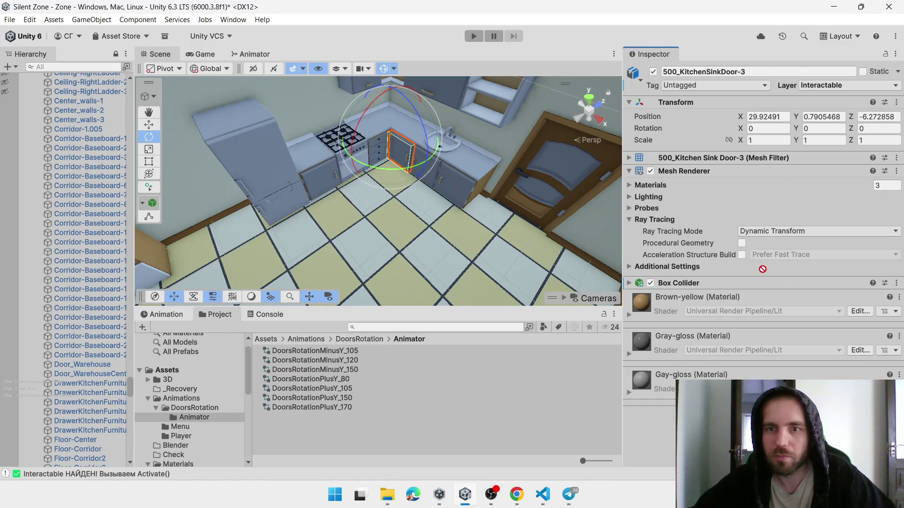
drag(762, 269, 764, 272)
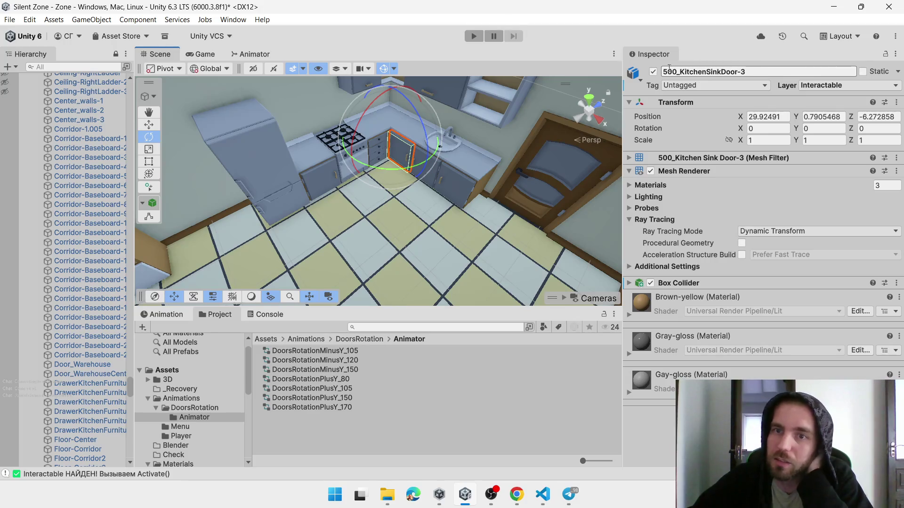
click(728, 72)
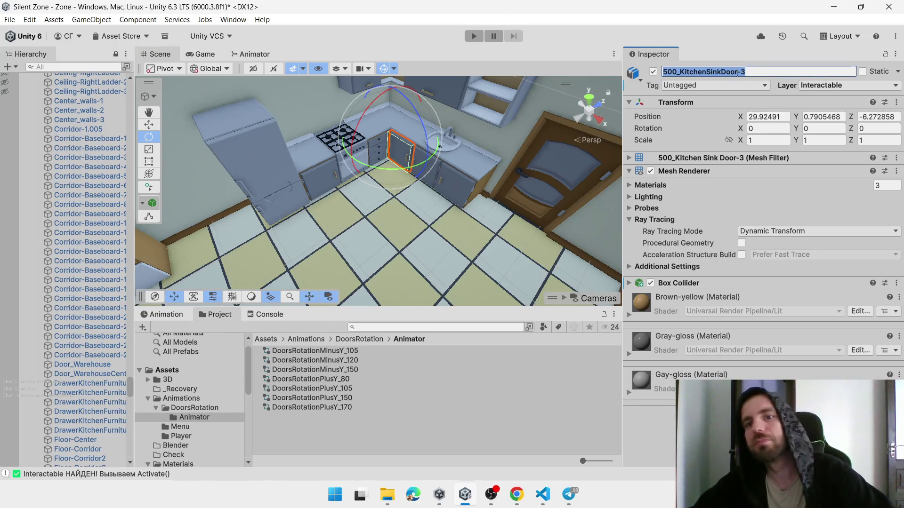
click(727, 72)
key(shift+Right)
key(shift+Right)
key(shift+Right)
key(BackSpace)
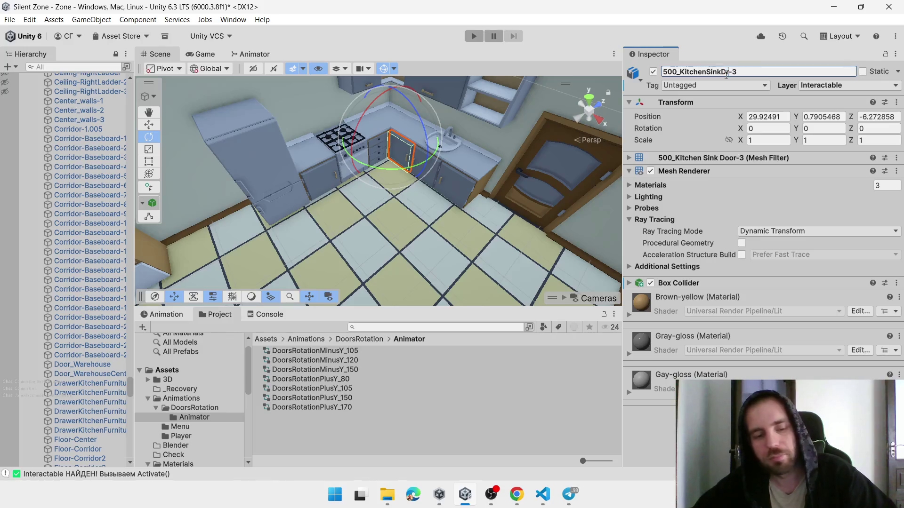
text(rawer)
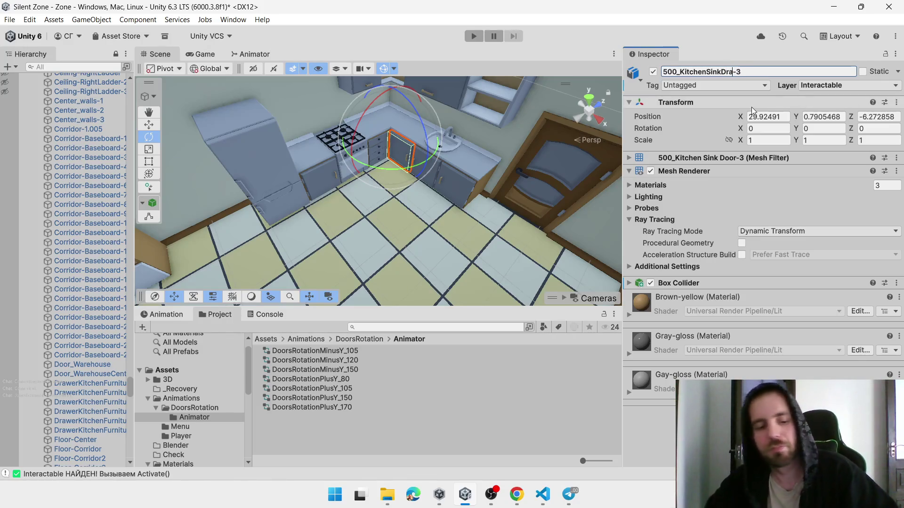
key(Return)
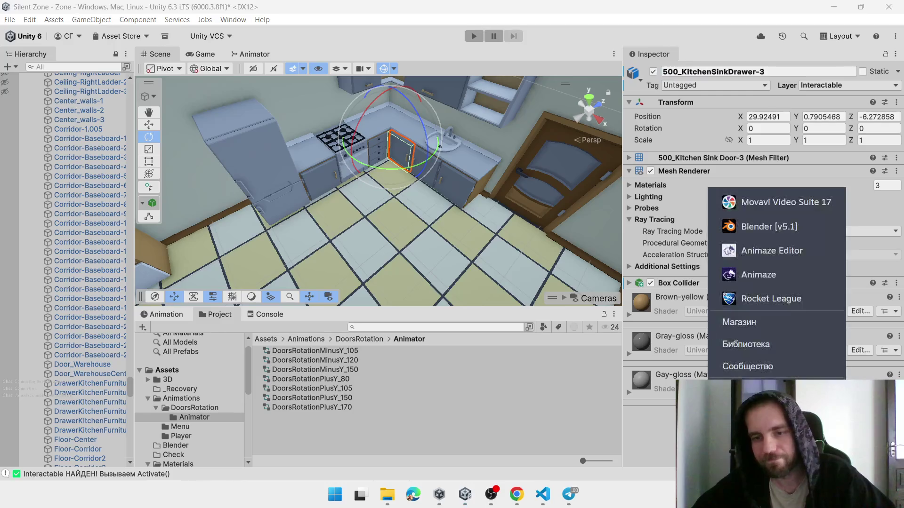
click(740, 230)
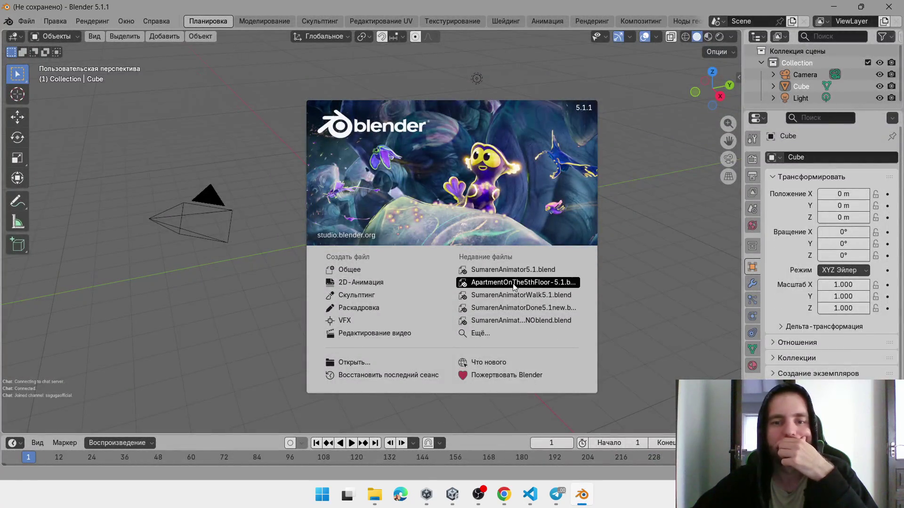
Open ApartmentOnThe5thFloor-5.1.blend from Blender's Recent Files
click(506, 285)
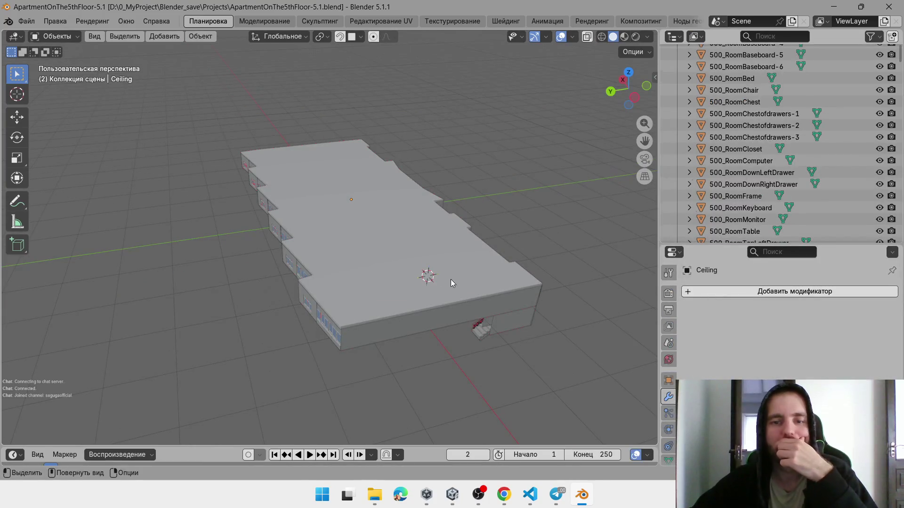
Hide the apartment's ceiling to reveal the rooms
click(431, 278)
key(h)
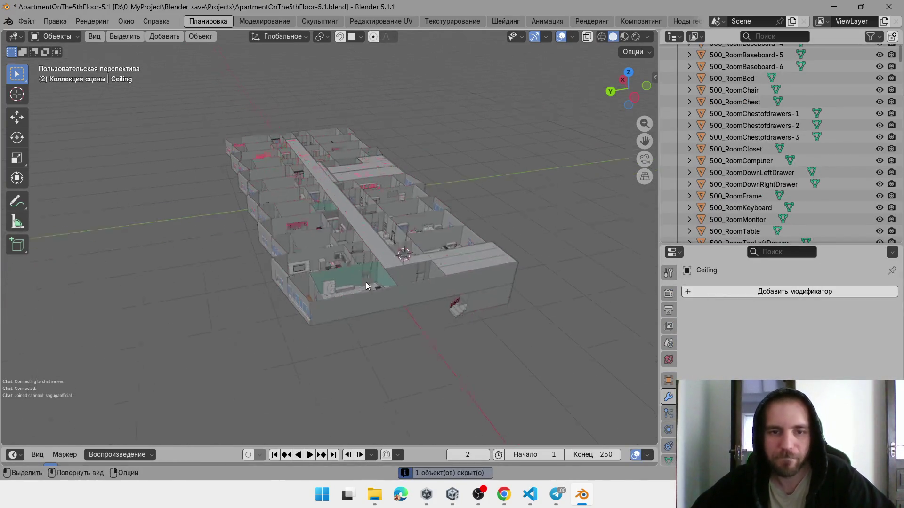
scroll(366, 281, up, 5)
scroll(328, 290, up, 8)
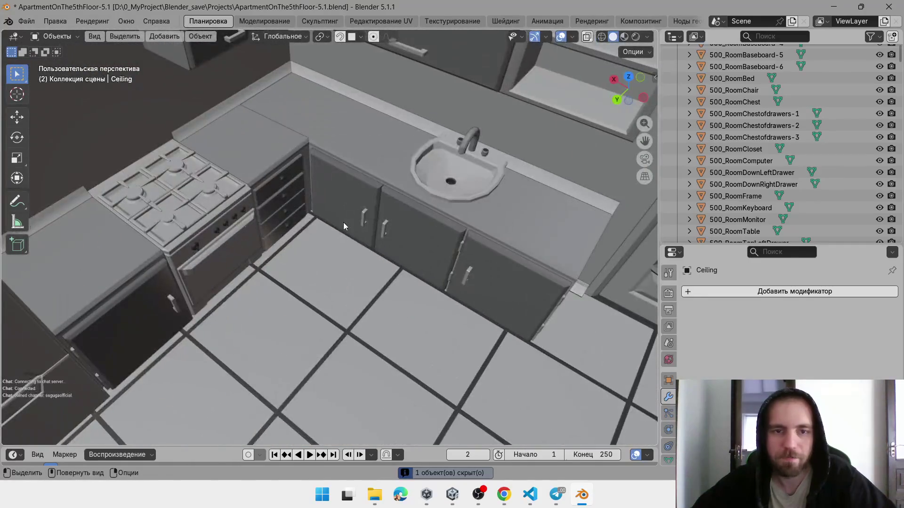
Rename the three sink doors to 500_KitchenSinkDrawer-3, 500_KitchenSinkDrawer-2 and 500_KitchenSinkDrawer-1
click(344, 222)
key(F2)
key(Home)
key(Right)
key(Right)
key(Right)
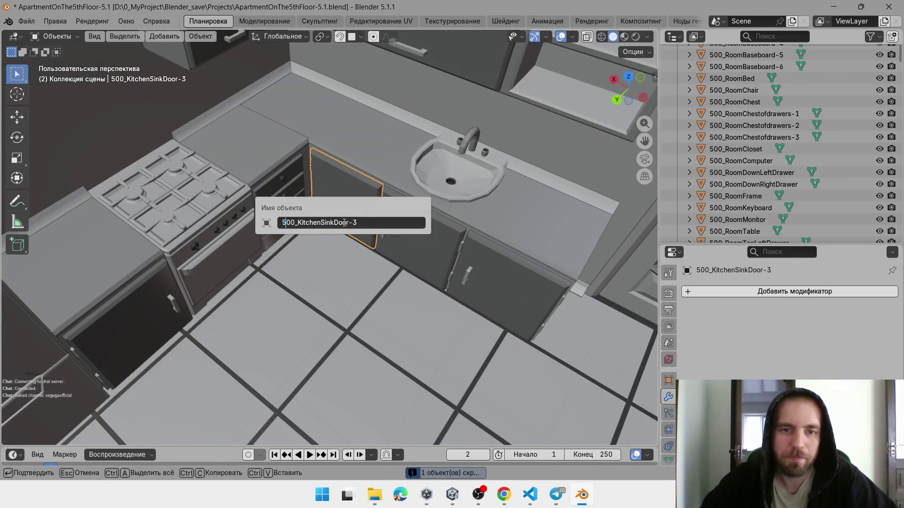
key(Right)
key(Right)
key(Right)
key(Delete)
key(Delete)
key(Delete)
text(rawer)
key(Return)
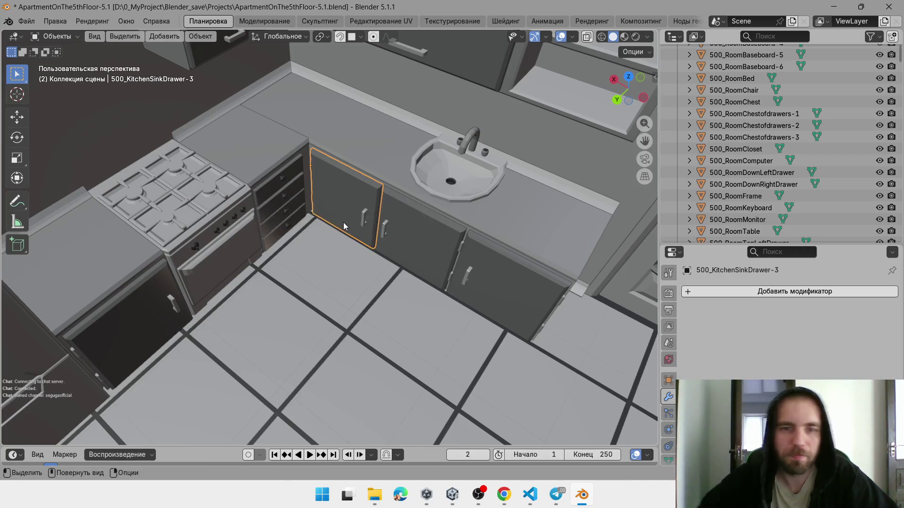
click(393, 231)
key(F2)
click(395, 232)
key(BackSpace)
key(BackSpace)
key(BackSpace)
text(rawer)
key(Return)
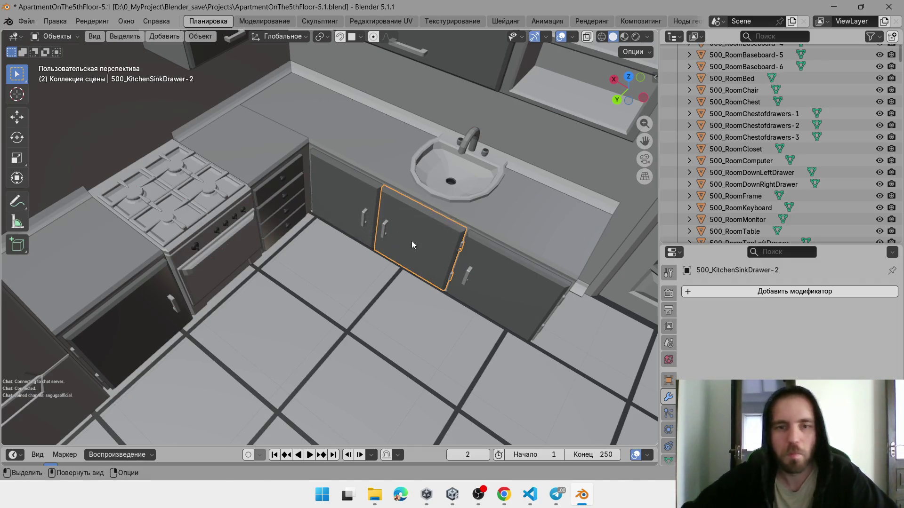
click(531, 292)
key(F2)
click(534, 289)
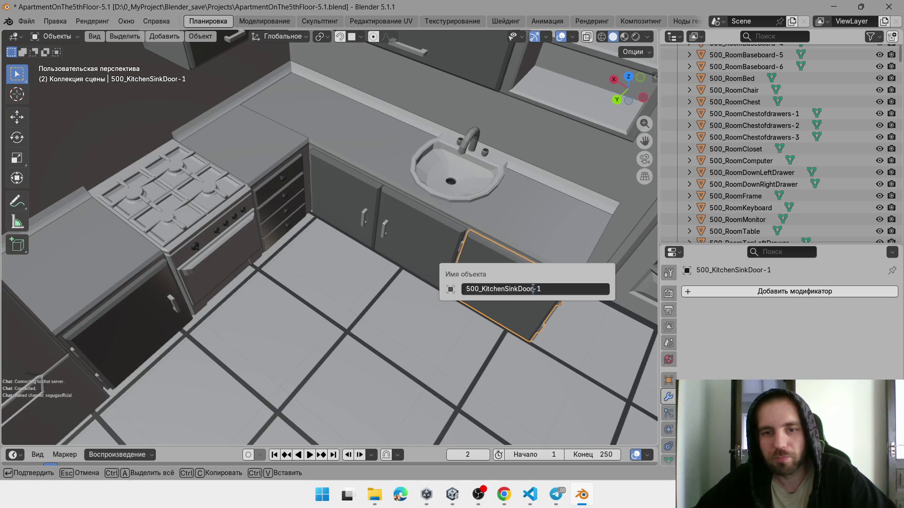
key(BackSpace)
key(BackSpace)
key(BackSpace)
text(awer)
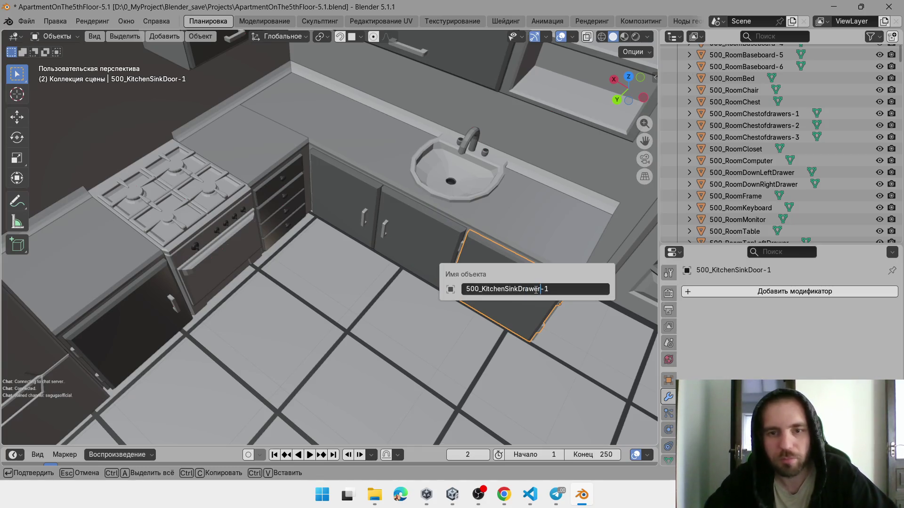
key(Return)
Rename the closet door by the refrigerator to 500_KitchenClosetDrawer
scroll(310, 262, down, 5)
scroll(309, 263, up, 3)
click(203, 300)
key(F2)
click(236, 295)
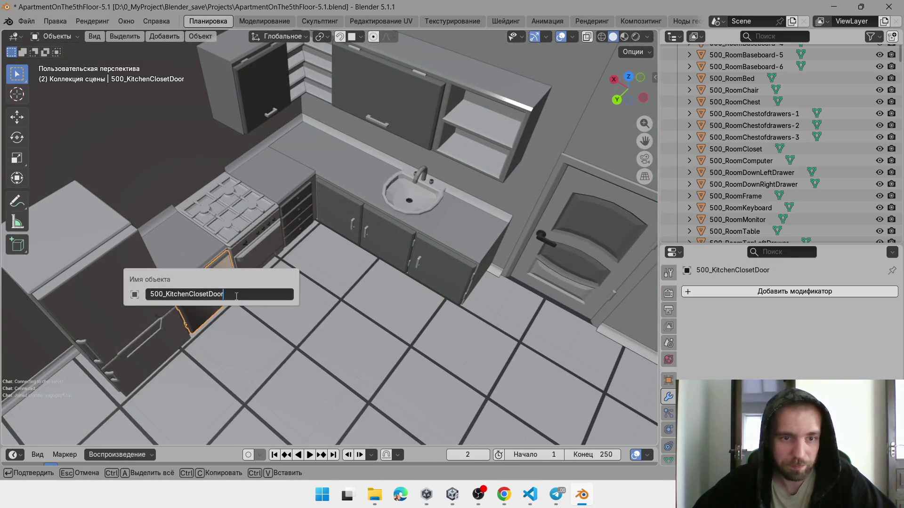
key(BackSpace)
key(BackSpace)
key(BackSpace)
text(awer)
key(Return)
Rename the lower and upper refrigerator doors to Drawer, including 500_KitchenRefrigeratorTopDrawer
click(157, 338)
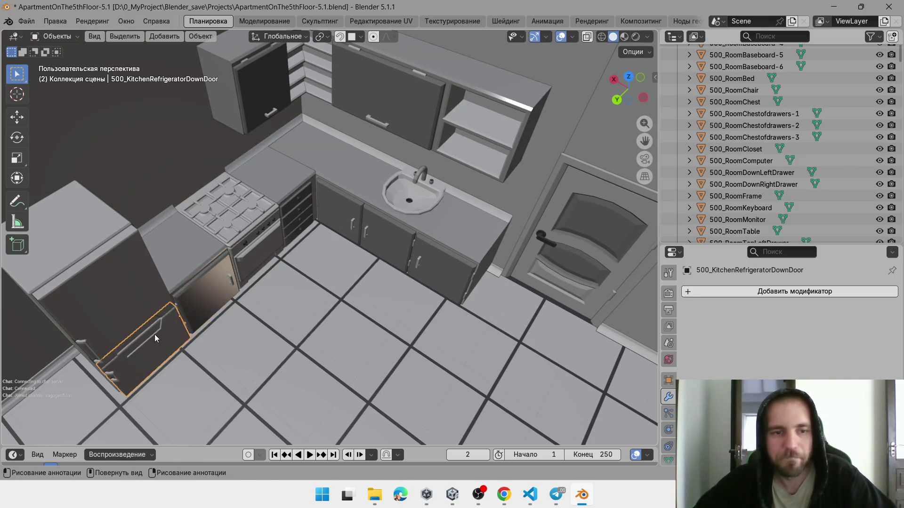
key(F2)
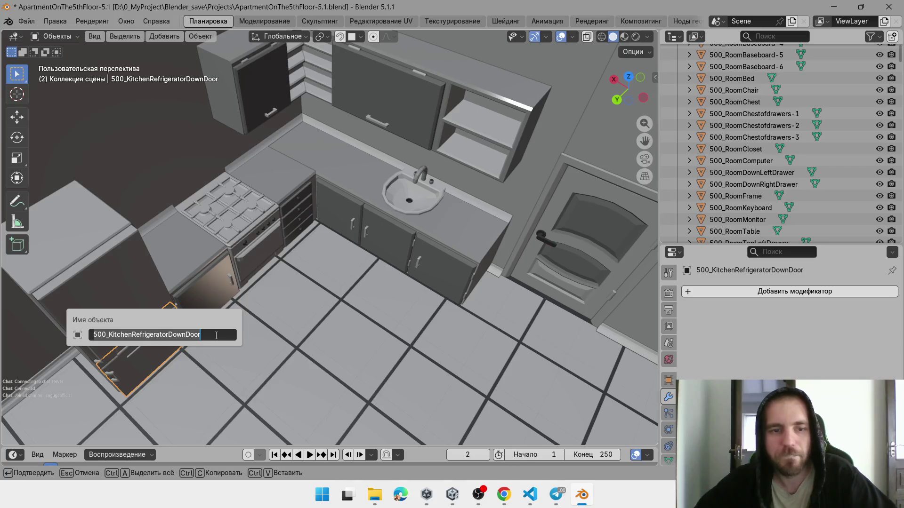
click(216, 335)
key(BackSpace)
key(BackSpace)
key(BackSpace)
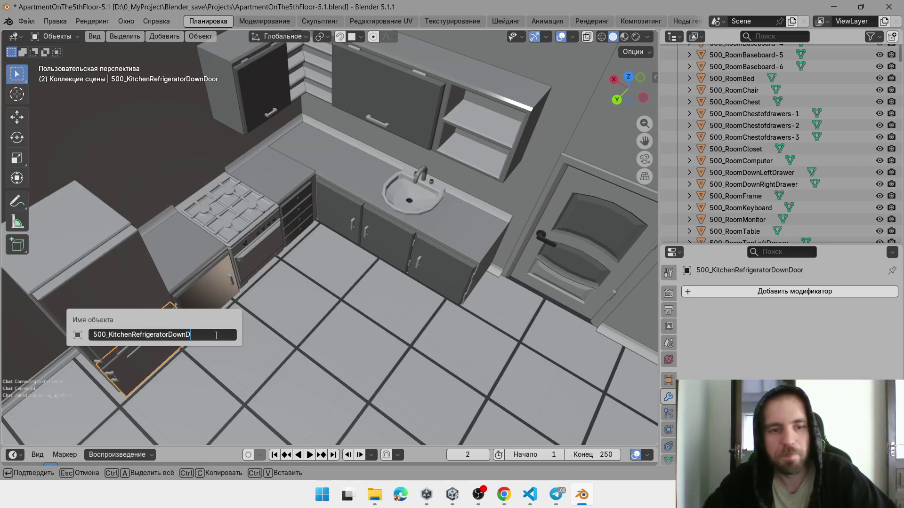
text(er)
key(Return)
click(159, 286)
key(F2)
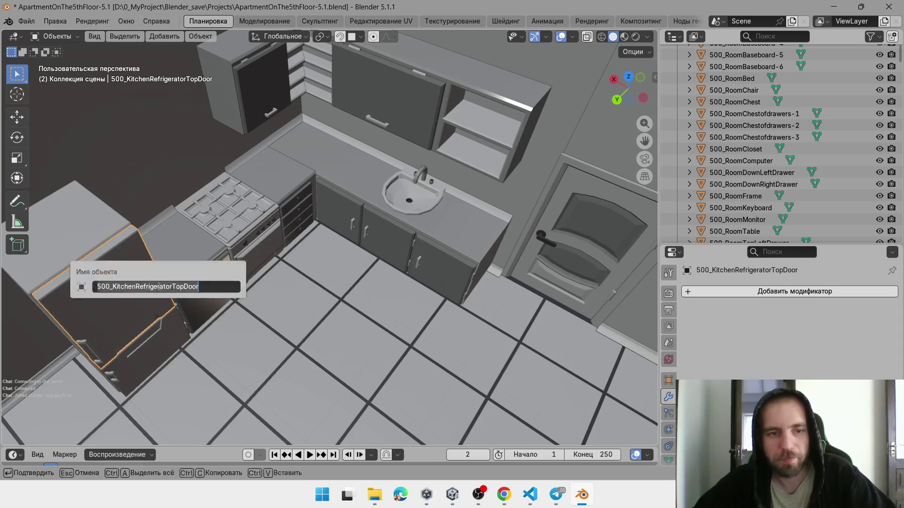
click(202, 288)
key(BackSpace)
key(BackSpace)
key(BackSpace)
text(awer)
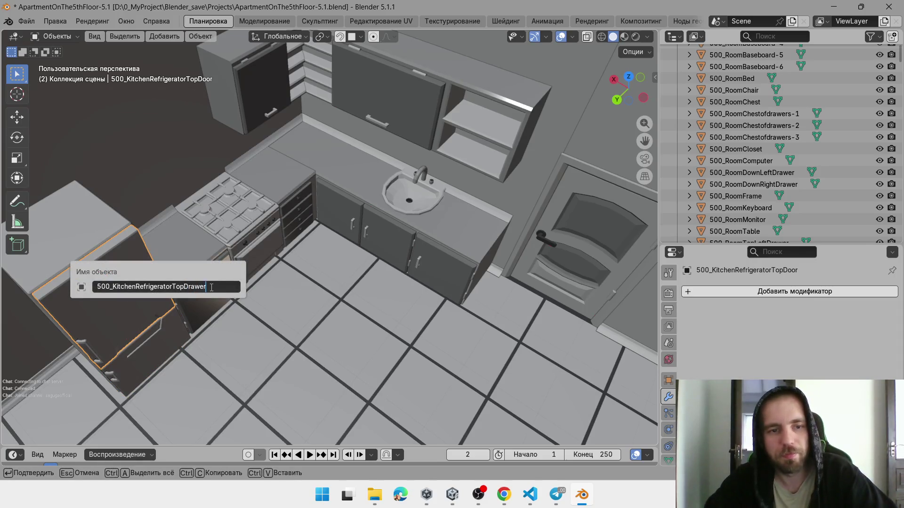
key(Return)
scroll(284, 269, down, 5)
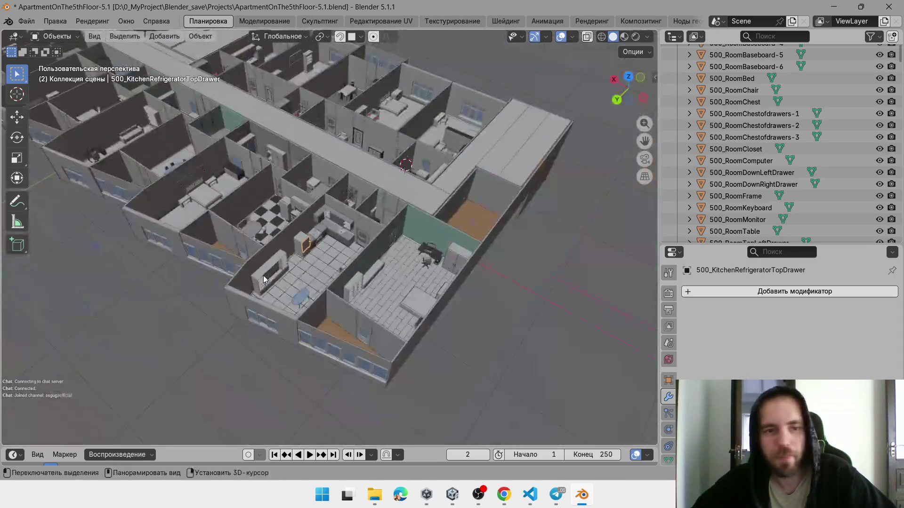
Check the TV unit drawers one by one, starting with 500_DrawerKitchenFurnitureBook-1
scroll(284, 269, up, 8)
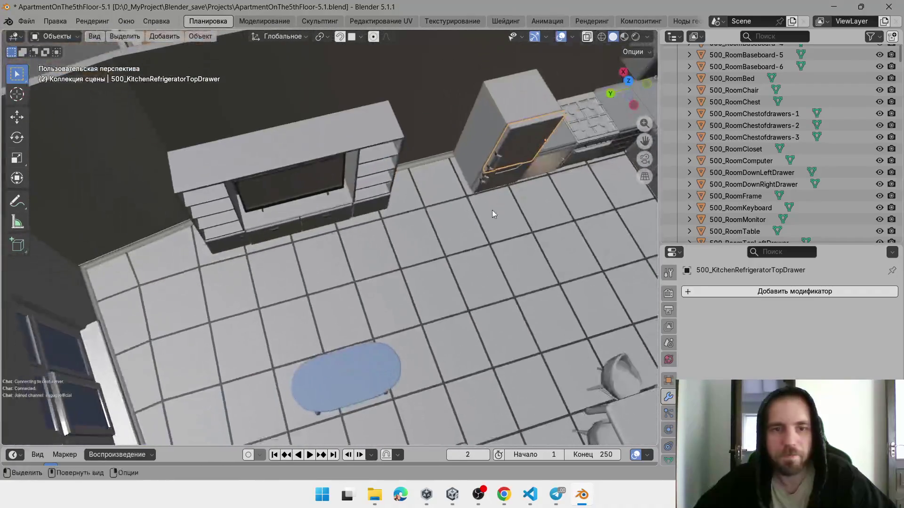
mouse_move(491, 210)
mouse_down()
mouse_move(362, 165)
mouse_move(365, 176)
mouse_up()
click(365, 176)
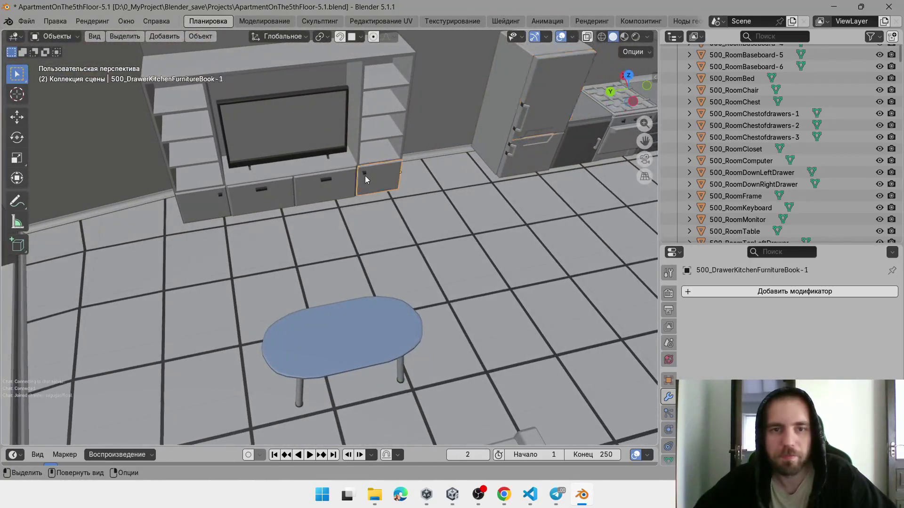
click(339, 185)
click(264, 190)
click(220, 205)
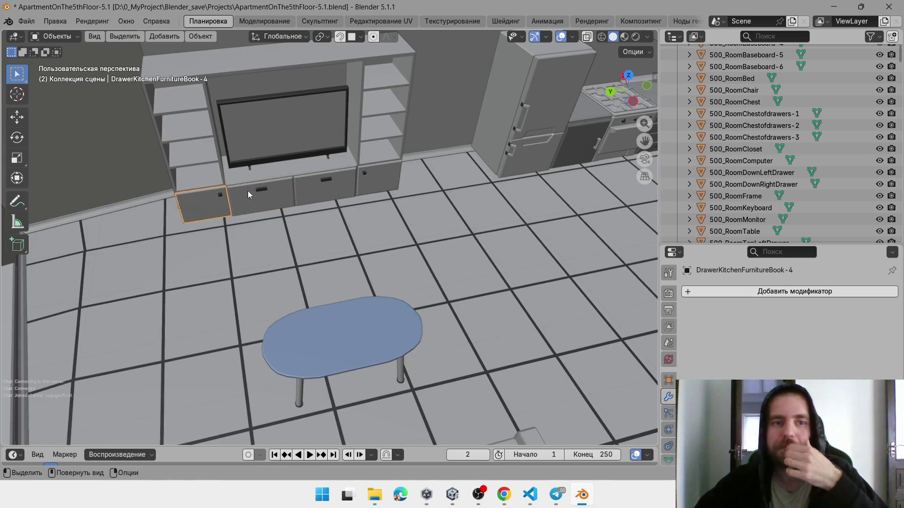
scroll(247, 191, down, 10)
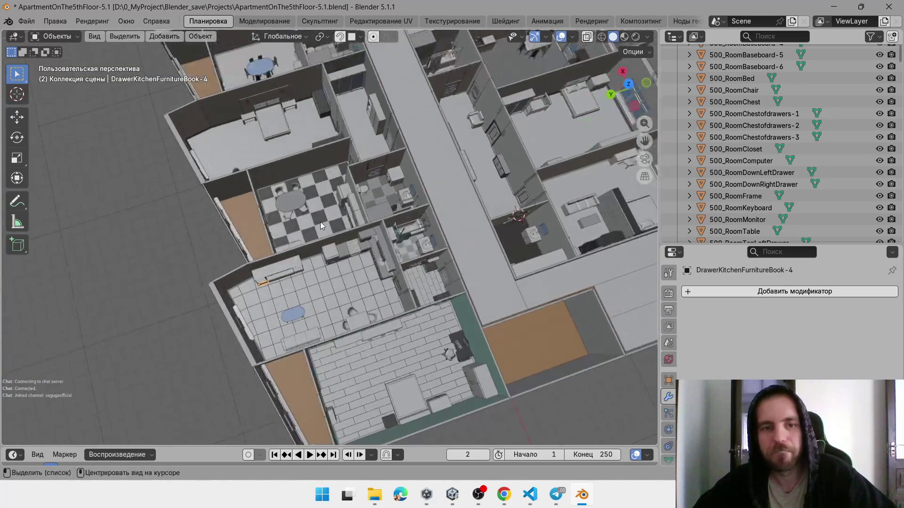
scroll(321, 226, up, 10)
mouse_move(359, 188)
mouse_down()
mouse_move(371, 214)
mouse_move(400, 226)
mouse_up()
Rename the stove door to 501_KitchenStoveDrawer
click(585, 298)
key(F2)
key(BackSpace)
key(BackSpace)
key(BackSpace)
text(r)
key(Return)
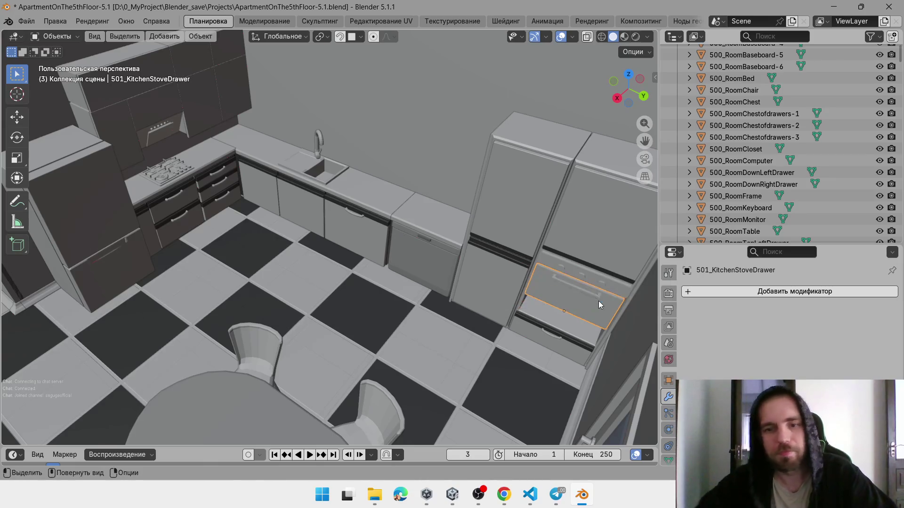
Check the names of the nearby drawer, cabinet, and refrigerator doors
mouse_move(343, 289)
mouse_down()
mouse_move(404, 299)
mouse_move(603, 379)
mouse_up()
click(614, 354)
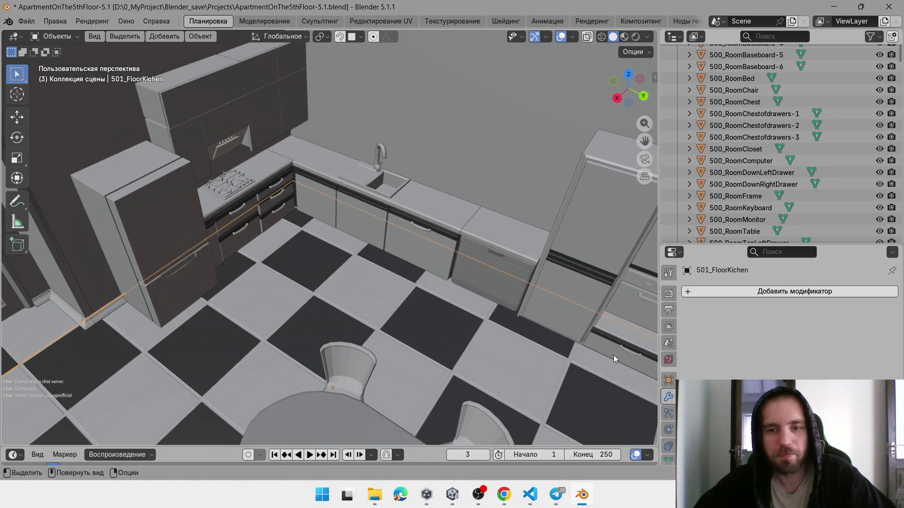
click(430, 241)
click(483, 230)
click(182, 246)
click(183, 246)
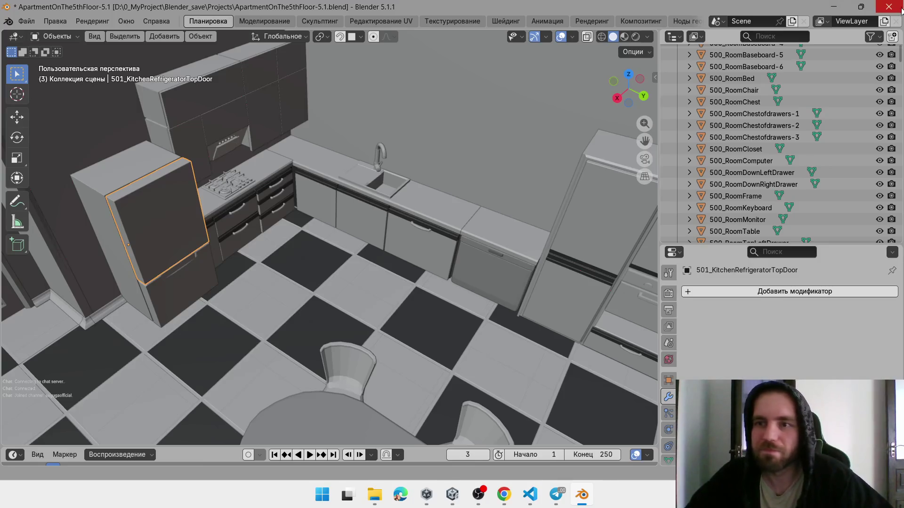
Close Blender without saving and return to the Unity editor
click(900, 9)
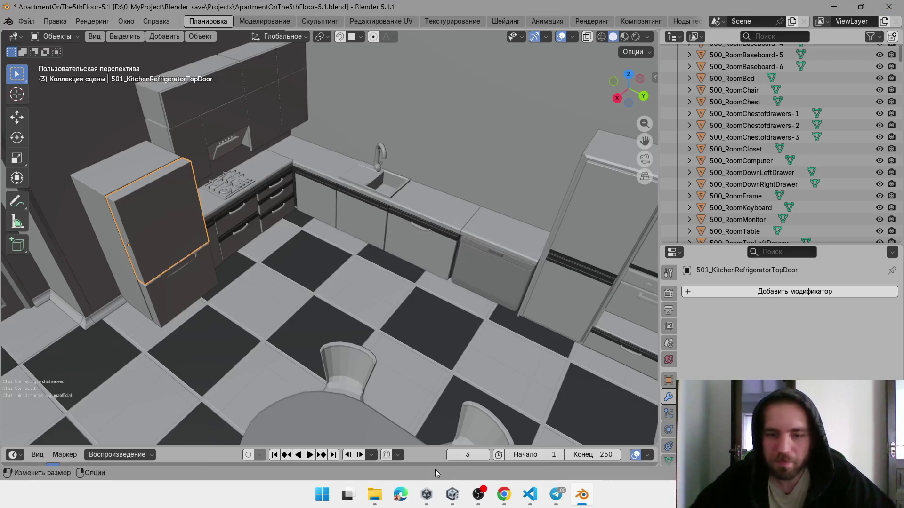
scroll(425, 199, up, 3)
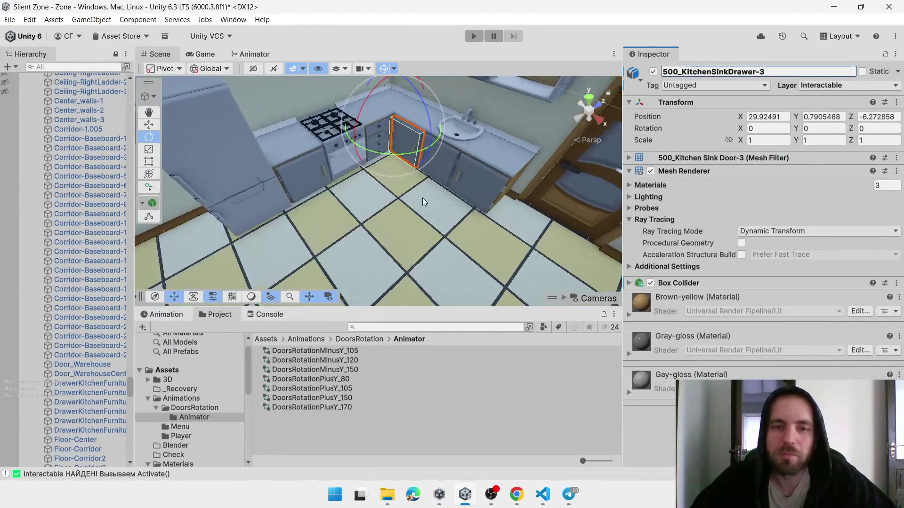
Rename 500_KitchenSinkDrawer-3 back to 500_KitchenSinkDoor-3 in the Inspector
click(751, 70)
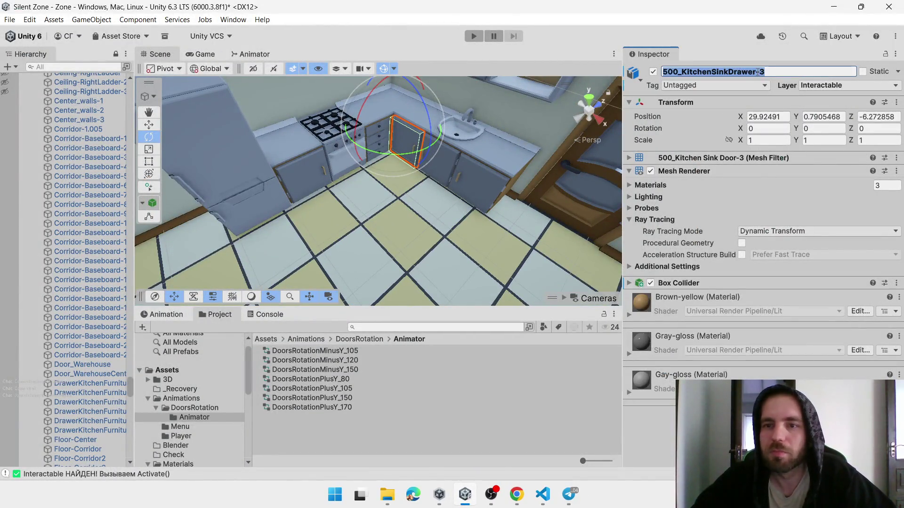
drag(756, 72, 732, 76)
text(oor)
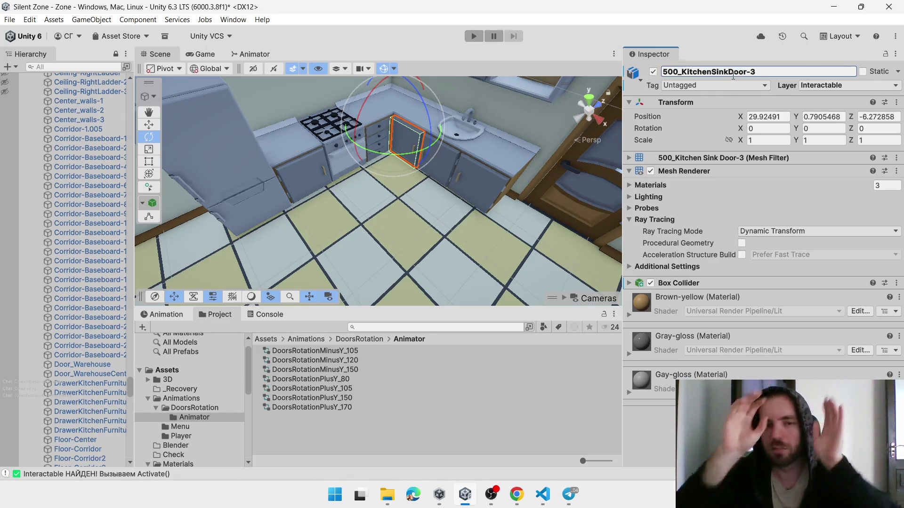
key(Return)
Add an Animator to 500_KitchenSinkDoor-3, undo it, and add another sink door to the selection
click(440, 178)
click(414, 157)
click(441, 171)
click(441, 171)
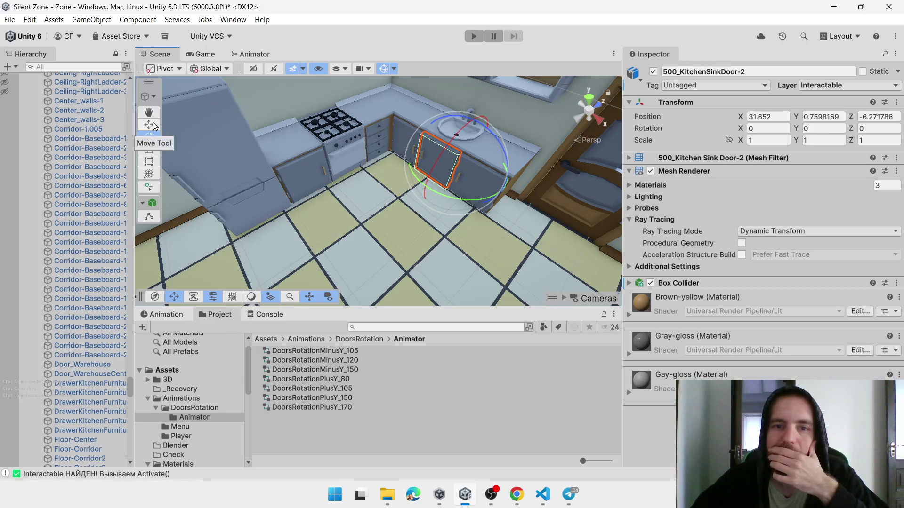
click(401, 132)
click(401, 132)
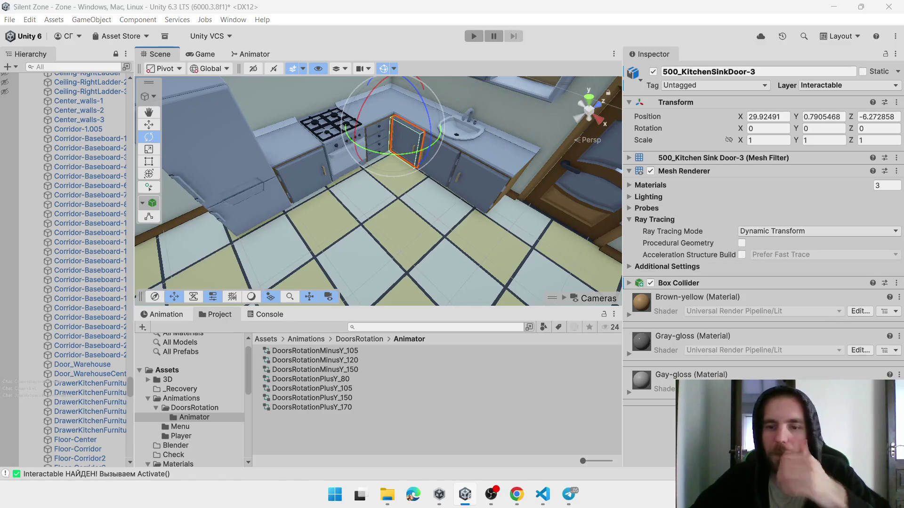
click(763, 414)
key(Return)
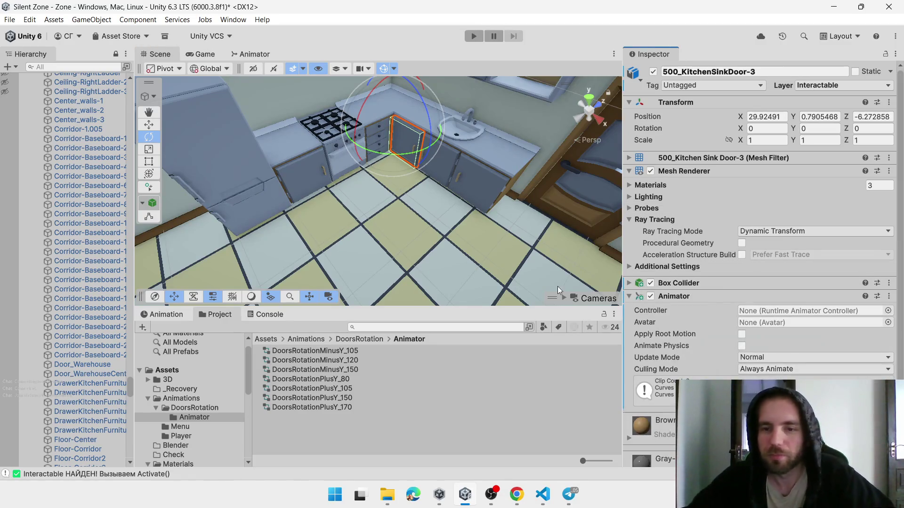
key(ctrl+z)
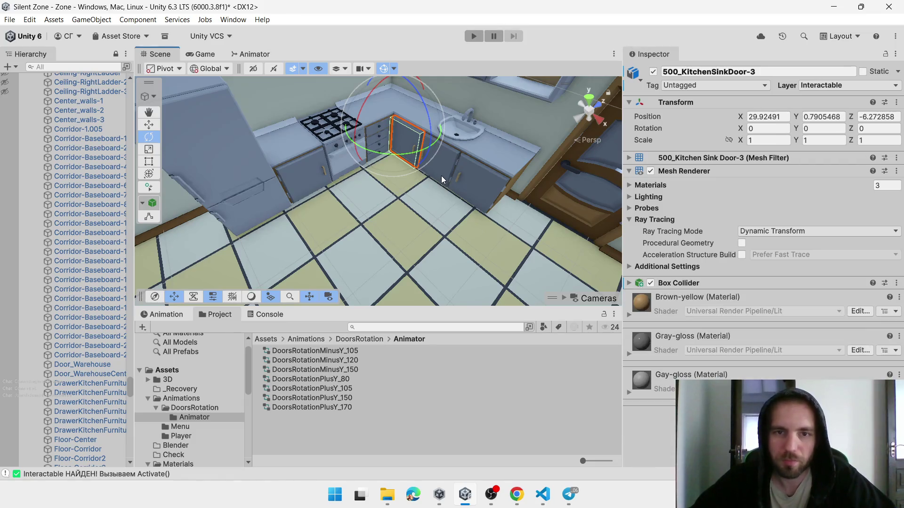
shift+click(442, 176)
click(149, 112)
Multi-select the sink, closet, refrigerator and upper cabinet doors
mouse_move(511, 195)
mouse_down()
mouse_move(325, 180)
mouse_move(466, 220)
mouse_up()
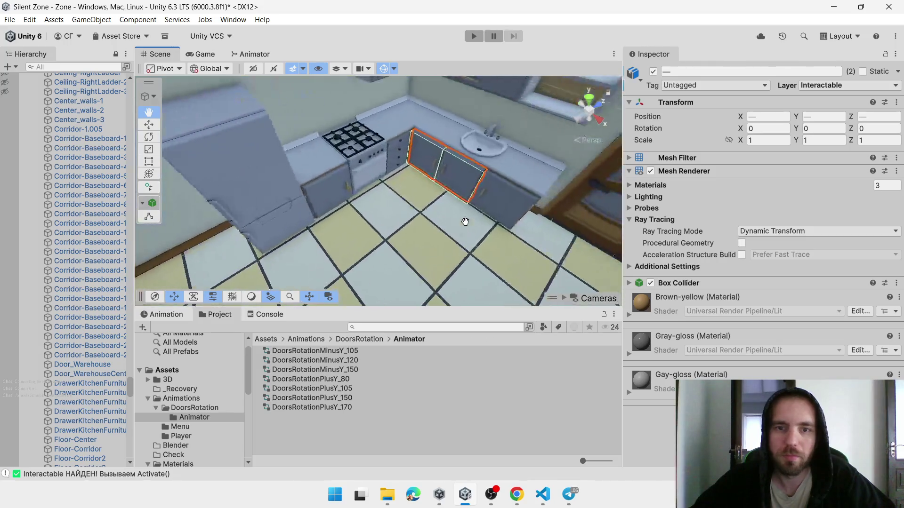
click(149, 149)
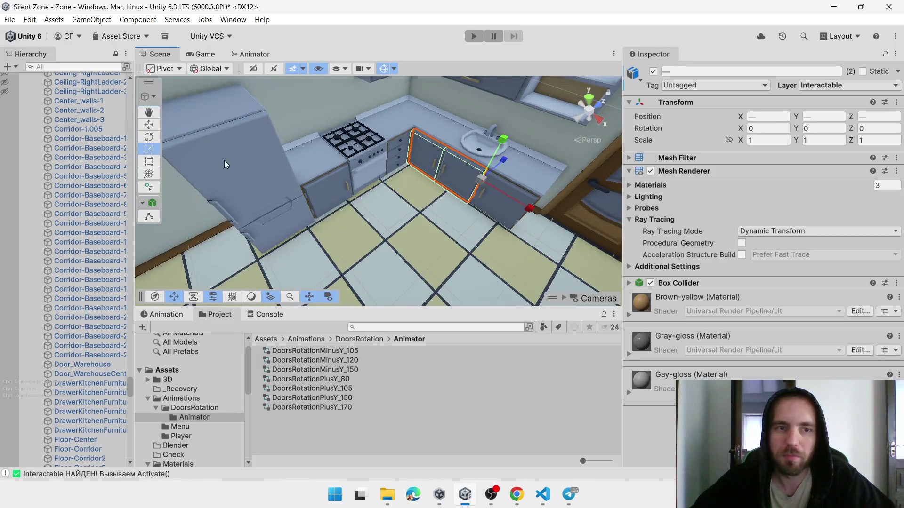
shift+click(499, 207)
shift+click(323, 189)
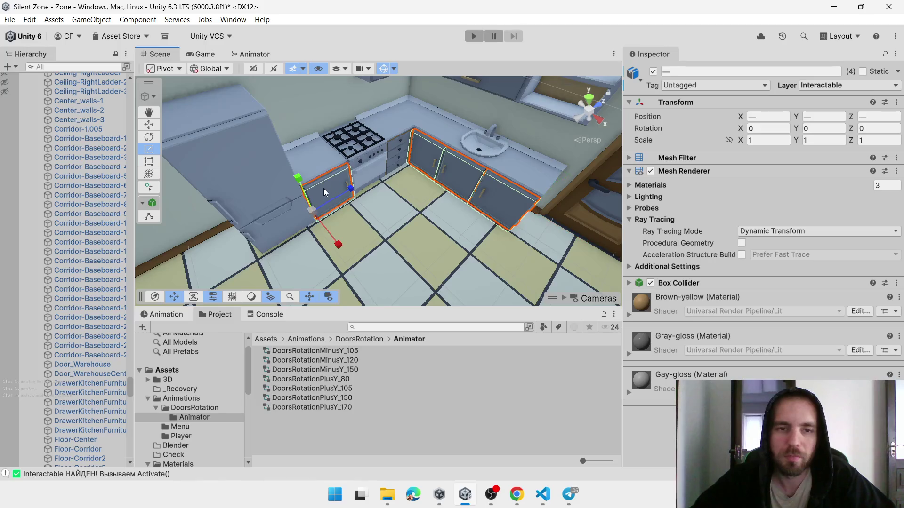
scroll(346, 191, down, 2)
scroll(347, 191, down, 3)
shift+click(317, 190)
shift+click(324, 208)
shift+click(442, 125)
shift+click(388, 117)
Add the four TV unit drawers to the selection
drag(388, 118, 340, 181)
shift+click(307, 187)
shift+click(333, 165)
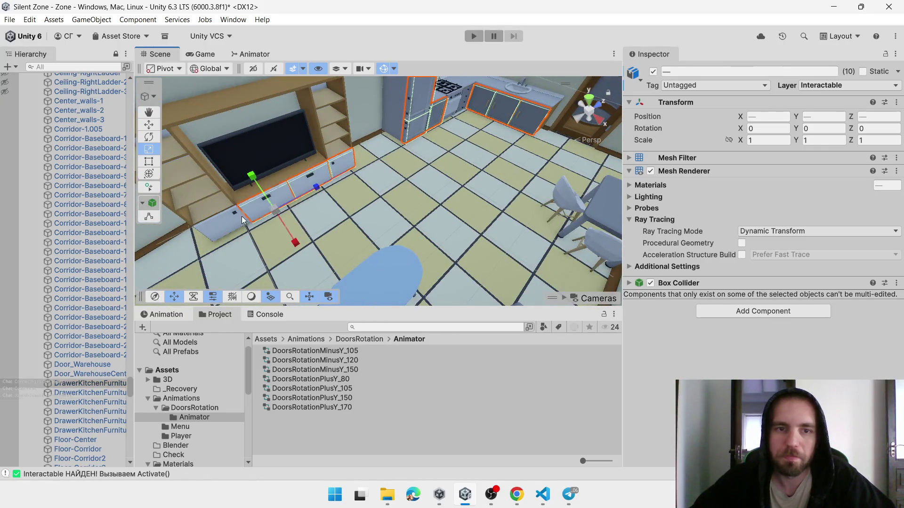
shift+click(266, 196)
shift+click(234, 214)
drag(447, 185, 521, 205)
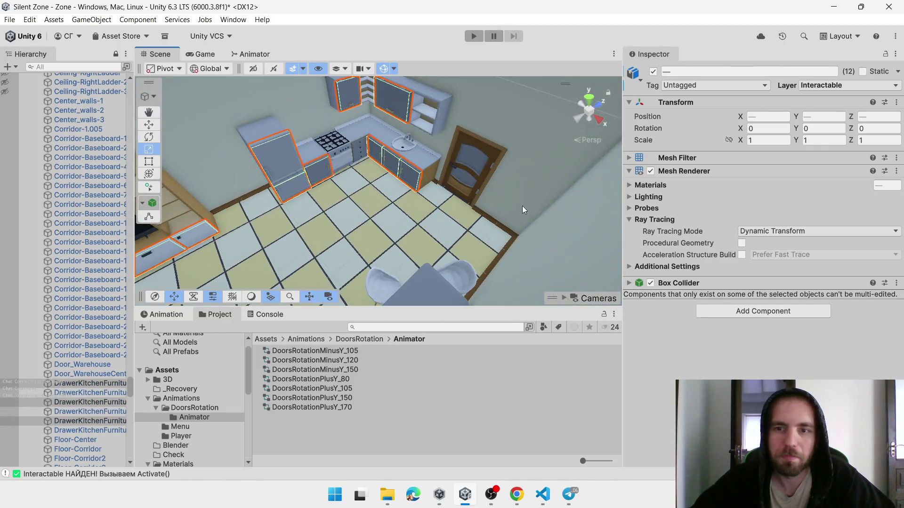
Add an Animator to all selected objects and dismiss the duplicate-component warning
click(737, 311)
text(Anima)
key(Return)
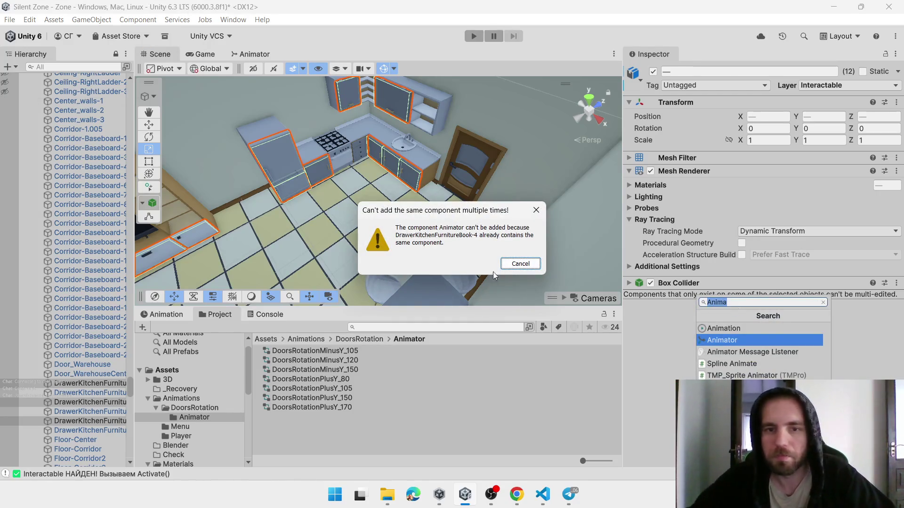
click(502, 269)
Deselect the TV cabinet drawers and add an Animator to the remaining eight objects
drag(385, 254, 287, 205)
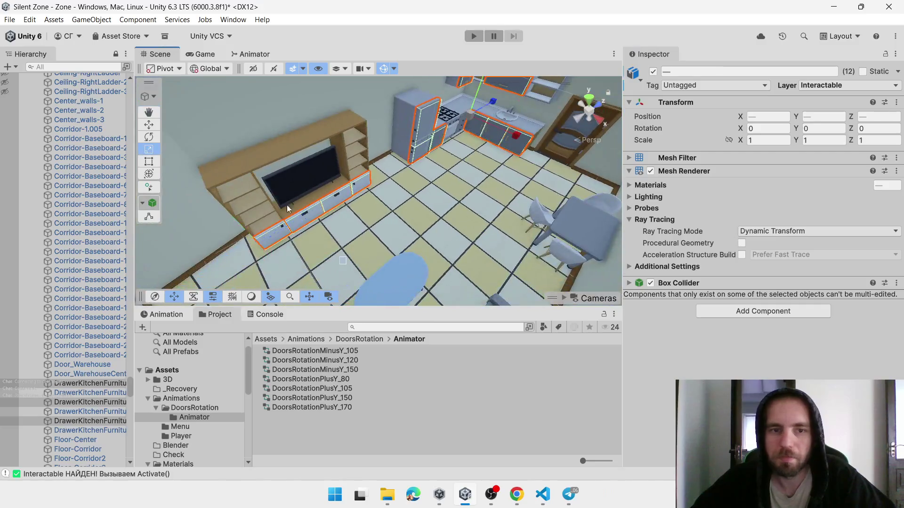
ctrl+click(360, 185)
ctrl+click(331, 195)
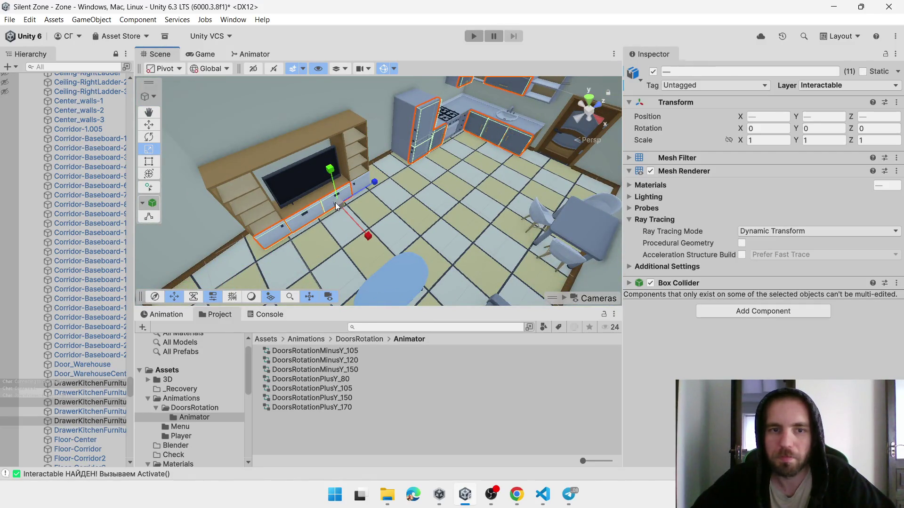
ctrl+click(335, 202)
ctrl+click(294, 227)
ctrl+click(270, 247)
ctrl+click(285, 243)
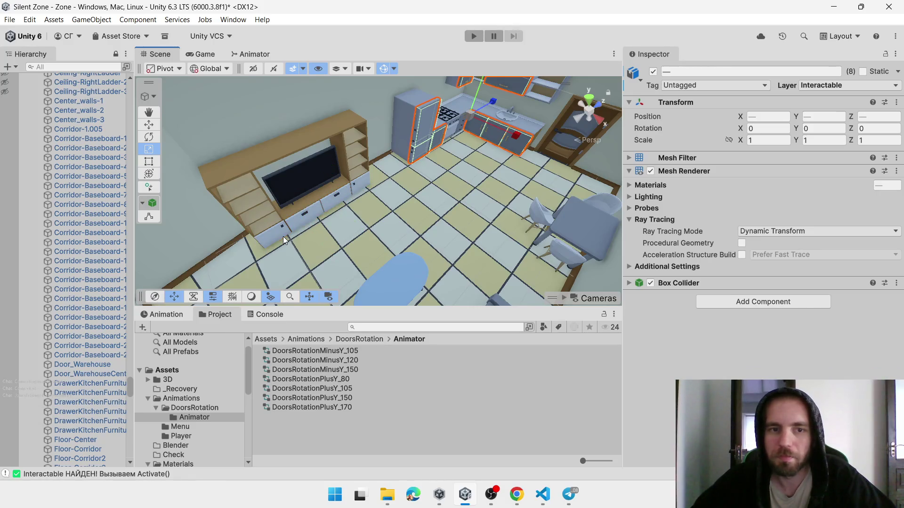
click(792, 305)
key(Return)
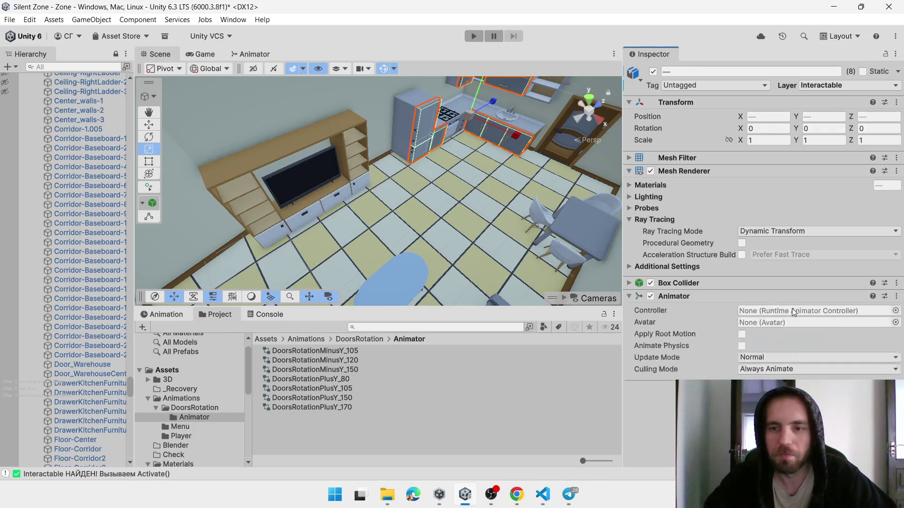
Add the Interactable component to the eight selected objects
click(767, 391)
text(int)
key(Up)
key(Return)
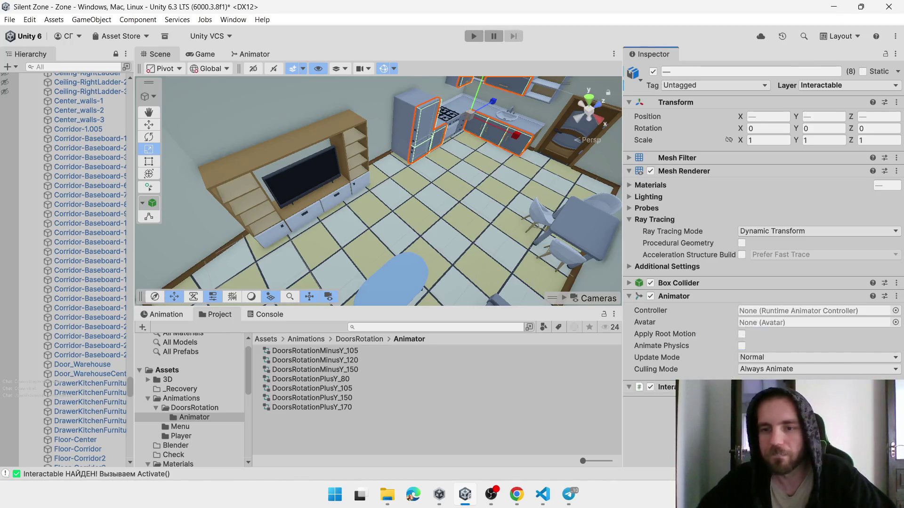
scroll(473, 186, up, 3)
scroll(473, 186, down, 3)
click(393, 160)
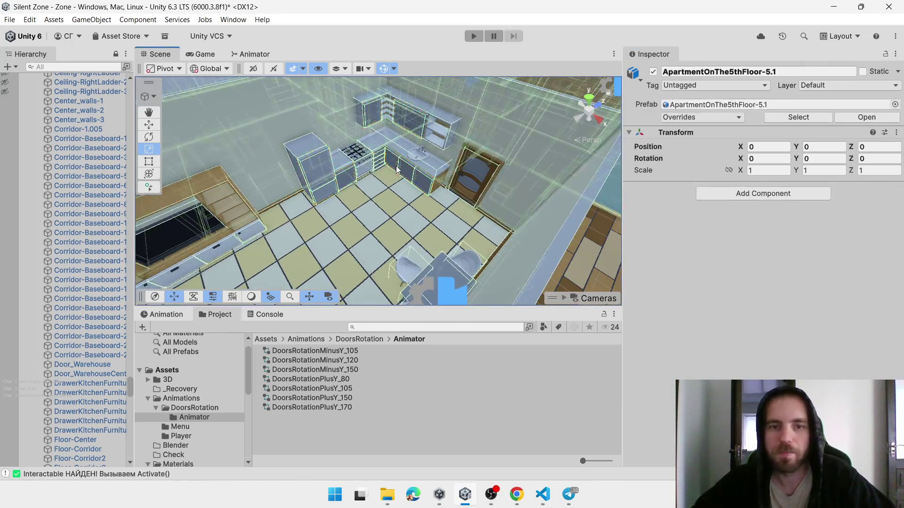
Select 500_KitchenSinkDoor-3 and orbit the view lower onto the kitchen
click(393, 160)
click(149, 112)
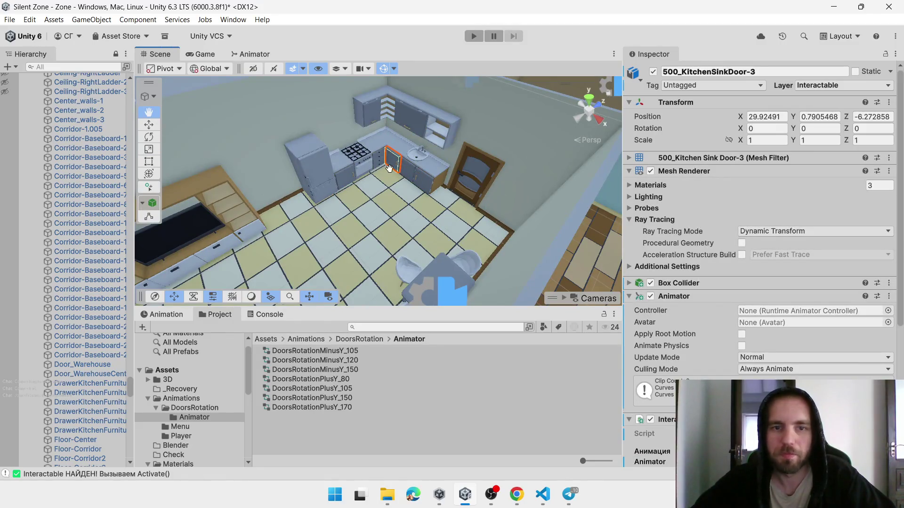
scroll(380, 198, up, 5)
drag(379, 197, 358, 219)
click(148, 125)
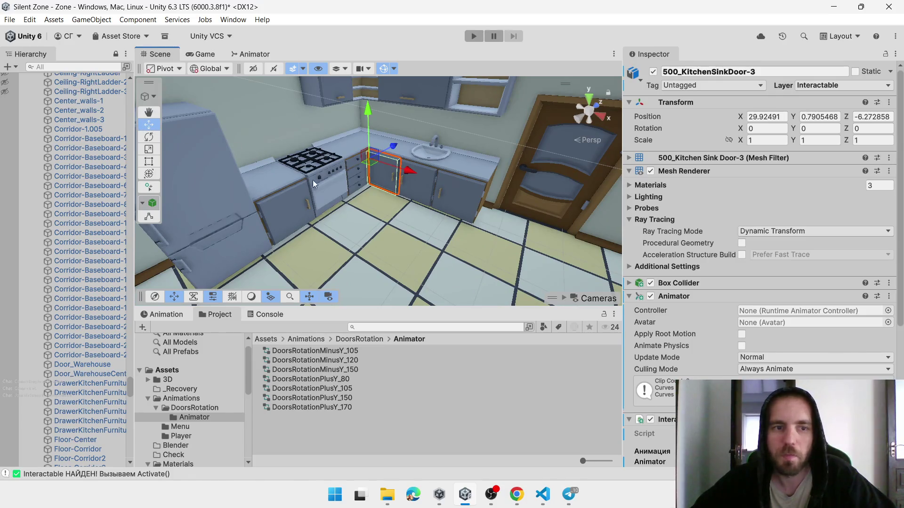
Place two spline points on the kitchen floor, then exit spline drawing with Esc
click(154, 185)
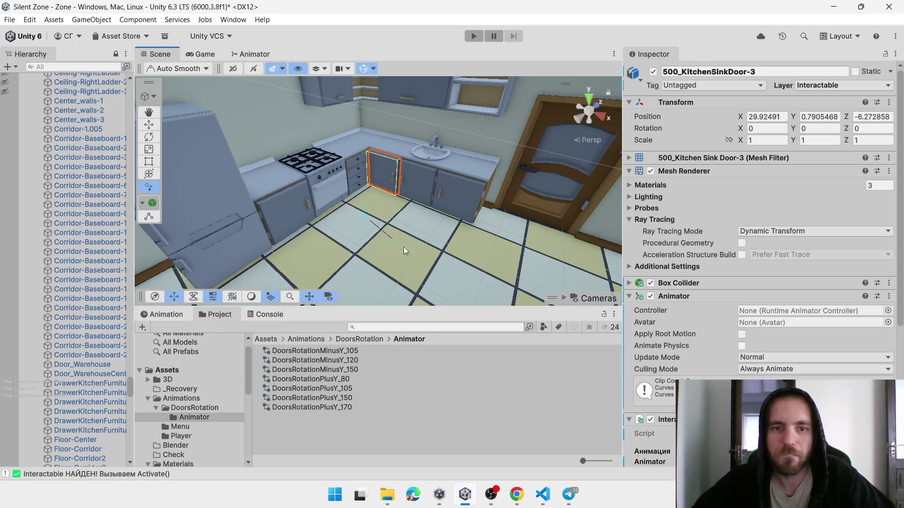
click(563, 244)
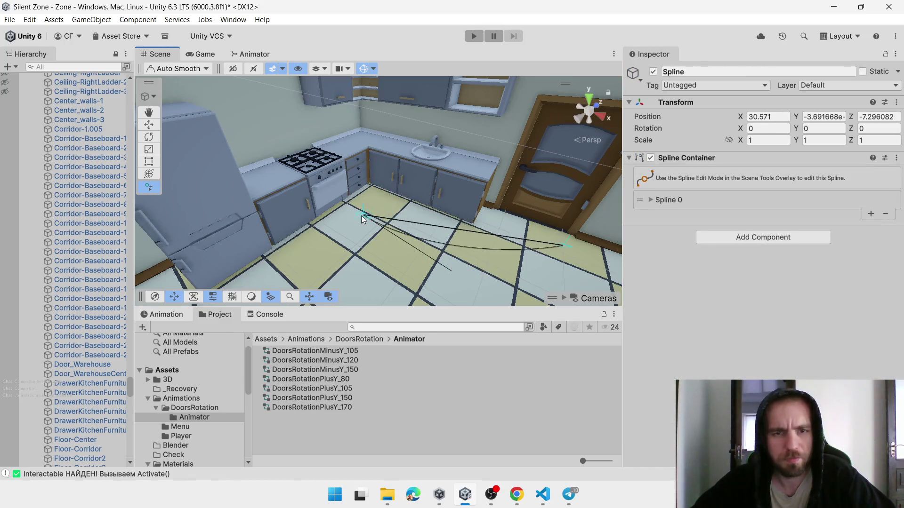
click(369, 213)
right_click(394, 270)
click(360, 262)
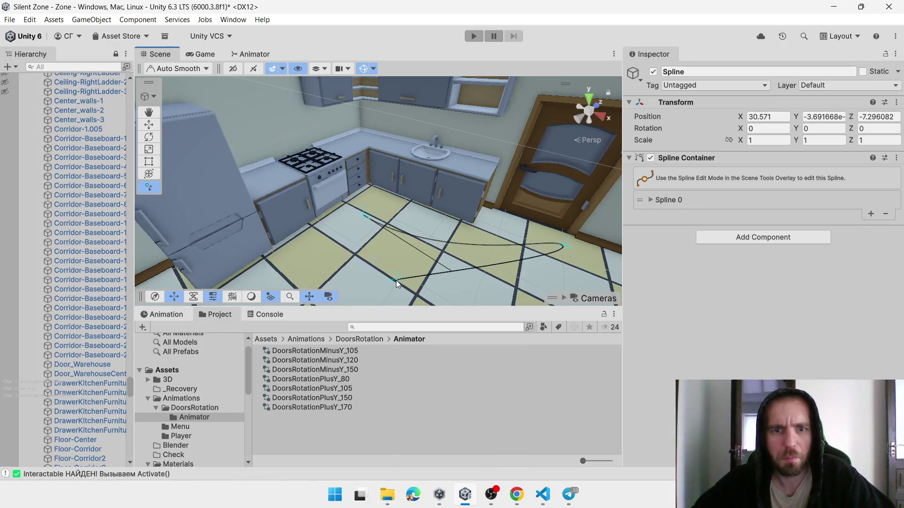
key(Escape)
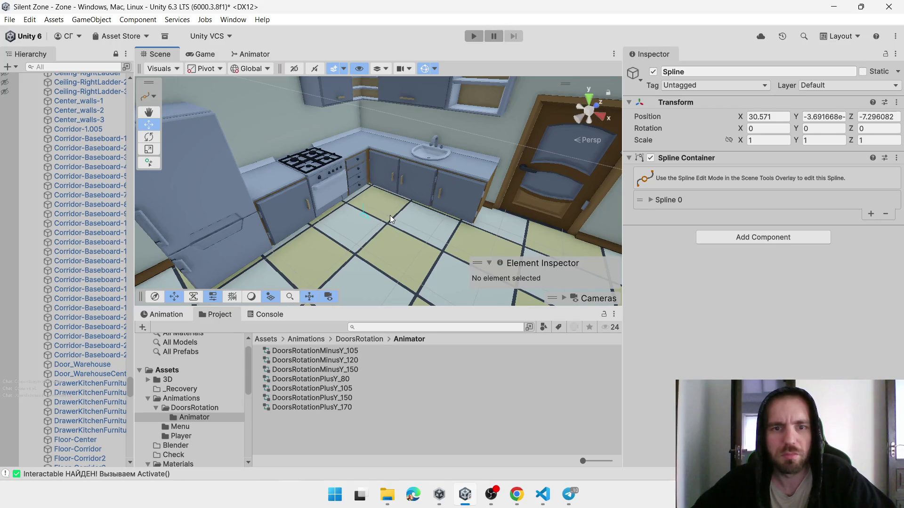
Assign DoorsRotationPlusY_80 as the Animator controller of 500_KitchenSinkDoor-3
click(390, 216)
click(149, 174)
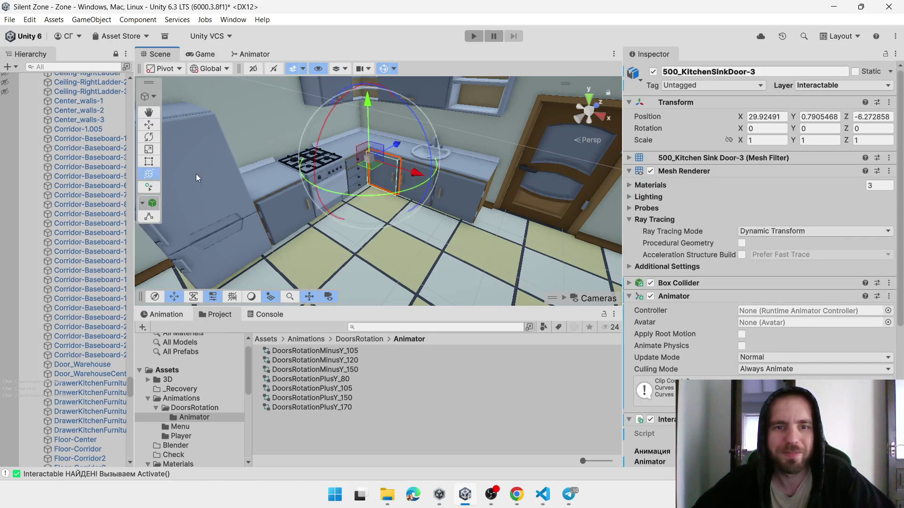
click(148, 126)
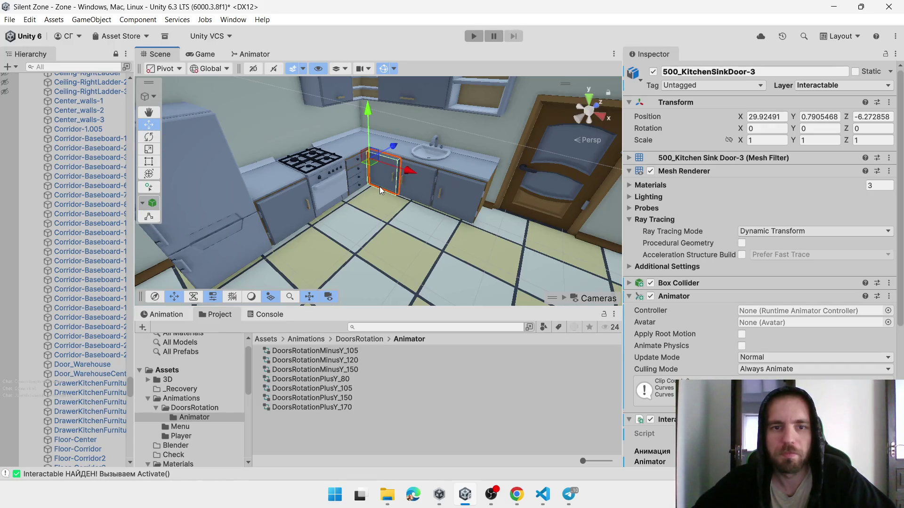
click(381, 190)
click(381, 190)
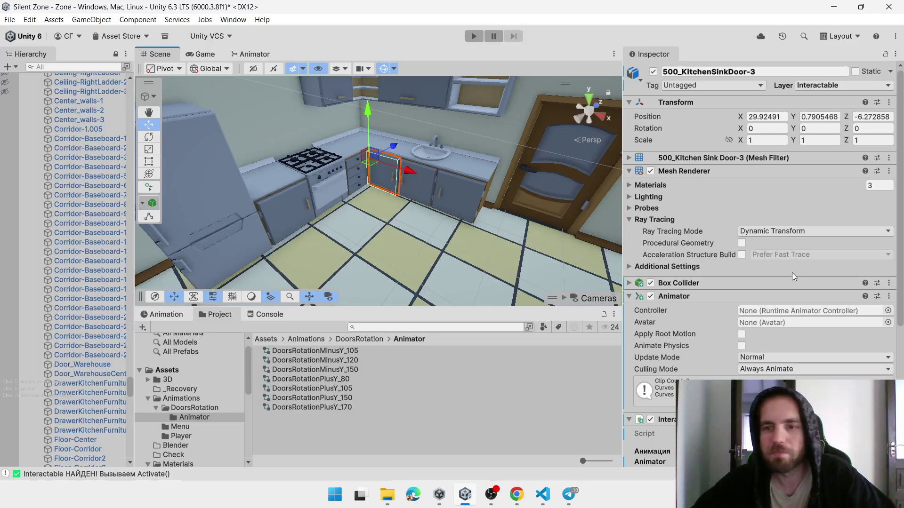
scroll(732, 264, down, 2)
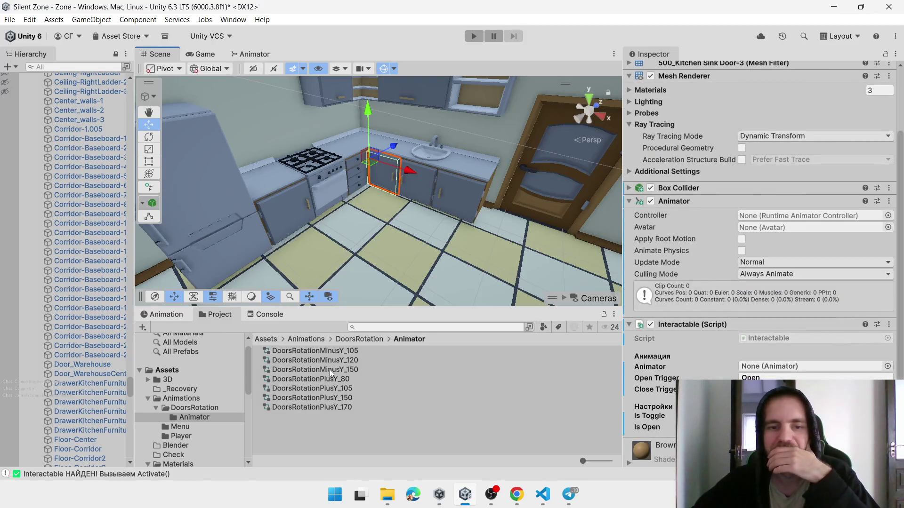
drag(329, 379, 761, 218)
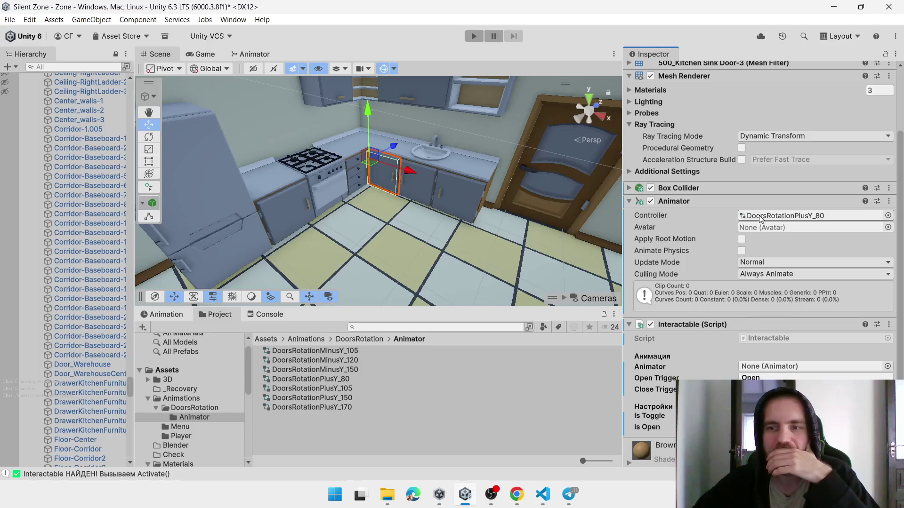
click(413, 200)
click(419, 197)
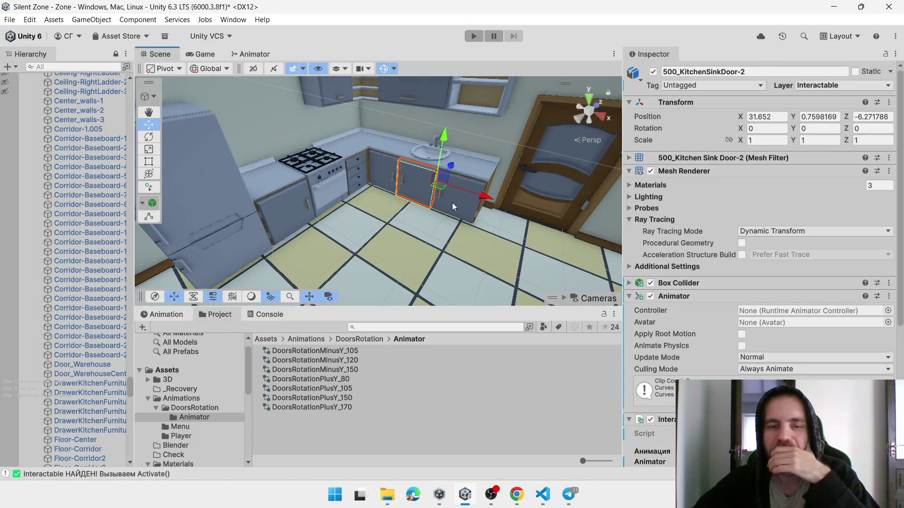
Test the sink door's swing, then create animator controller DoorsRotationMinusY_80 in the Animator folder
click(147, 141)
drag(482, 193, 571, 226)
click(319, 413)
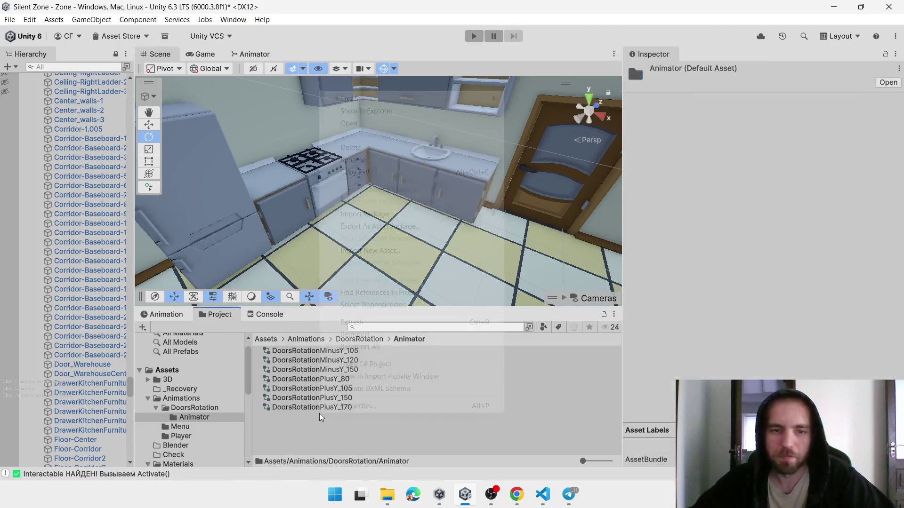
right_click(319, 413)
mouse_move(495, 99)
mouse_move(571, 165)
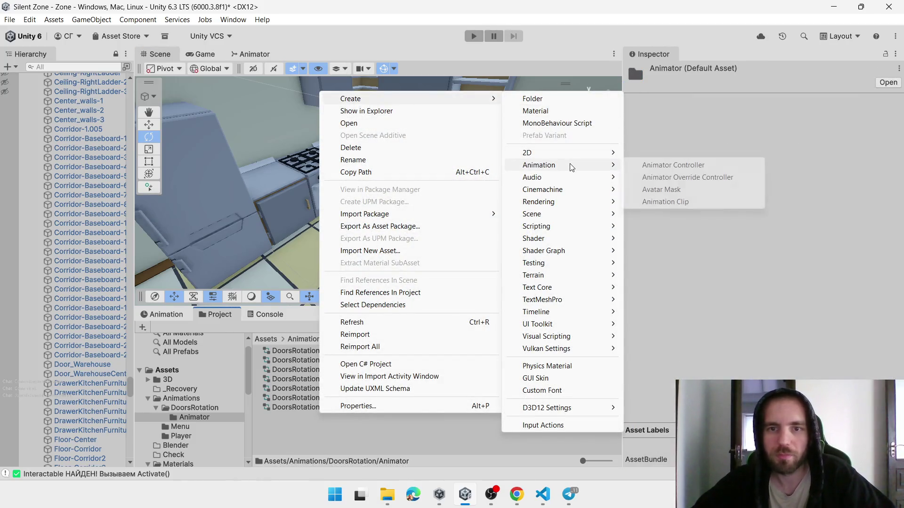
click(663, 166)
text(DoorsRotationM)
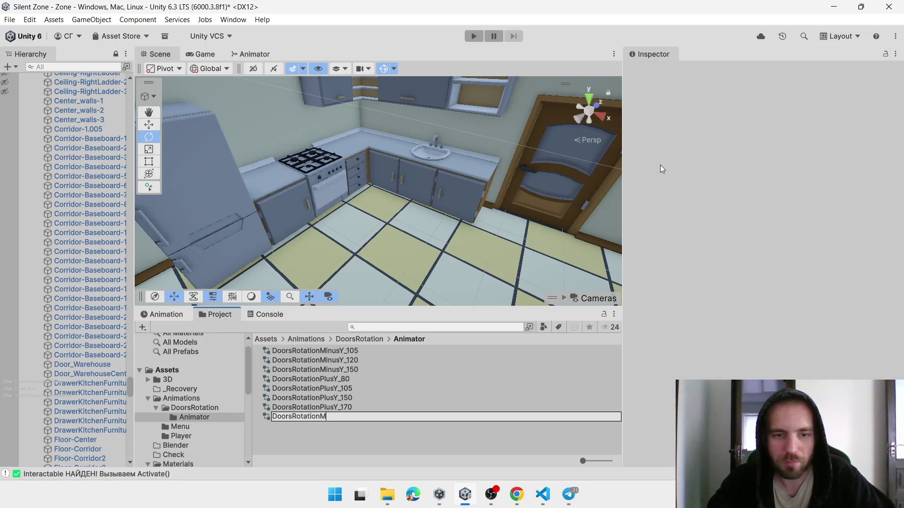
text(y)
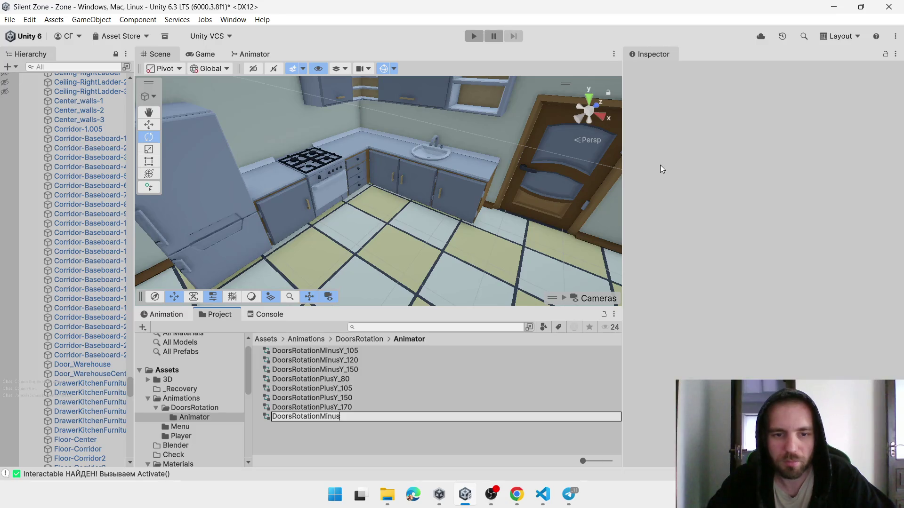
text(Y_80)
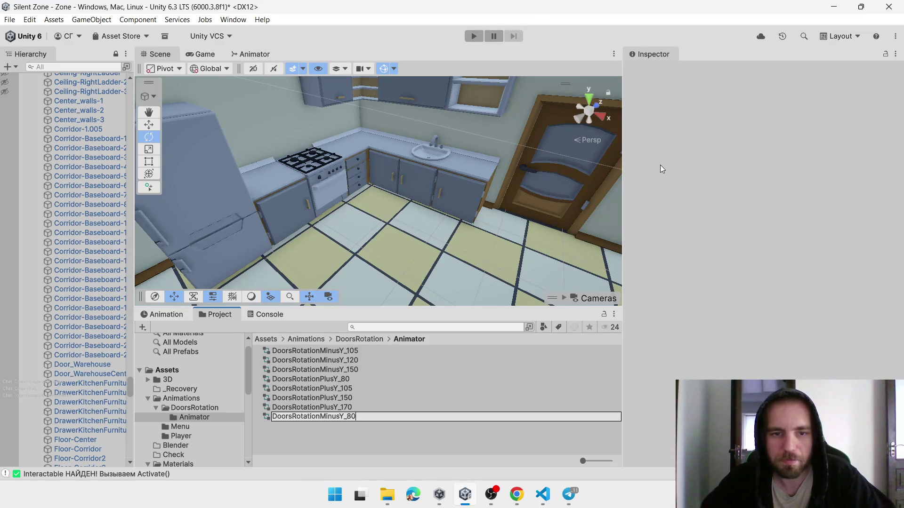
key(Return)
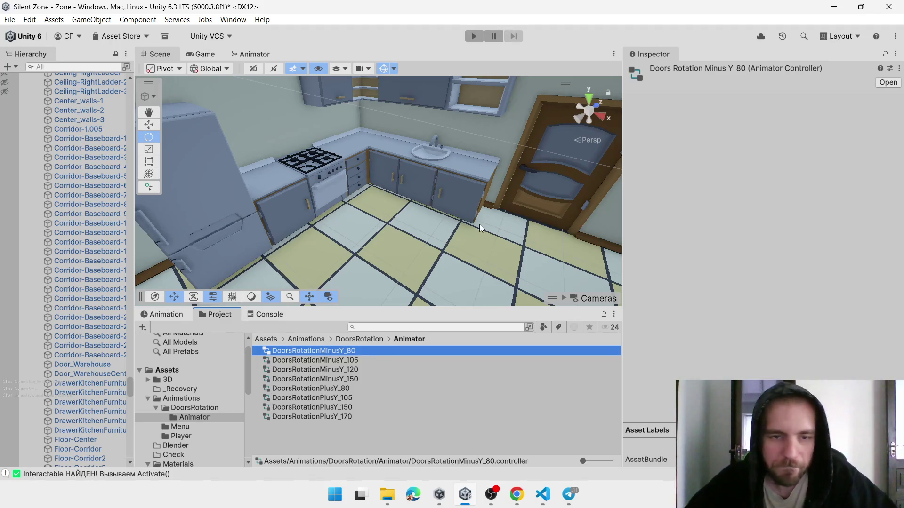
click(421, 191)
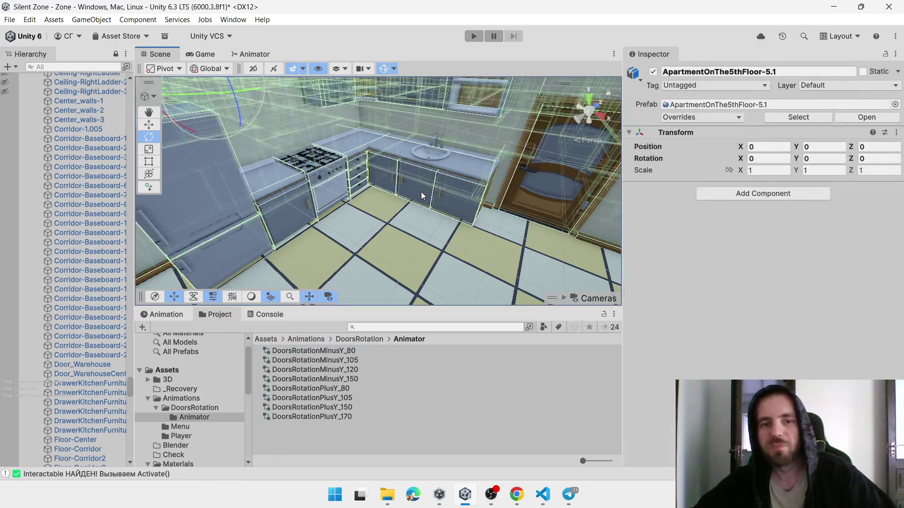
Assign DoorsRotationMinusY_80 to sink doors 500_KitchenSinkDoor-2 and 500_KitchenSinkDoor-1
click(433, 197)
mouse_move(329, 350)
mouse_down()
mouse_move(798, 306)
mouse_move(772, 304)
mouse_up()
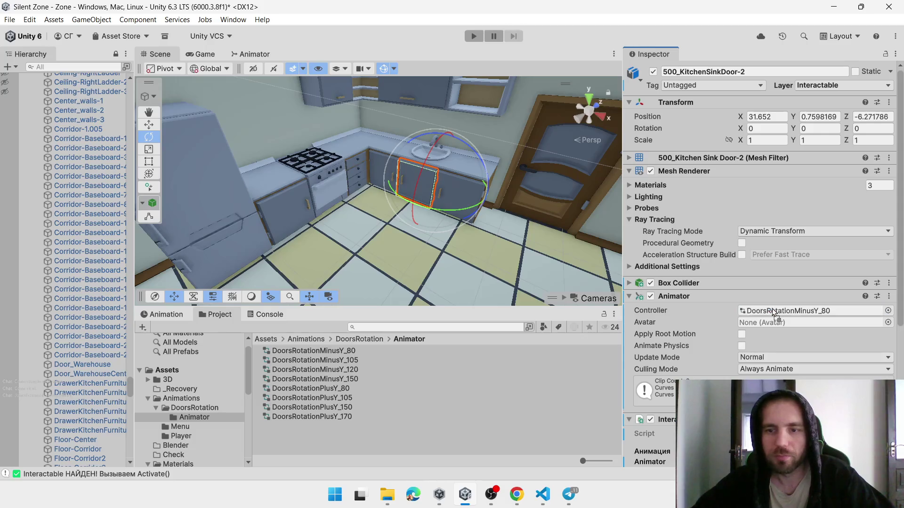
click(479, 207)
click(482, 200)
mouse_move(328, 353)
mouse_down()
mouse_move(768, 286)
mouse_move(777, 311)
mouse_up()
Test-swing 500_KitchenClosetDoor, undo it, and assign it DoorsRotationPlusY_80
click(283, 211)
click(283, 212)
mouse_move(303, 244)
mouse_down()
mouse_move(282, 282)
mouse_move(243, 315)
mouse_up()
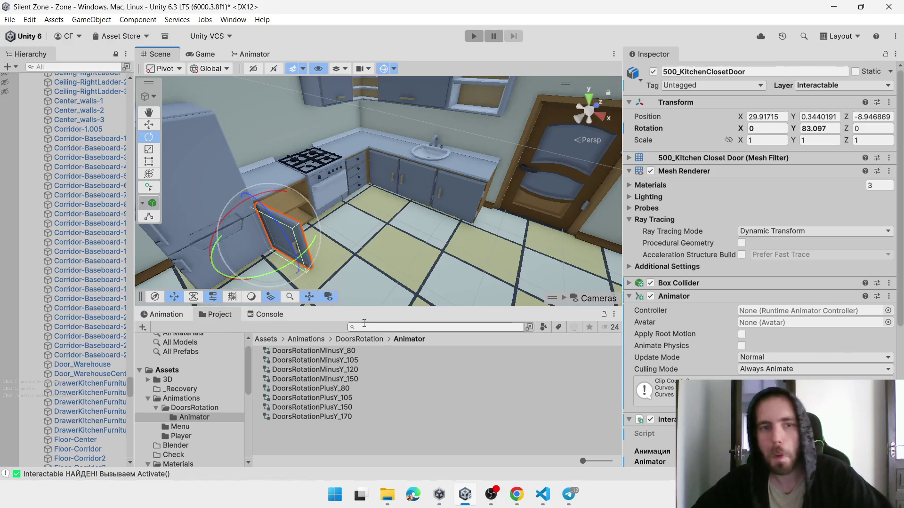
key(ctrl+z)
mouse_move(352, 389)
mouse_down()
mouse_move(817, 127)
mouse_move(789, 309)
mouse_up()
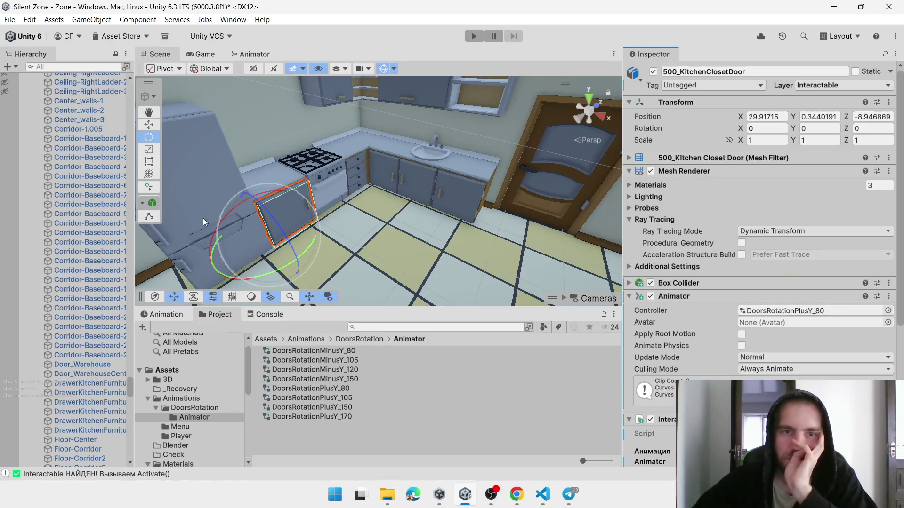
Test-swing drawer 500_DrawerKitchenFurnitureBook-1, undo it, and assign it DoorsRotationMinusY_80
click(450, 80)
scroll(395, 210, down, 5)
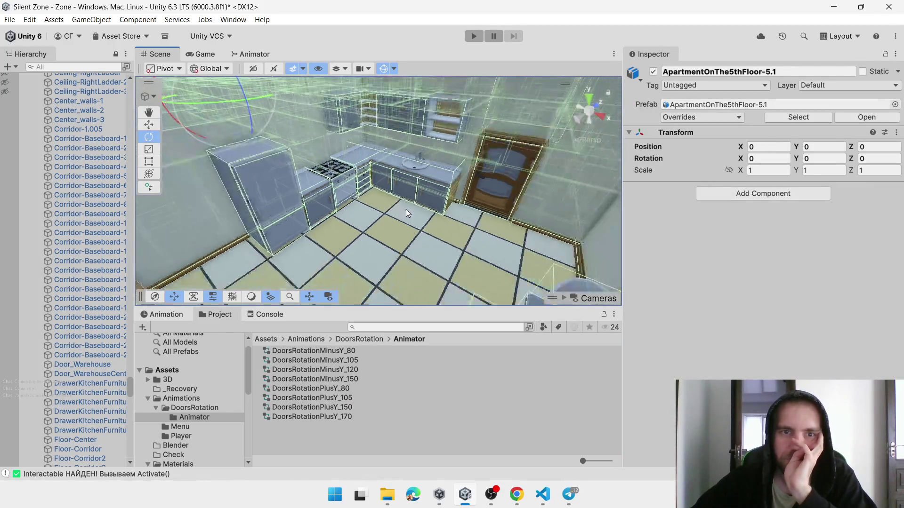
mouse_move(434, 211)
mouse_down()
mouse_move(340, 222)
mouse_move(372, 210)
mouse_move(337, 180)
mouse_up()
click(343, 183)
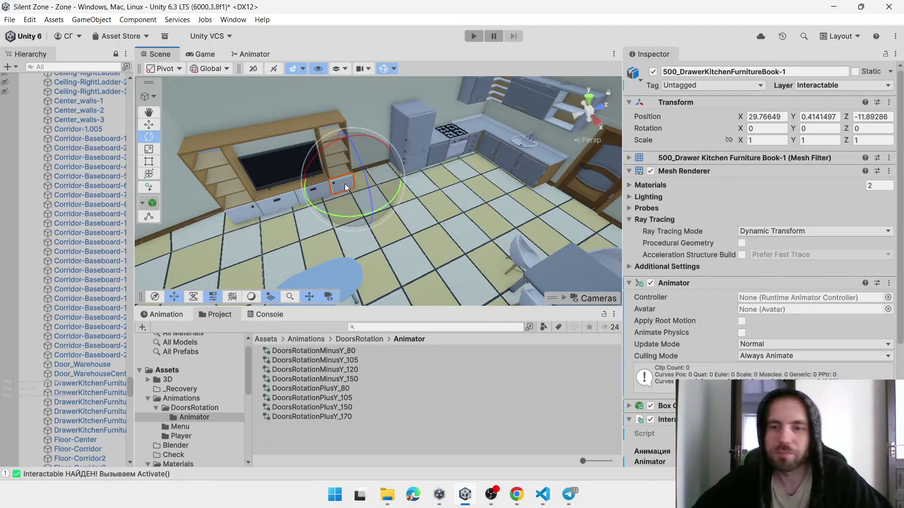
mouse_move(316, 210)
mouse_down()
mouse_move(400, 223)
mouse_move(473, 217)
mouse_up()
key(ctrl+z)
mouse_move(344, 351)
mouse_down()
mouse_move(776, 313)
mouse_move(780, 299)
mouse_up()
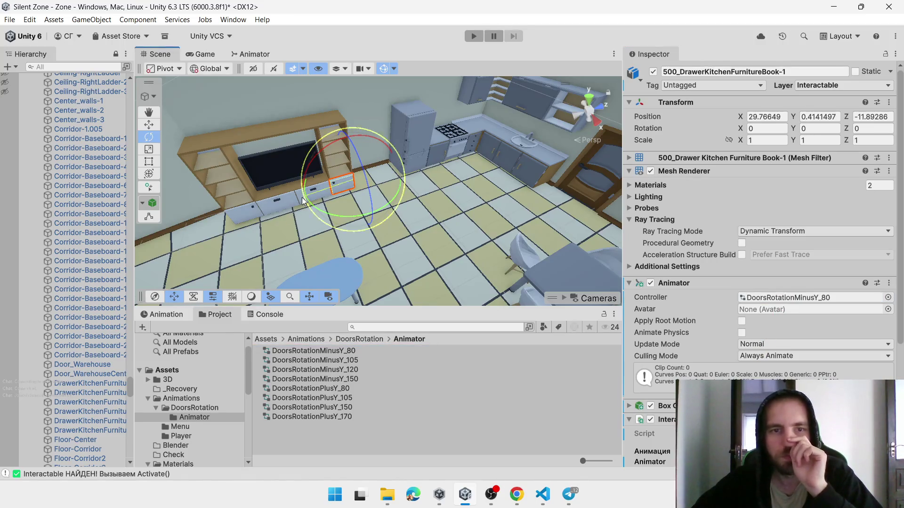
Assign DoorsRotationPlusY_80 to drawer DrawerKitchenFurnitureBook-4 and test its swing
click(296, 194)
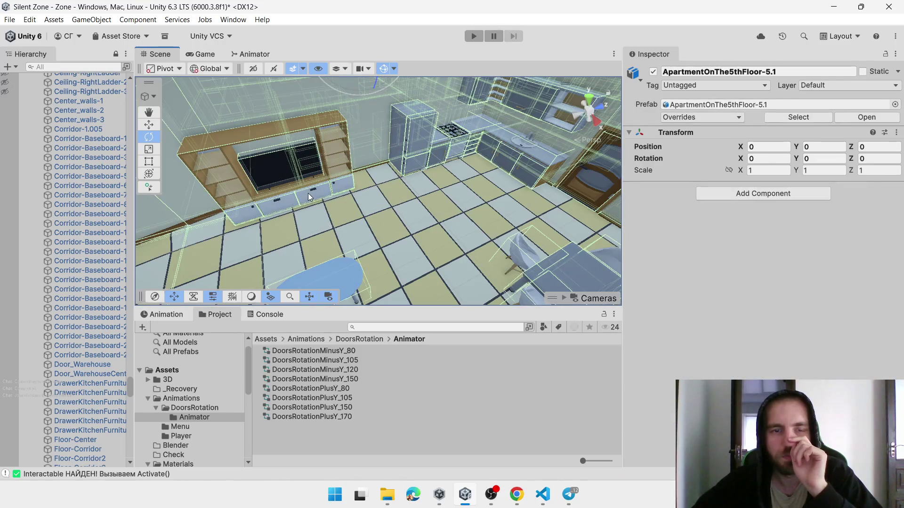
click(306, 195)
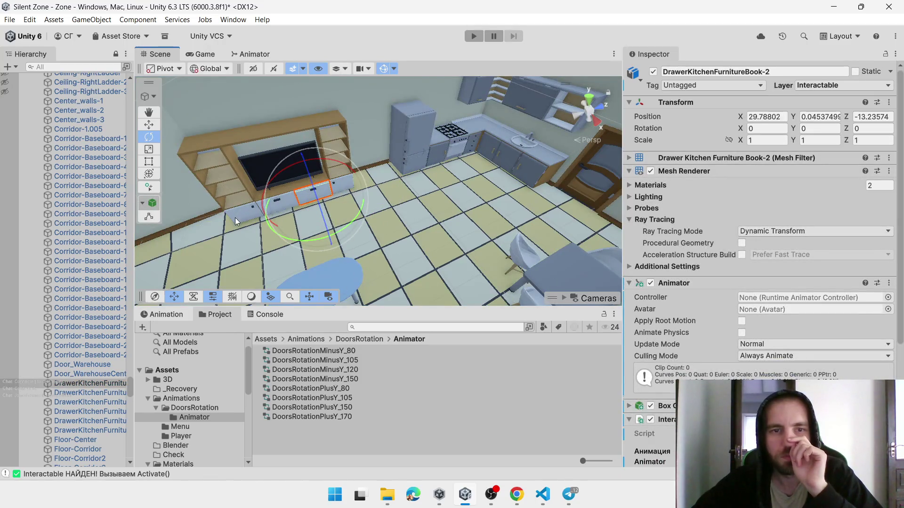
mouse_move(325, 221)
mouse_down()
mouse_move(377, 308)
mouse_move(340, 286)
mouse_up()
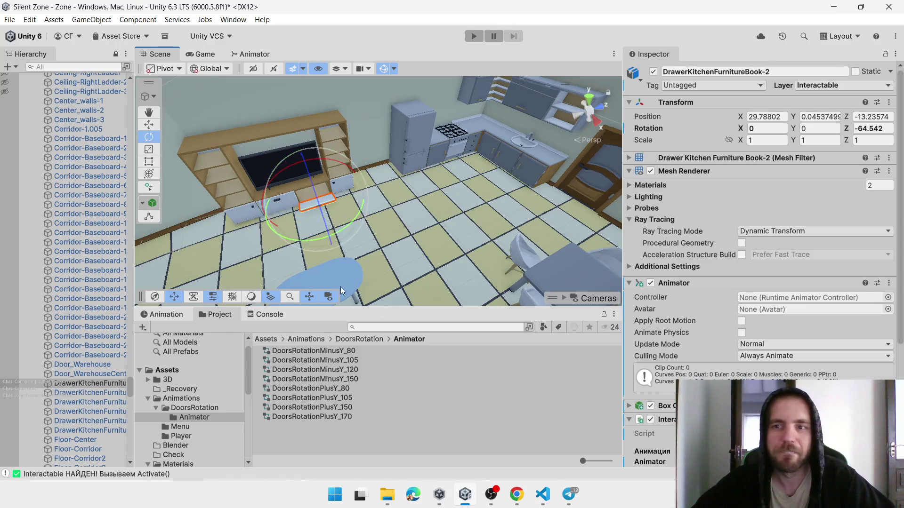
click(236, 216)
click(235, 216)
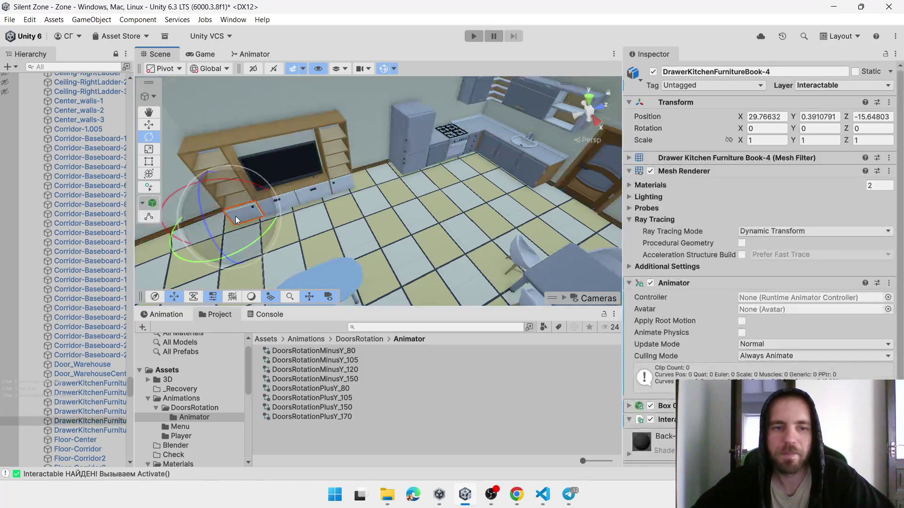
drag(341, 389, 792, 303)
mouse_move(270, 232)
mouse_down()
mouse_move(202, 315)
mouse_move(192, 301)
mouse_up()
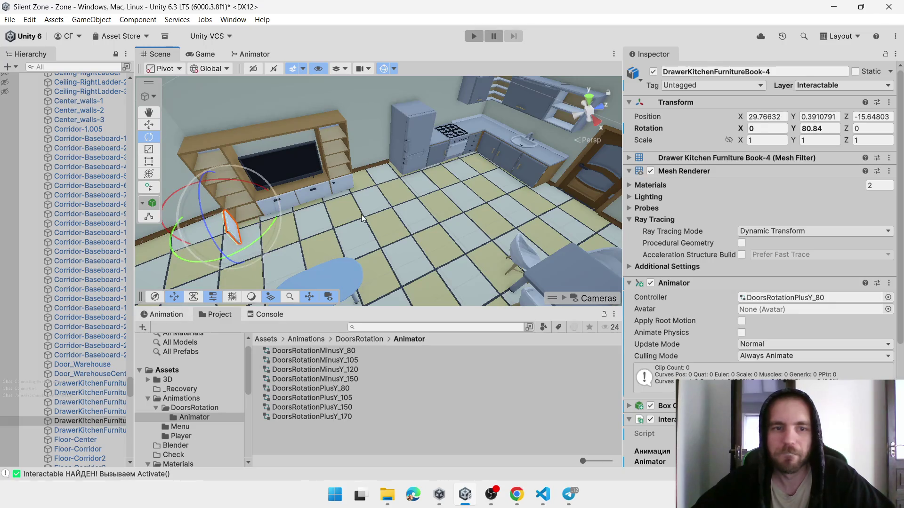
Test-tilt DrawerKitchenFurnitureBook-2 about Z, then undo it back to rotation 0, 0, 0
click(307, 199)
click(307, 199)
drag(307, 199, 360, 319)
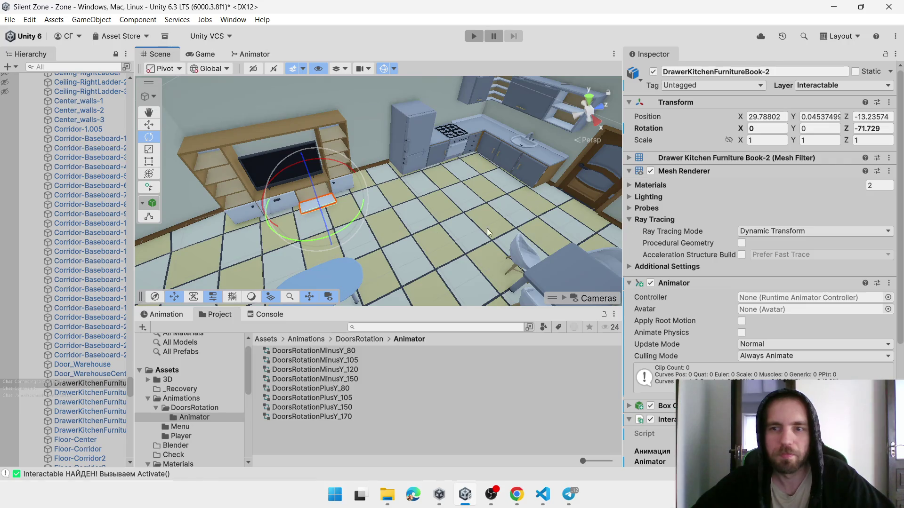
key(f)
mouse_move(437, 205)
mouse_down()
mouse_move(395, 166)
mouse_move(378, 182)
mouse_move(386, 175)
mouse_up()
mouse_move(278, 179)
mouse_down()
mouse_move(511, 214)
mouse_move(320, 205)
mouse_move(476, 205)
mouse_move(527, 264)
mouse_move(508, 258)
mouse_up()
key(ctrl+z)
key(ctrl+z)
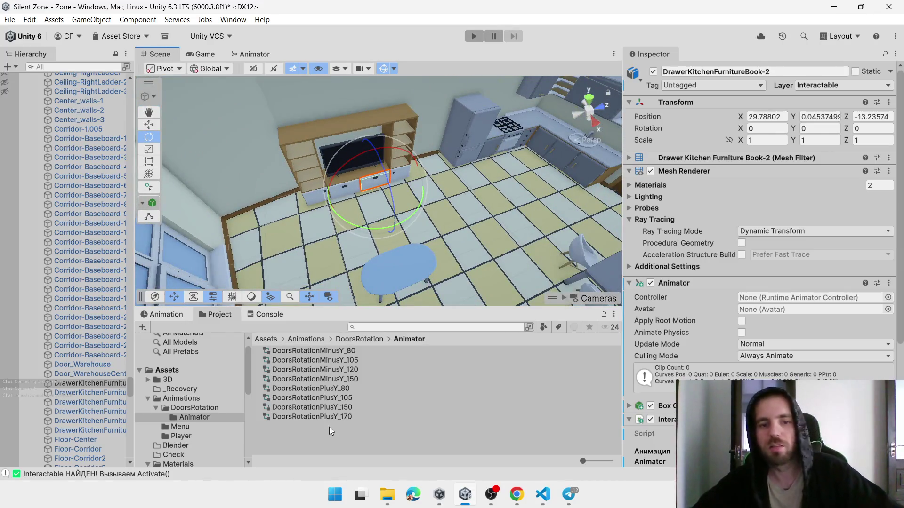
right_click(326, 429)
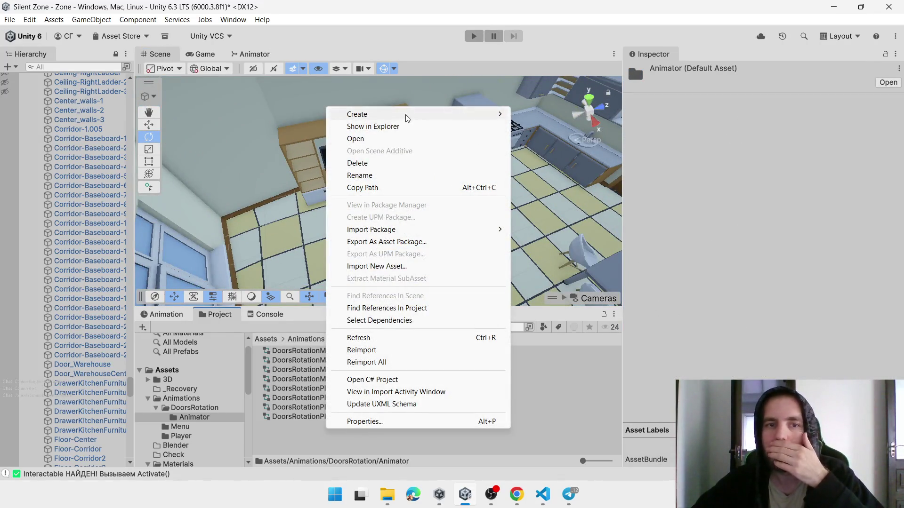
Create animator controller DoorsRatationMinusZ_70, correcting the axis letter from Y to Z
mouse_move(447, 115)
mouse_move(586, 186)
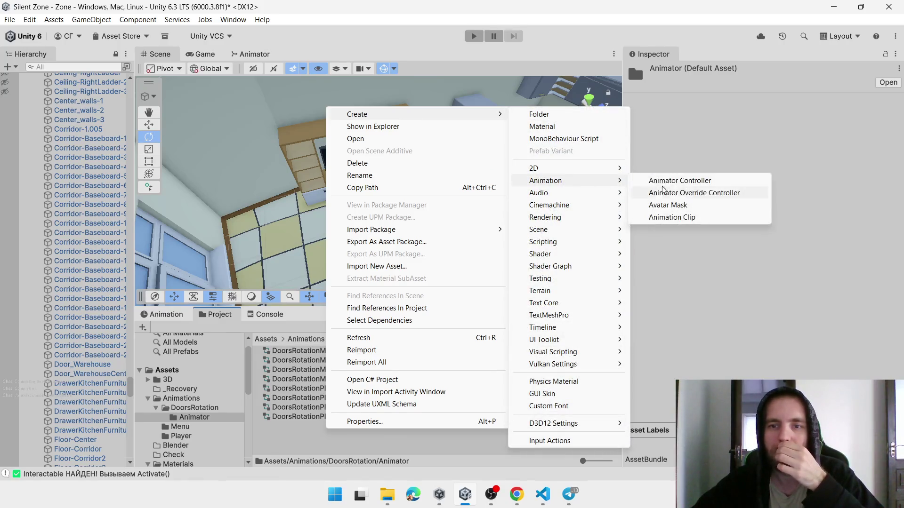
click(655, 181)
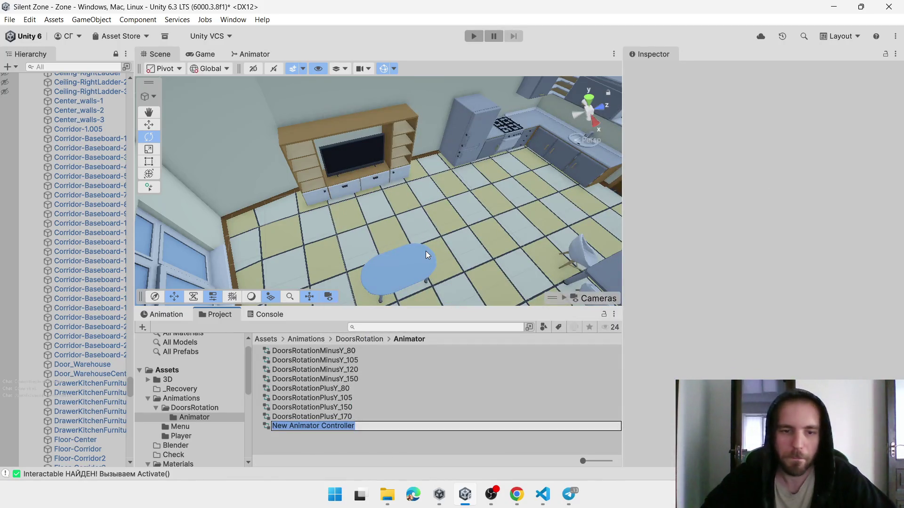
text(DoorsRatationMin)
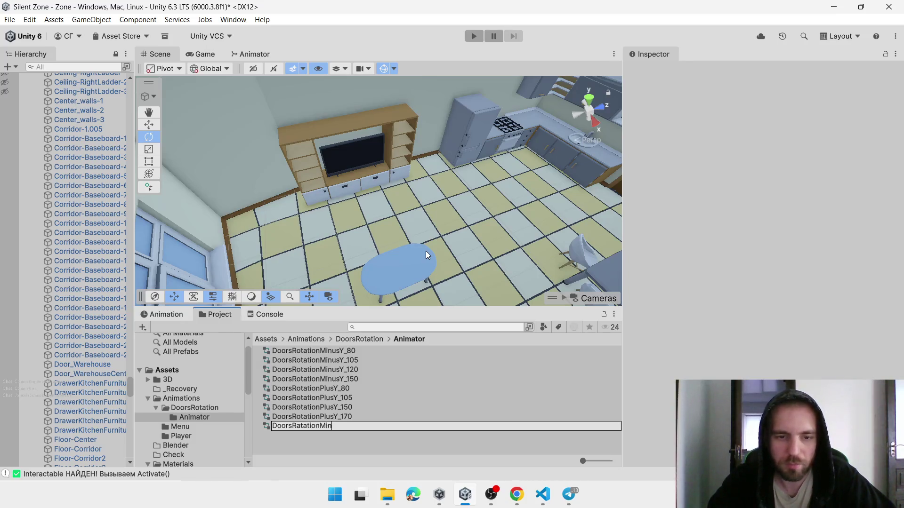
text(usY_70)
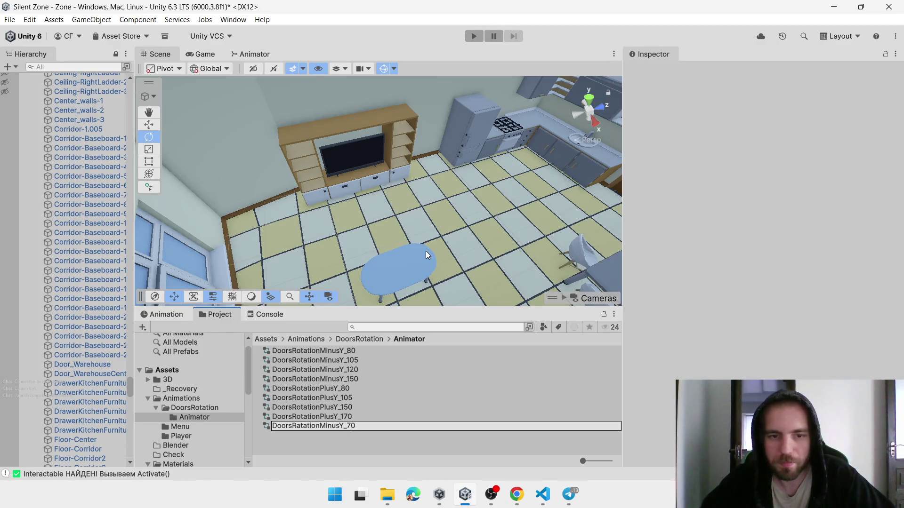
key(BackSpace)
text(Z)
key(Return)
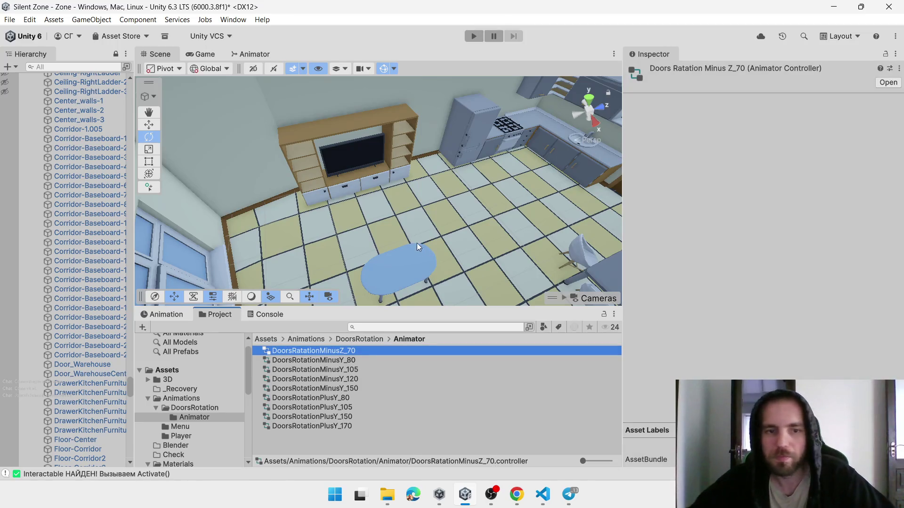
click(380, 180)
Assign DoorsRatationMinusZ_70 to kitchen book drawers Book-2 and Book-3 after a test tilt
click(381, 180)
drag(392, 195, 402, 237)
key(ctrl+z)
drag(337, 350, 772, 297)
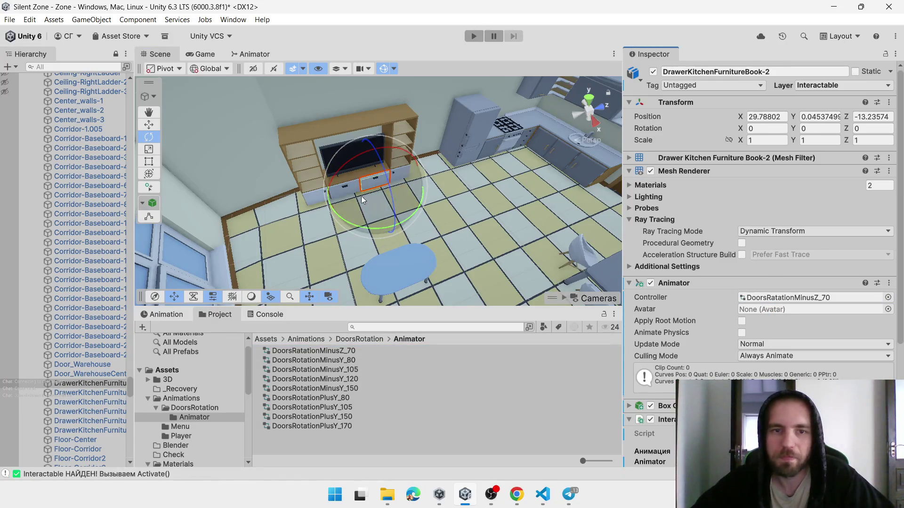
click(341, 196)
click(343, 193)
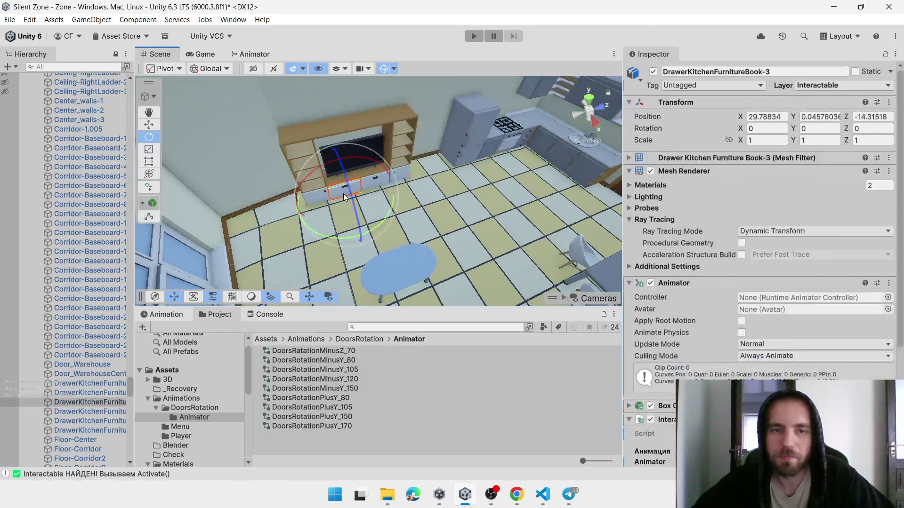
drag(344, 352, 771, 298)
Assign DoorsRatationMinusZ_70 to vanity drawers 500_RoomVanityDrawer-1, -2 and -3
mouse_move(566, 214)
mouse_down()
mouse_move(459, 211)
mouse_move(405, 225)
mouse_move(392, 193)
mouse_move(319, 177)
mouse_move(417, 156)
mouse_up()
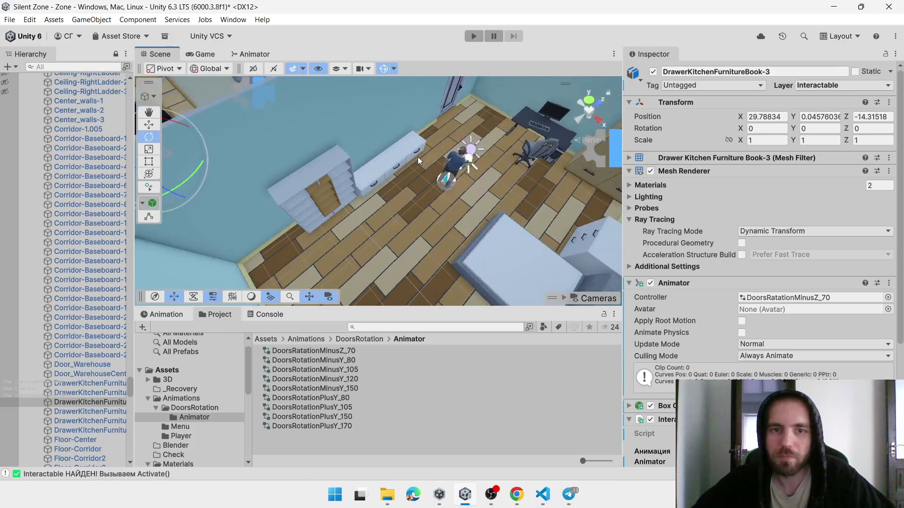
click(415, 152)
click(415, 153)
drag(332, 352, 761, 298)
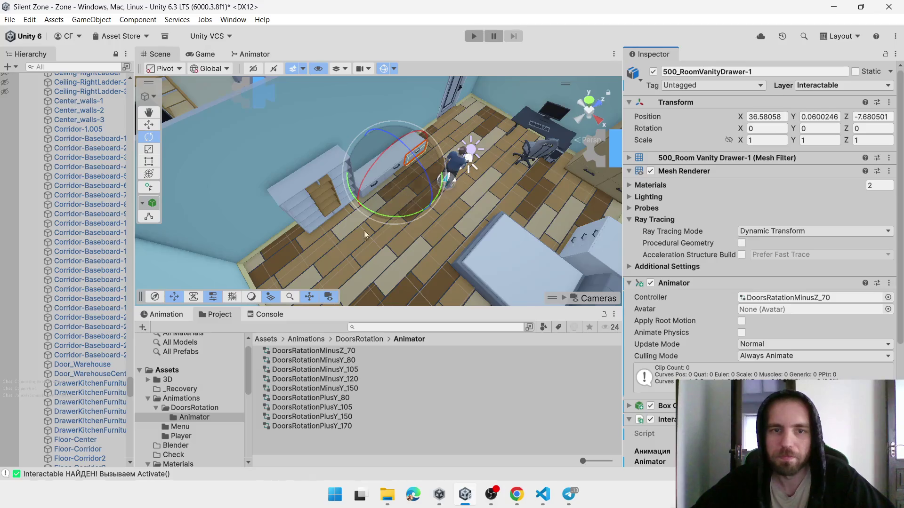
click(381, 183)
click(425, 190)
click(372, 171)
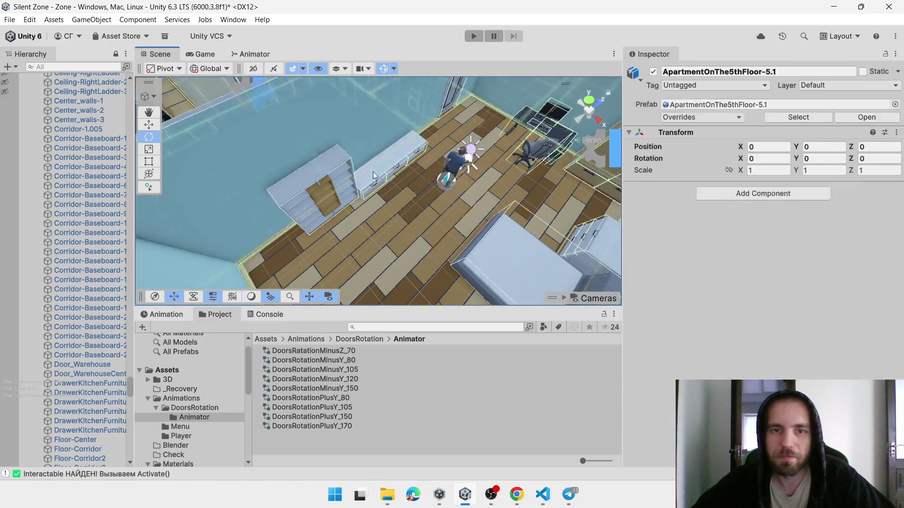
click(397, 171)
click(397, 171)
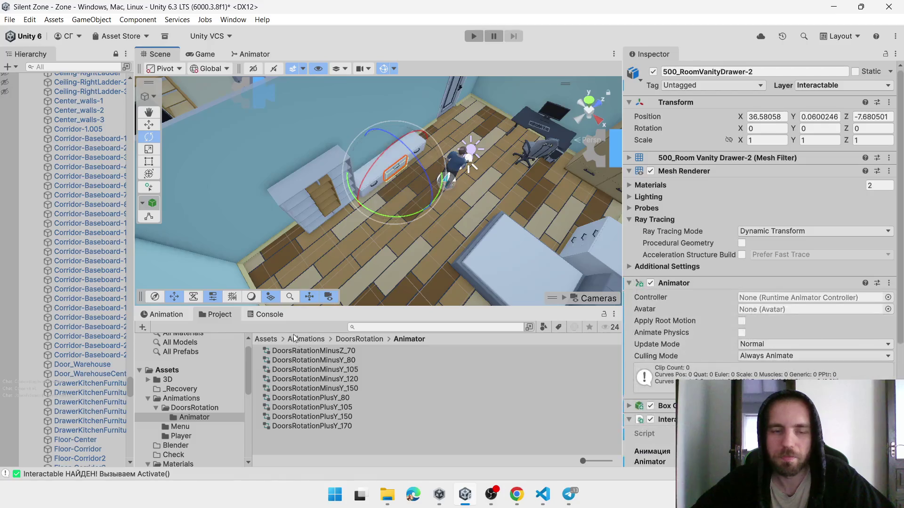
mouse_move(336, 352)
mouse_down()
mouse_move(810, 266)
mouse_move(785, 298)
mouse_up()
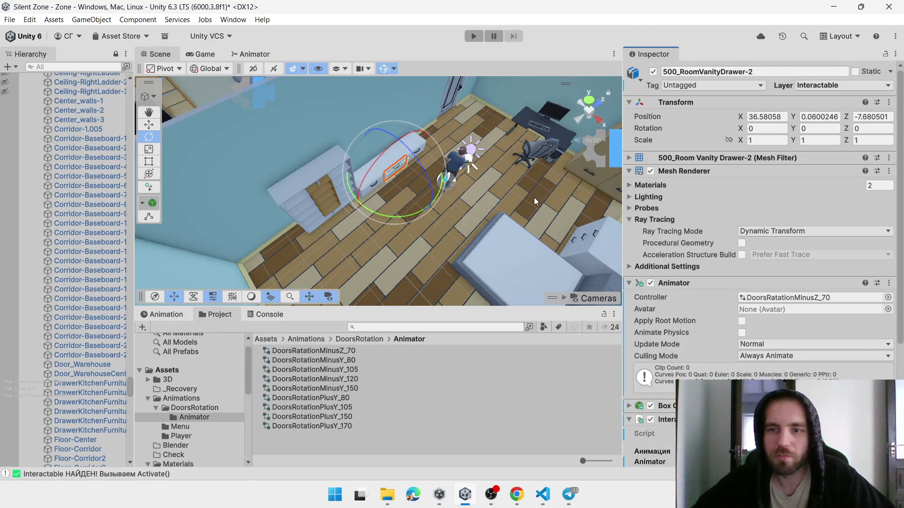
click(368, 177)
click(371, 193)
mouse_move(338, 353)
mouse_down()
mouse_move(772, 284)
mouse_move(783, 298)
mouse_up()
Test-tilt the vanity drawer, undo it, and show 500_RoomVanityDrawer-2's animation timeline
key(f)
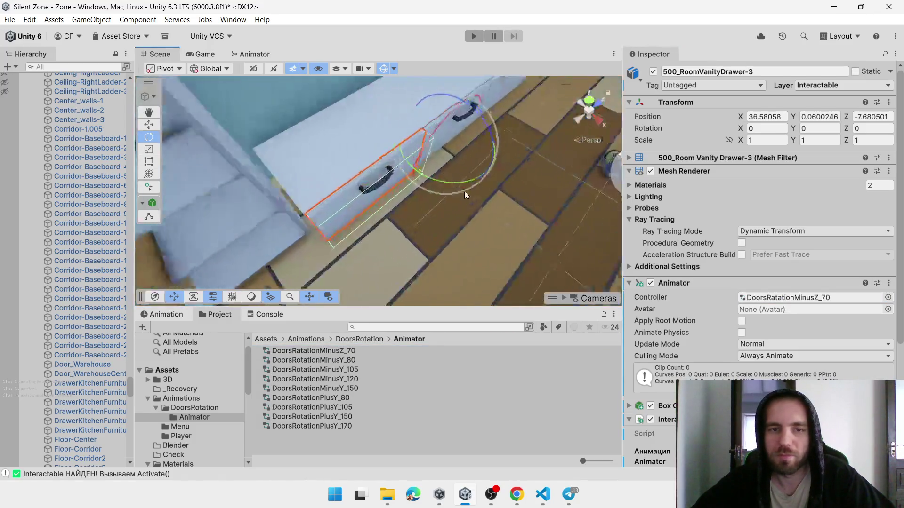
mouse_move(463, 182)
mouse_down()
mouse_move(553, 173)
mouse_move(532, 197)
mouse_move(524, 276)
mouse_move(453, 254)
mouse_move(493, 162)
mouse_move(518, 284)
mouse_up()
key(ctrl+z)
mouse_move(497, 243)
mouse_down()
mouse_move(525, 231)
mouse_move(461, 240)
mouse_up()
click(341, 352)
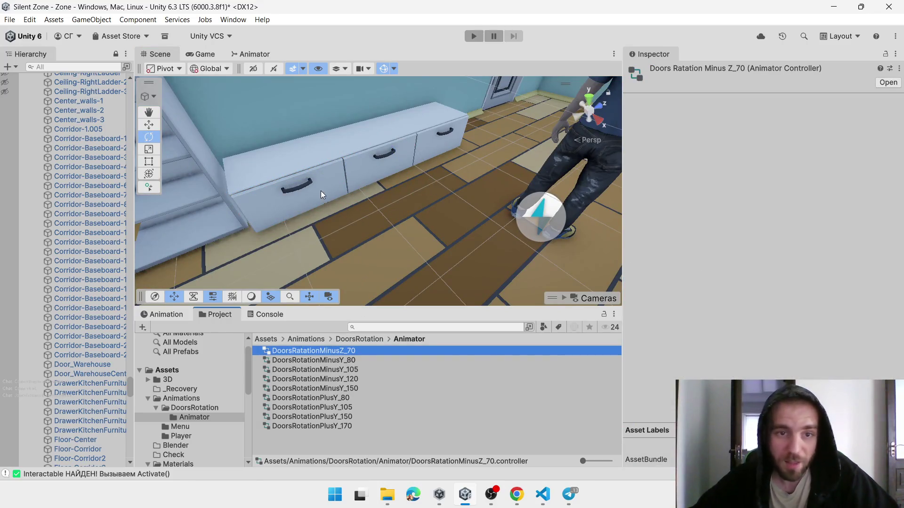
click(397, 158)
click(390, 168)
click(179, 316)
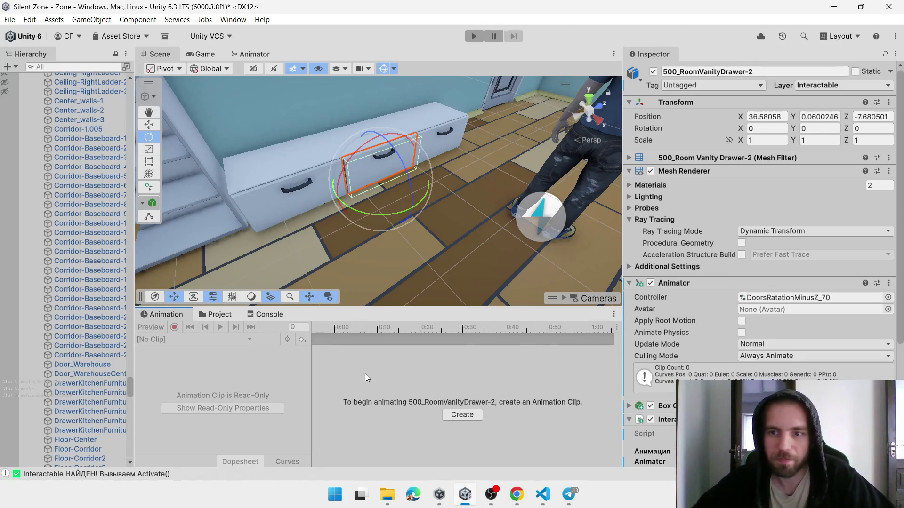
Add RotationZero as the default state in the DoorsRatationMinusZ_70 controller graph
click(258, 315)
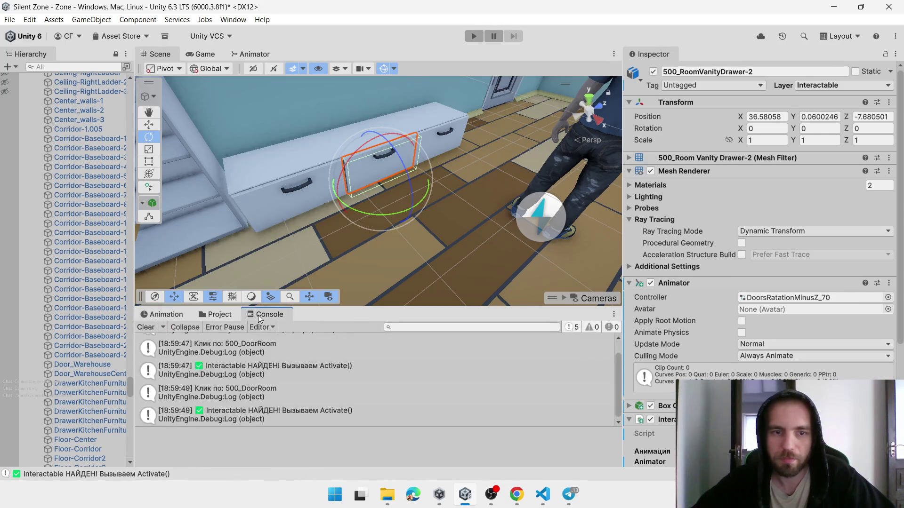
click(239, 316)
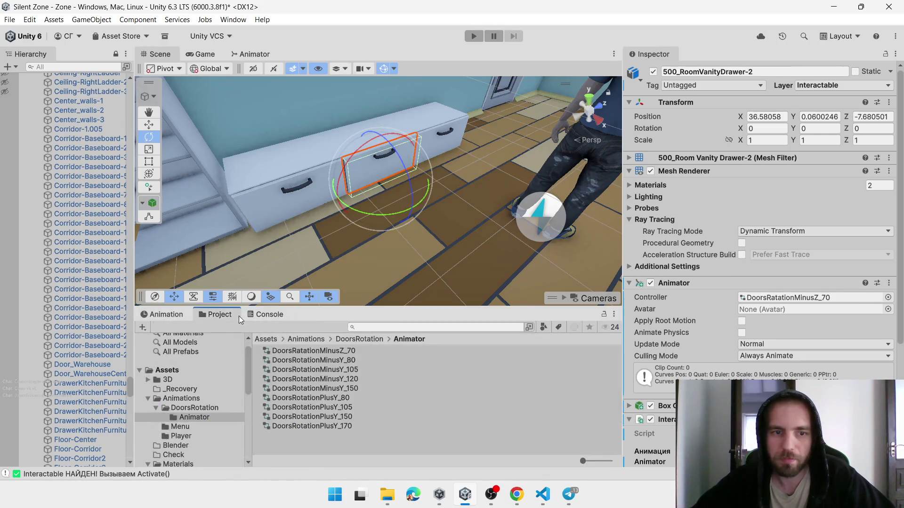
click(334, 351)
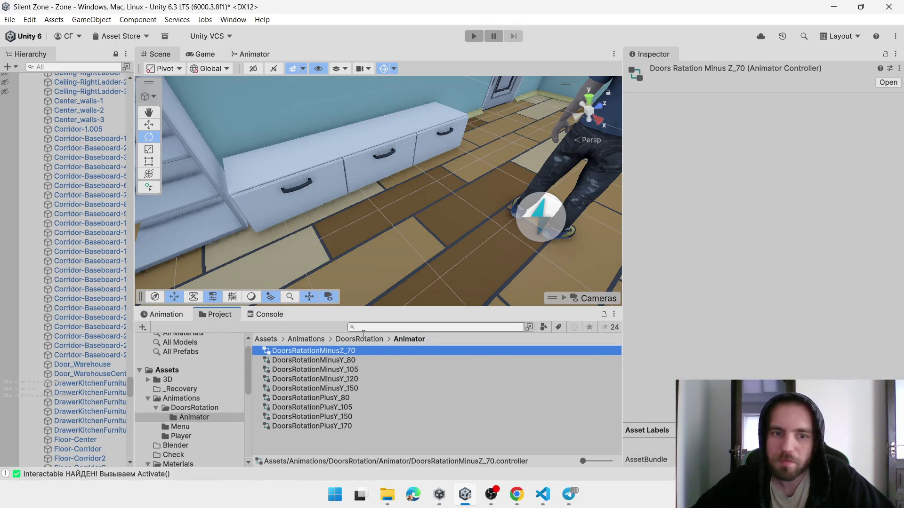
double_click(350, 351)
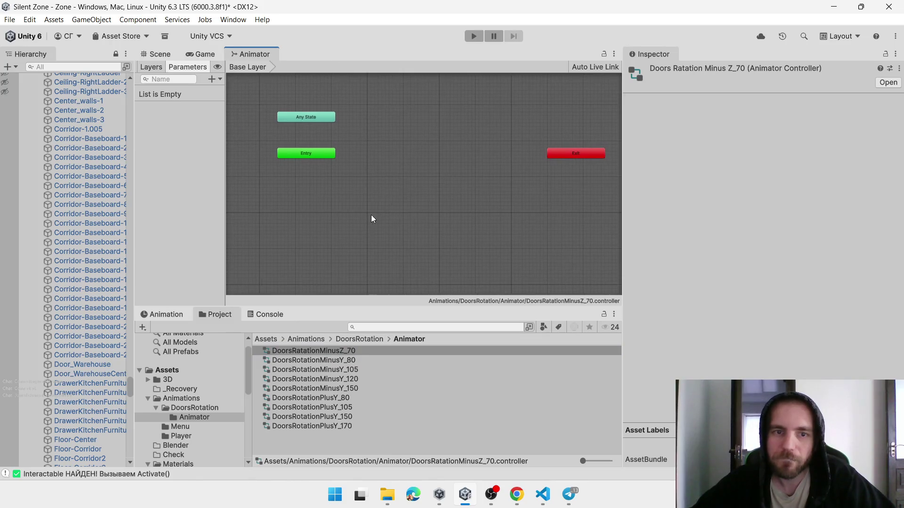
click(256, 317)
click(227, 317)
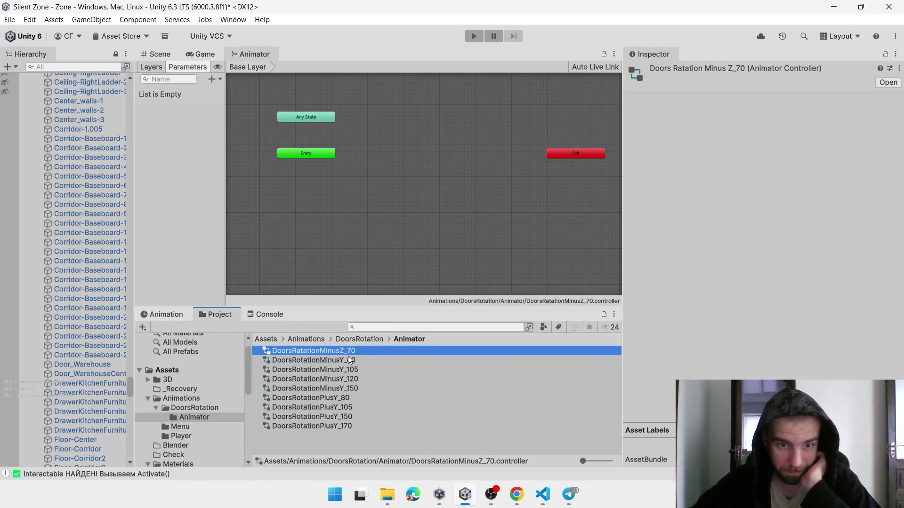
click(348, 340)
scroll(350, 391, down, 2)
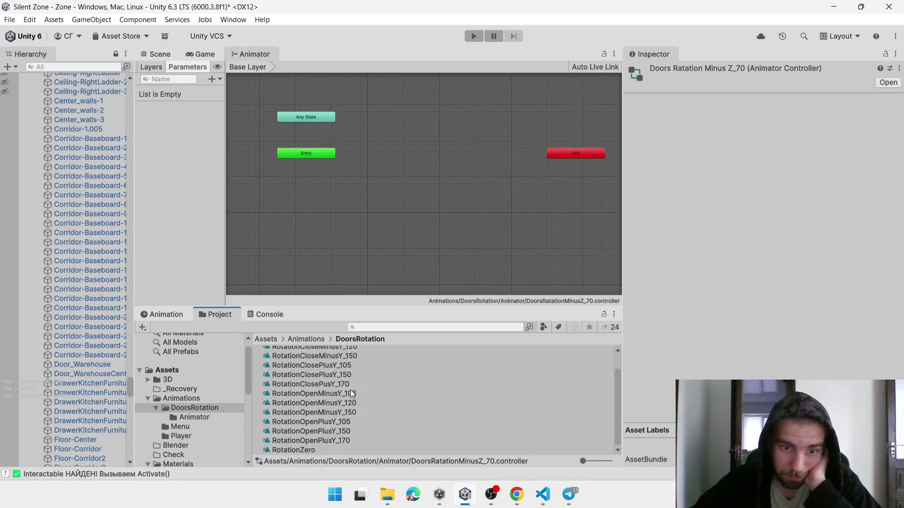
mouse_move(292, 451)
mouse_down()
mouse_move(316, 195)
mouse_move(327, 187)
mouse_move(295, 190)
mouse_move(303, 190)
mouse_up()
Add the RotationZero state to the DoorsRotationMinusY_80 controller
click(282, 314)
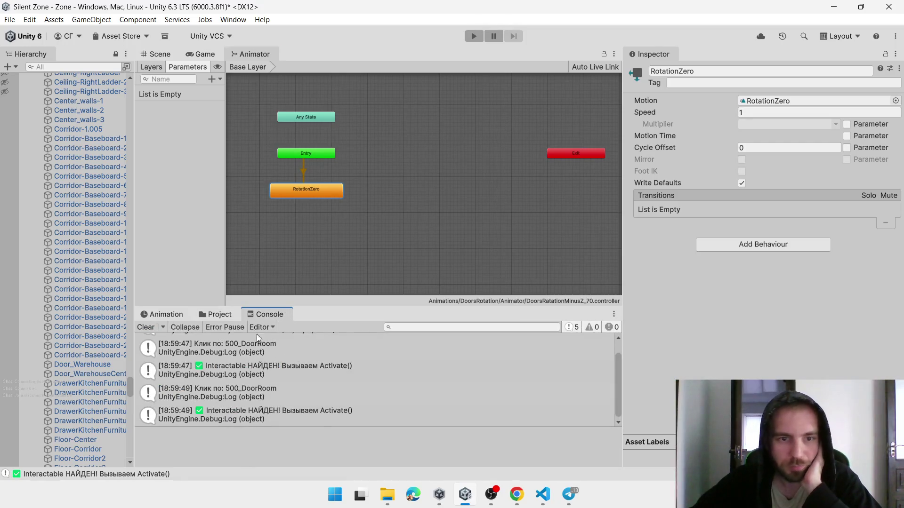
click(221, 315)
scroll(321, 361, up, 2)
double_click(300, 351)
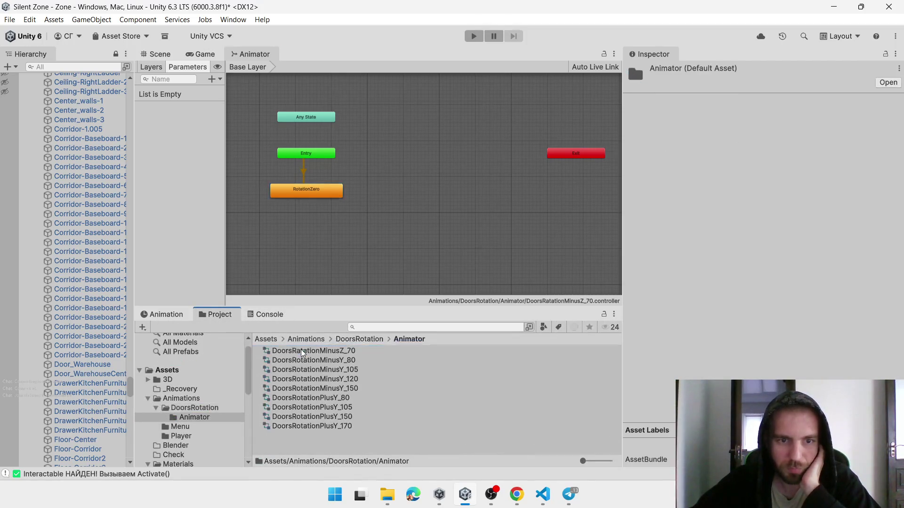
click(338, 363)
click(256, 315)
click(230, 316)
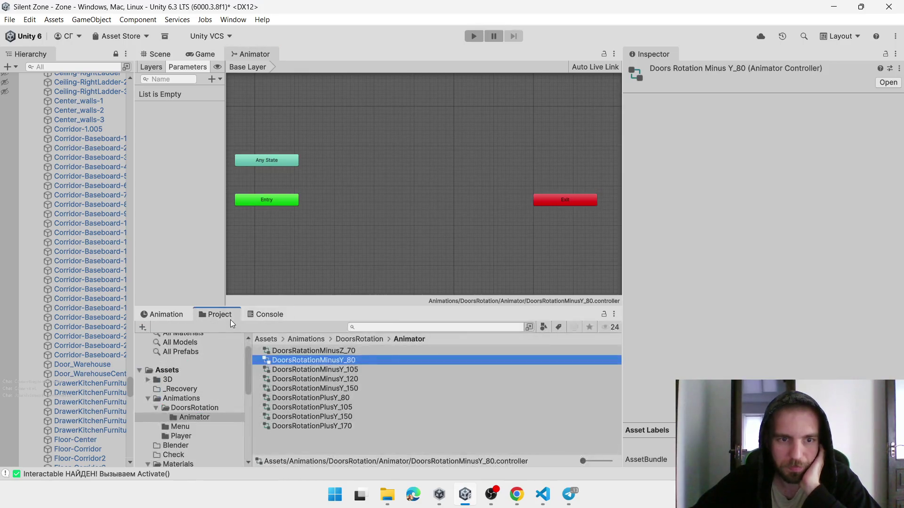
click(336, 338)
scroll(328, 400, down, 5)
mouse_move(292, 449)
mouse_down()
mouse_move(279, 239)
mouse_move(256, 238)
mouse_up()
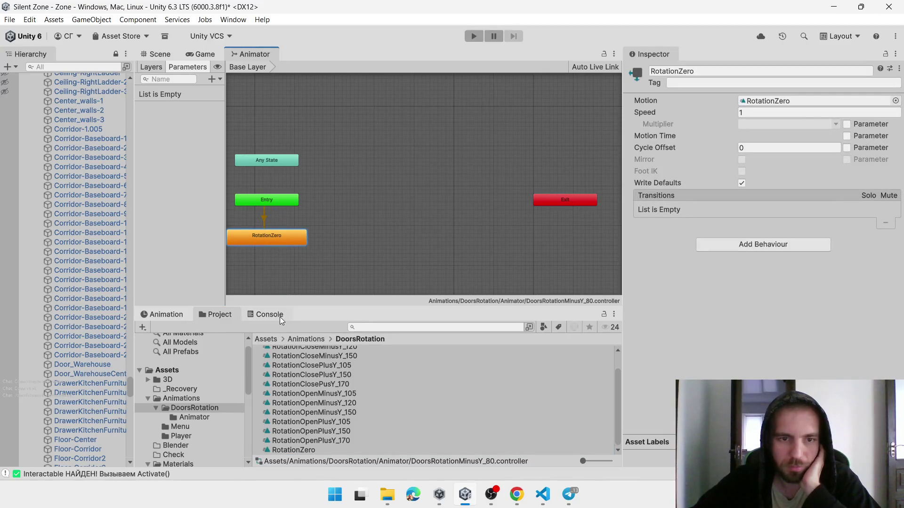
Add RotationZero to DoorsRotationPlusY_80, then return to the Scene with 500_RoomVanityDrawer-2 selected
scroll(301, 354, up, 5)
double_click(301, 354)
click(335, 389)
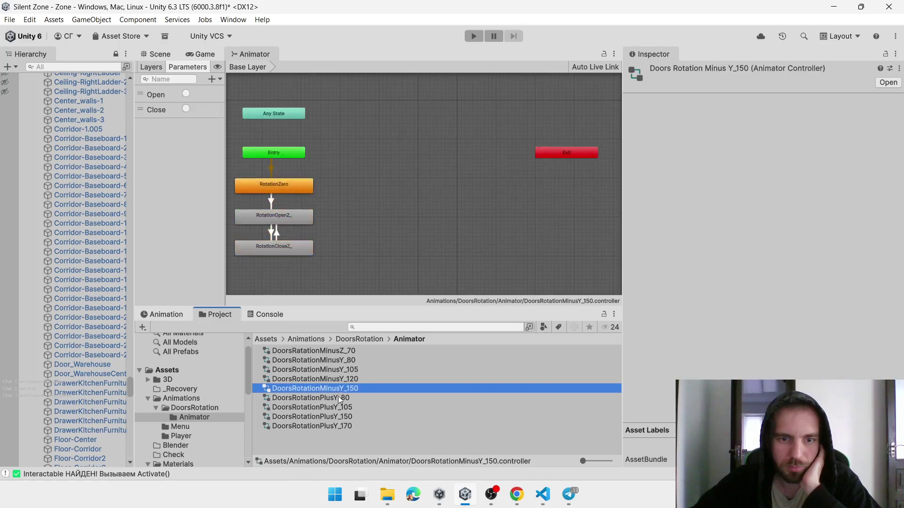
click(338, 398)
click(337, 338)
scroll(338, 400, down, 3)
click(293, 450)
mouse_move(293, 450)
mouse_down()
mouse_move(282, 238)
mouse_move(245, 232)
mouse_up()
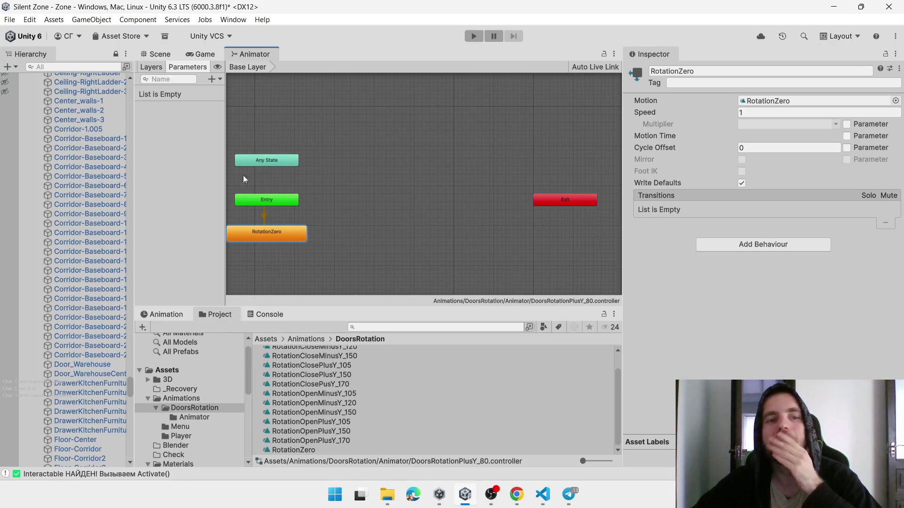
scroll(292, 365, up, 2)
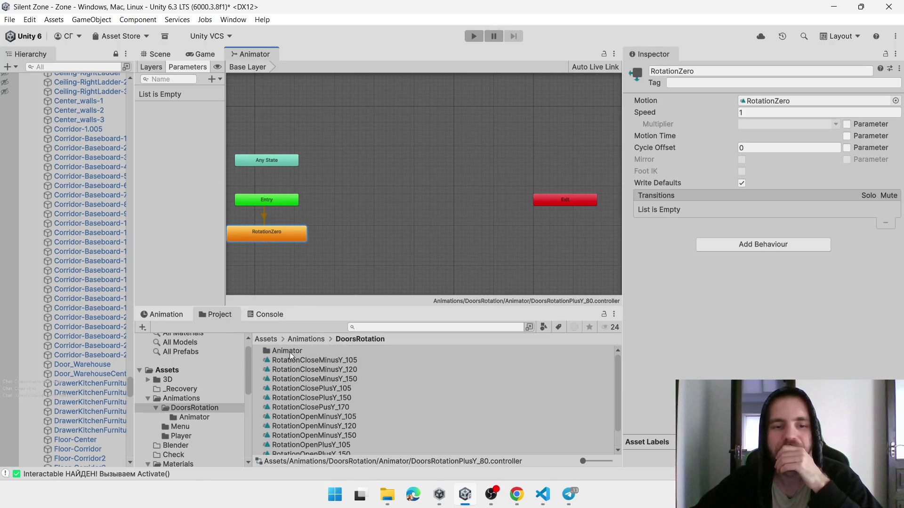
click(159, 54)
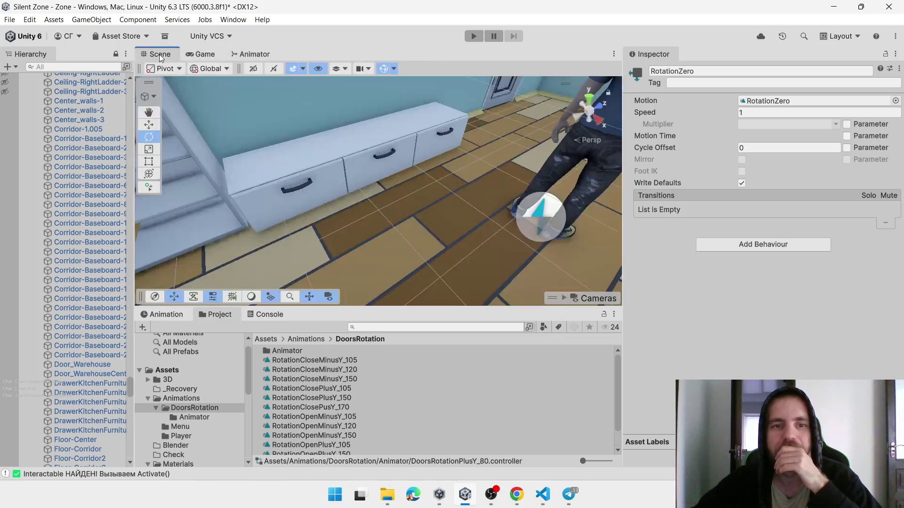
click(374, 172)
Start a new clip for the vanity drawer, using an existing clip name as a template
click(170, 315)
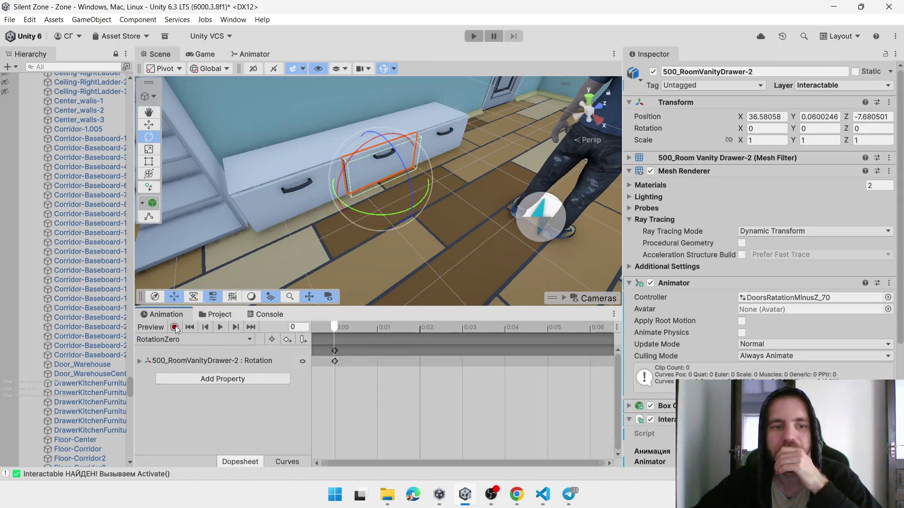
click(188, 340)
click(200, 369)
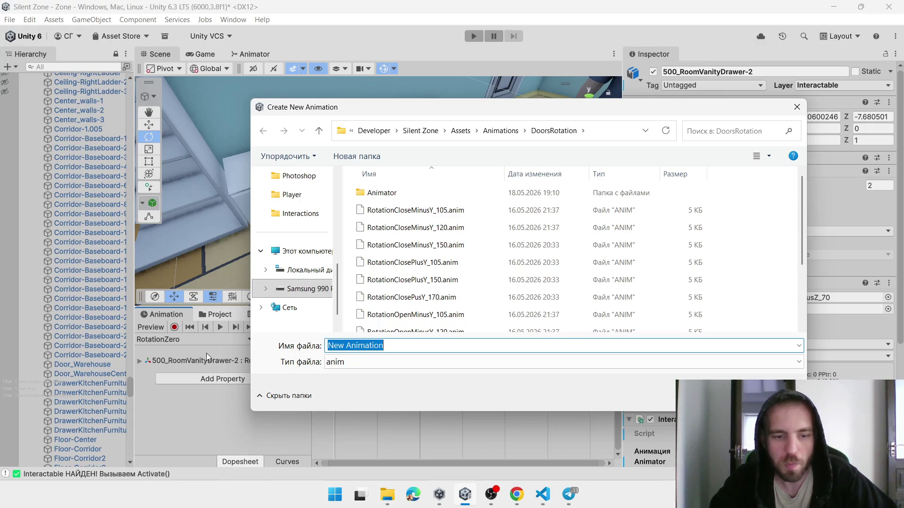
text(Ro)
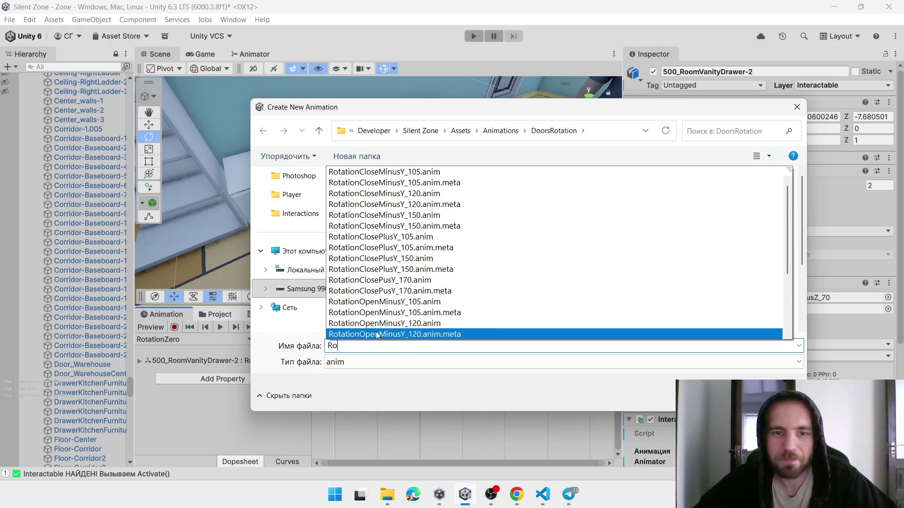
click(376, 331)
Edit the file name to RotationOpenMinusZ_70 and save the clip, turning on recording
click(400, 346)
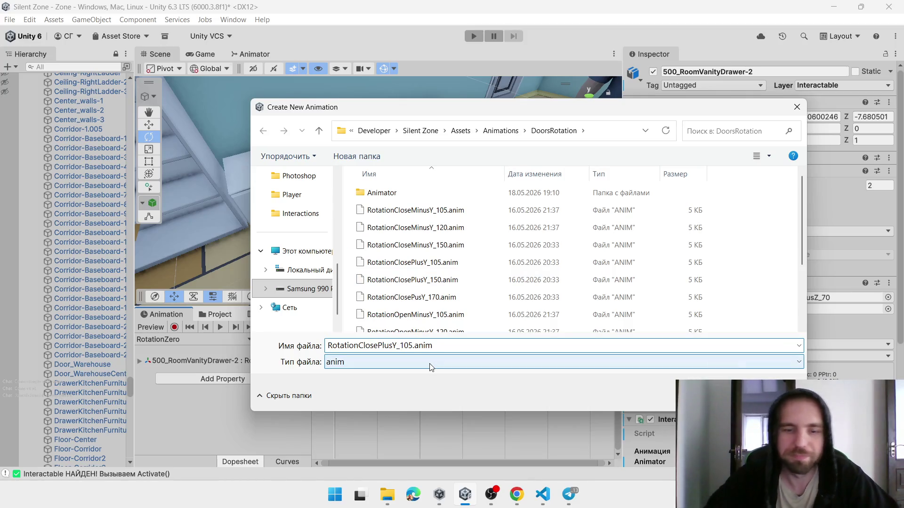
key(BackSpace)
key(BackSpace)
key(BackSpace)
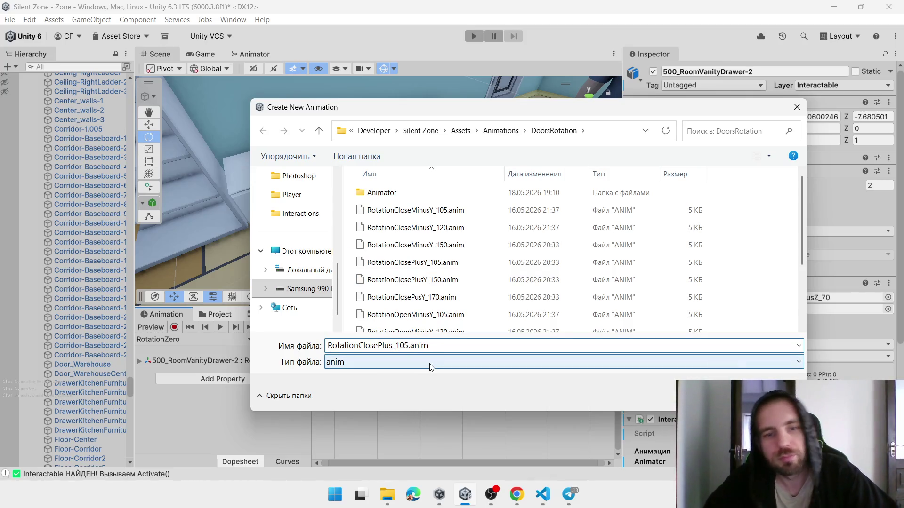
key(BackSpace)
key(BackSpace)
key(BackSpace)
text(Open)
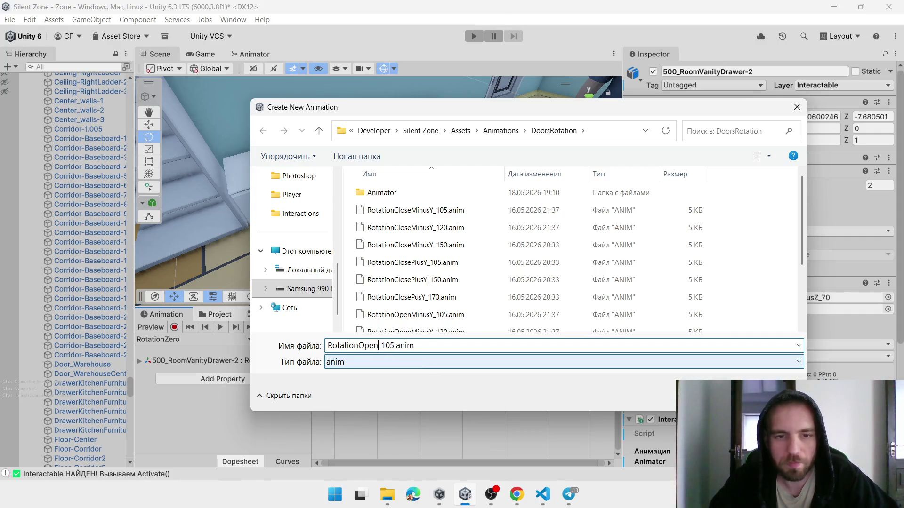
text(Z)
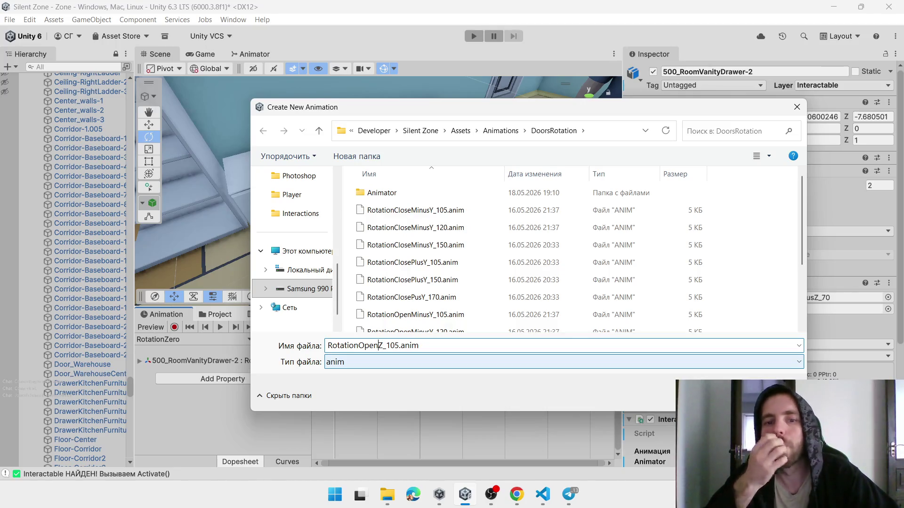
text(Minus)
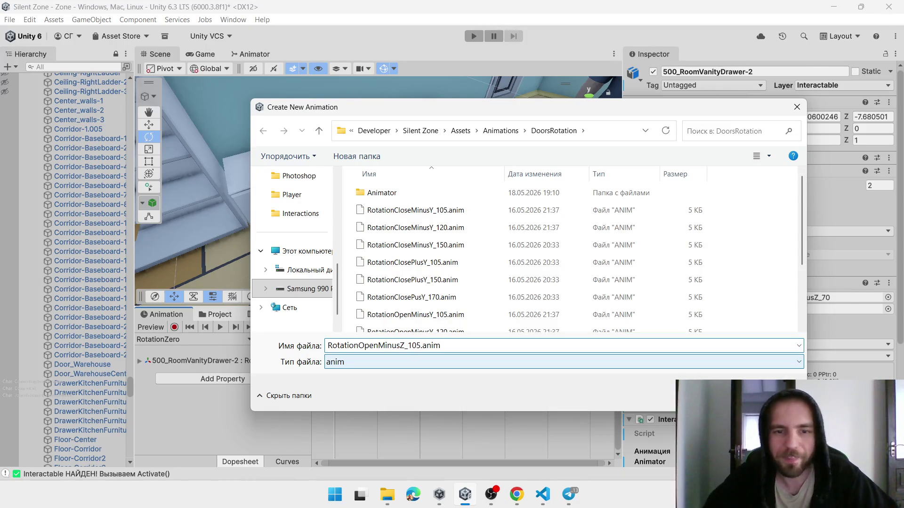
key(BackSpace)
key(BackSpace)
key(BackSpace)
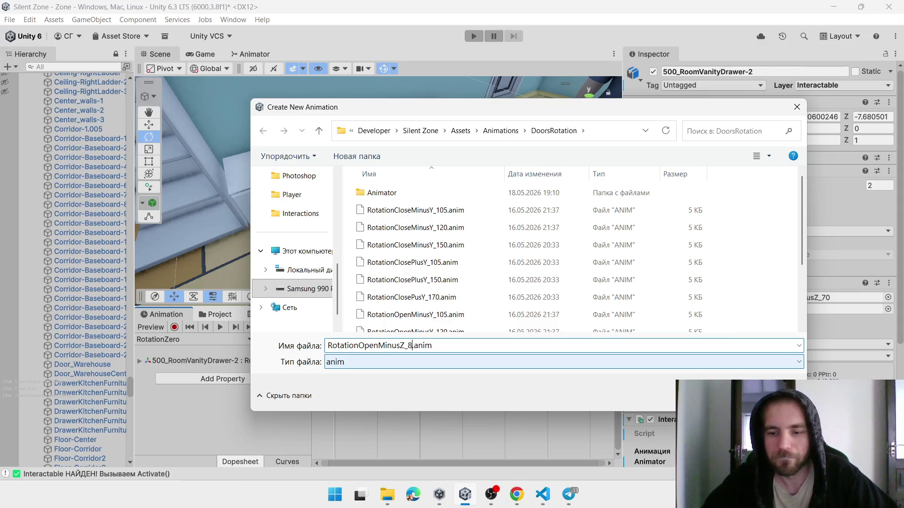
key(BackSpace)
key(BackSpace)
text(70)
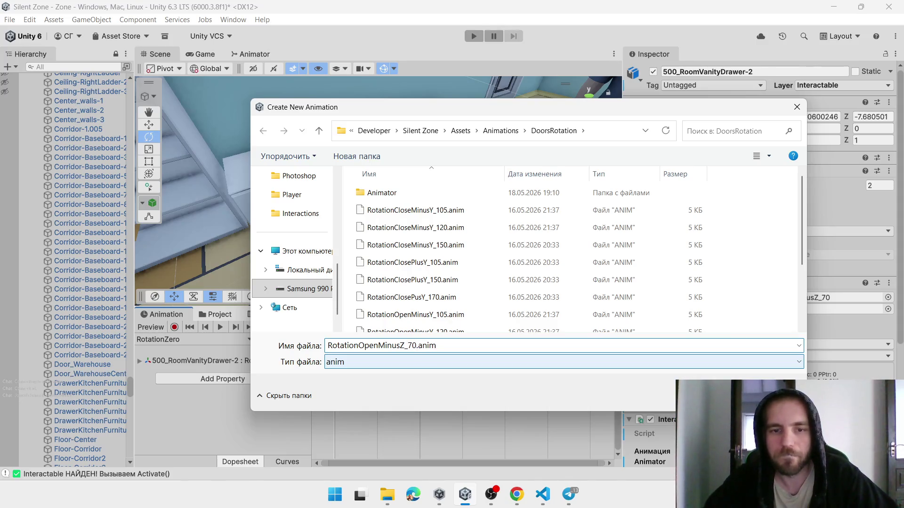
key(Return)
drag(417, 282, 456, 243)
click(174, 327)
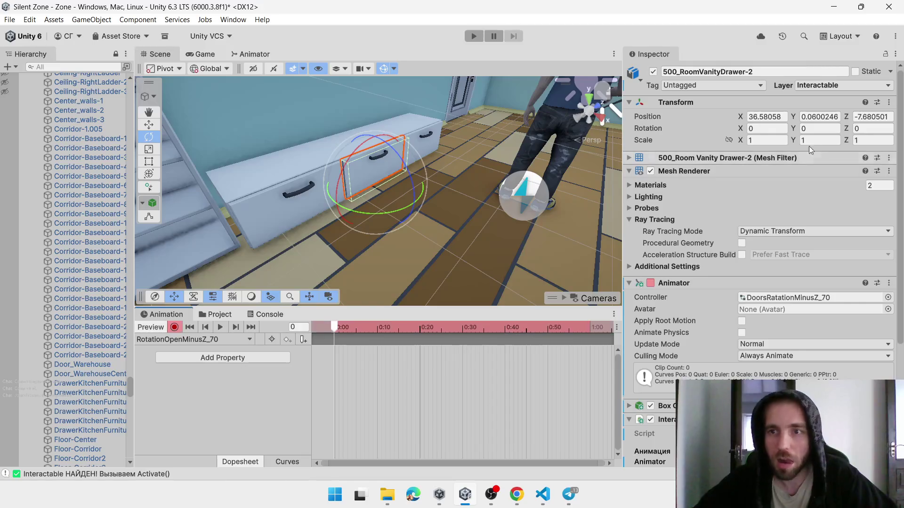
In RotationOpenMinusZ_70, key the drawer's rotation at frame 0 and set Z to -70 at frame 60
right_click(739, 128)
click(782, 192)
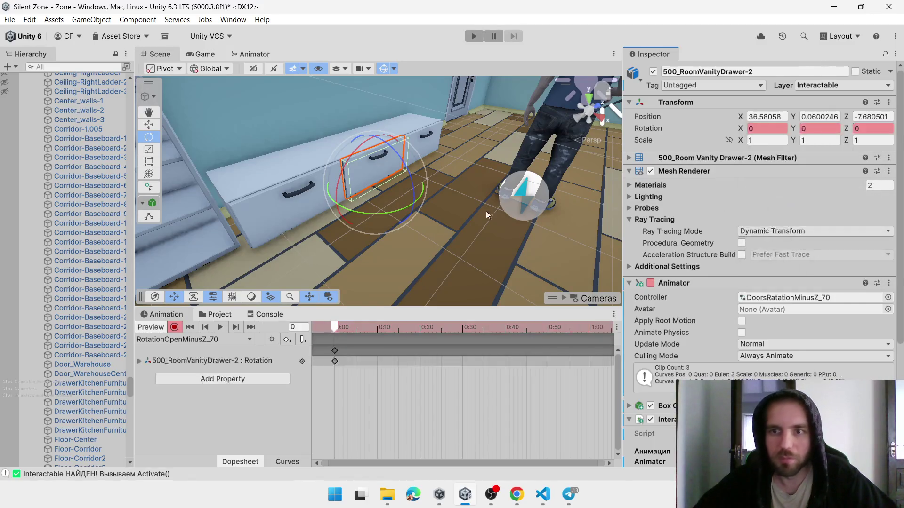
click(589, 327)
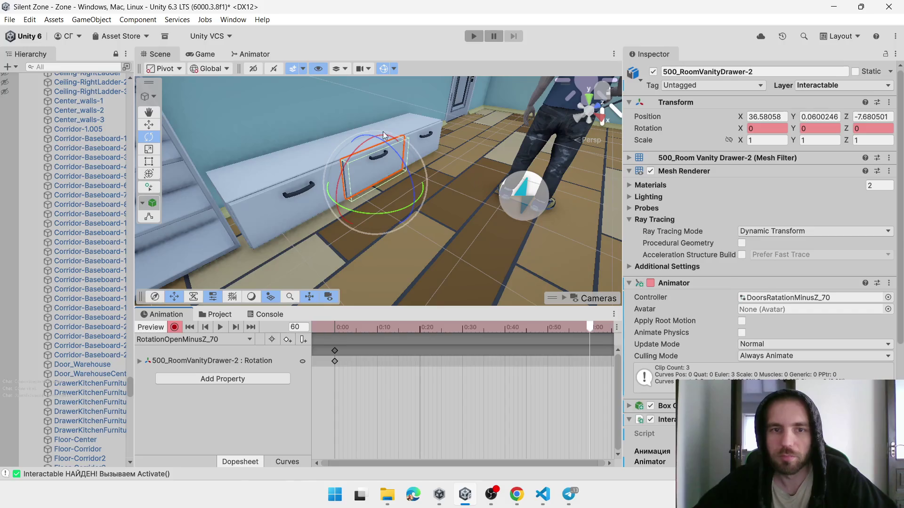
drag(395, 151, 454, 253)
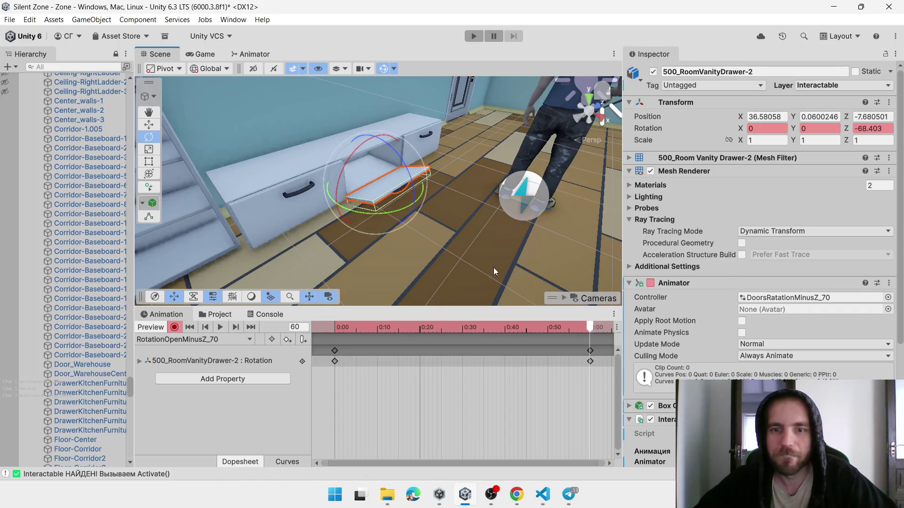
double_click(885, 131)
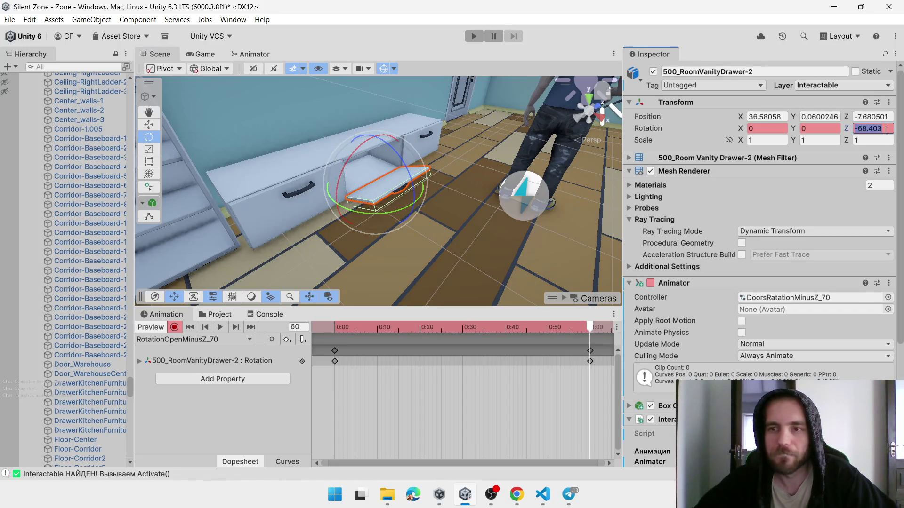
text(-70)
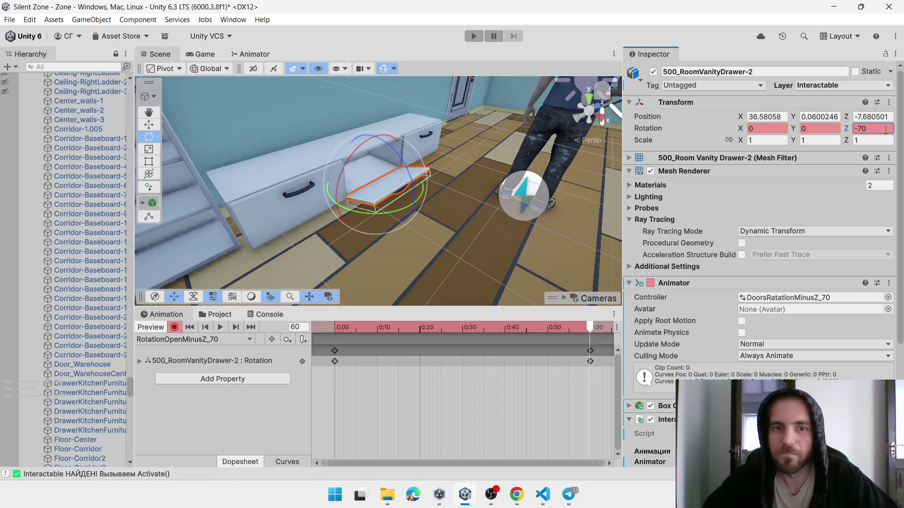
Create a new drawer clip named RotationCloseMinusZ_70, based on the RotationOpenMinusZ_70 name
click(210, 340)
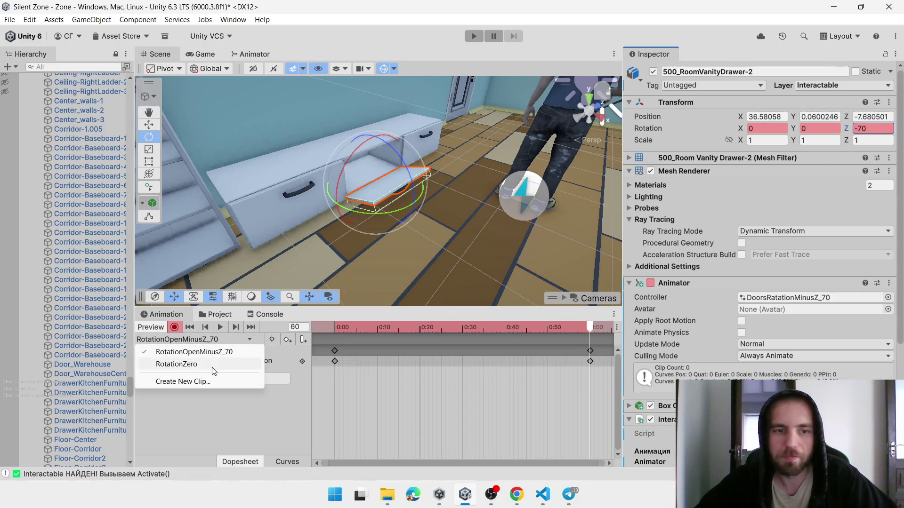
click(214, 385)
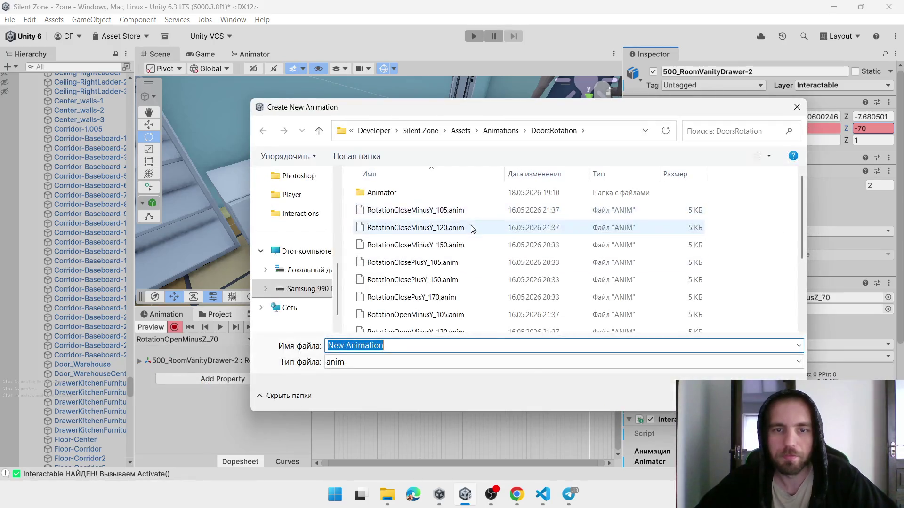
scroll(464, 285, down, 5)
click(447, 255)
click(400, 345)
click(400, 345)
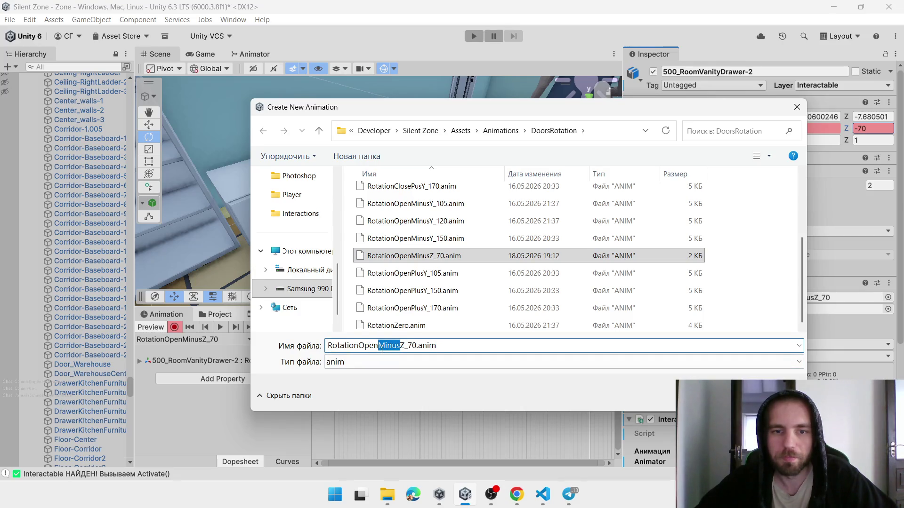
click(382, 346)
key(BackSpace)
key(BackSpace)
key(BackSpace)
text(Close)
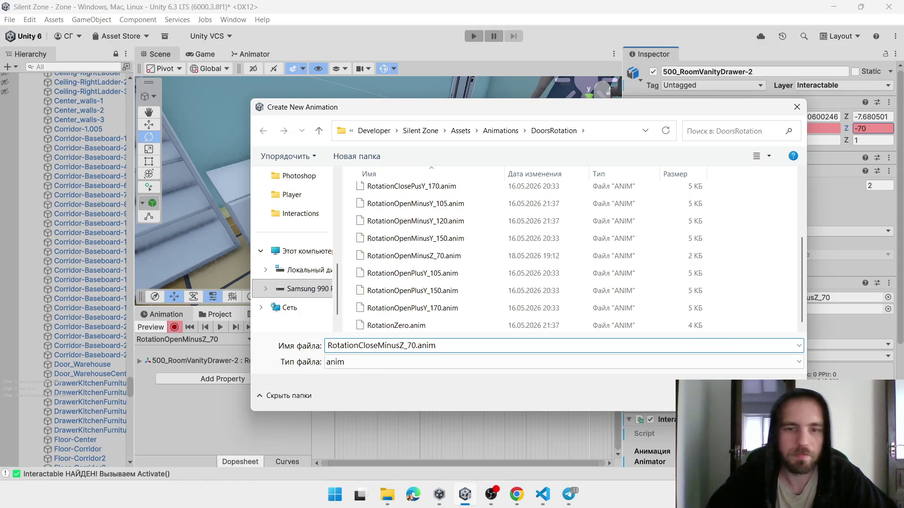
key(Return)
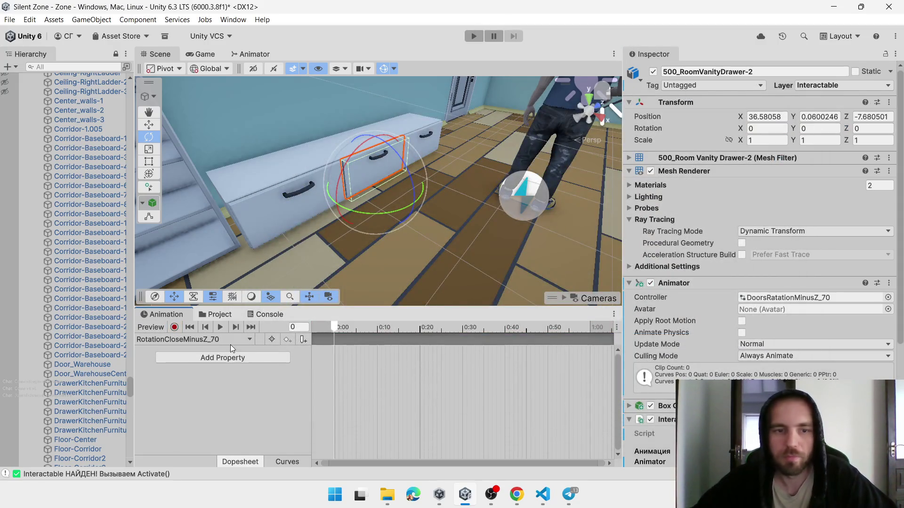
Record RotationCloseMinusZ_70 with rotation Z -70 at frame 0 and 0 at frame 60
click(174, 327)
click(873, 128)
text(-70)
key(Return)
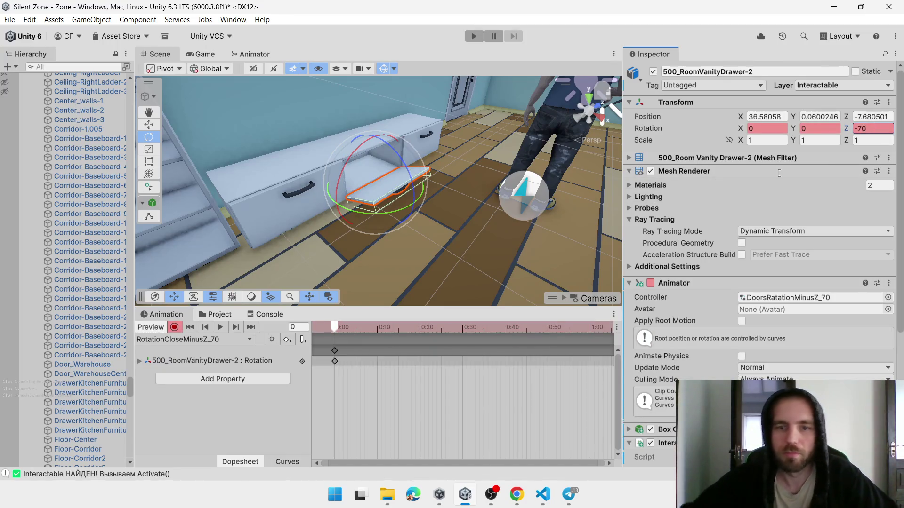
click(591, 328)
text(0)
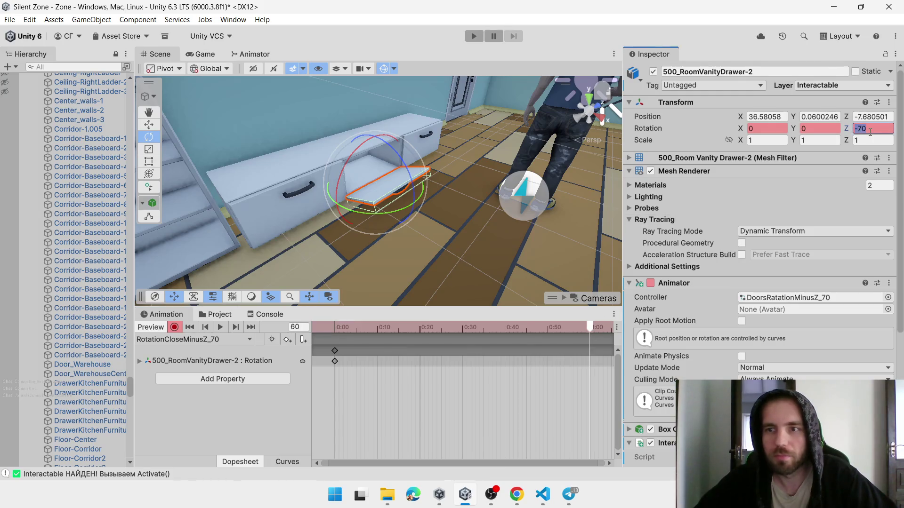
key(Return)
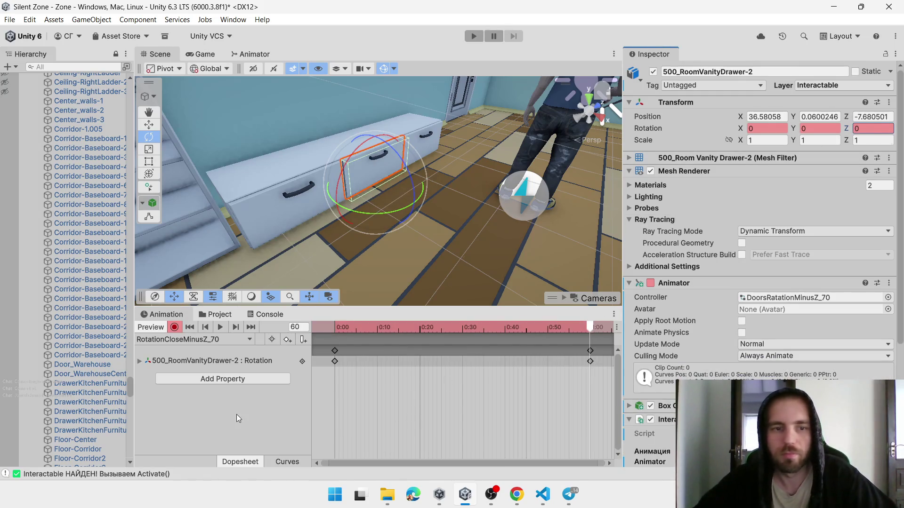
Reselect the vanity drawer and switch back to the RotationOpenMinusZ_70 clip
click(342, 175)
click(363, 172)
click(188, 336)
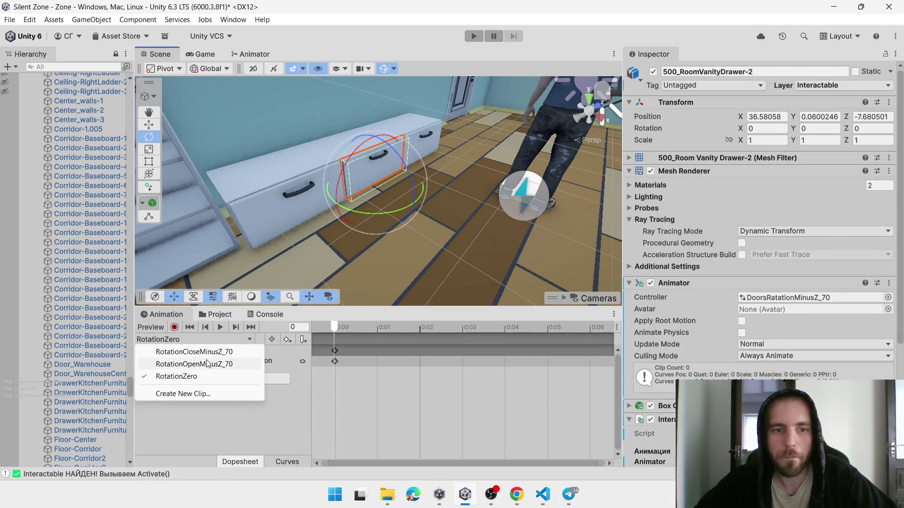
click(231, 364)
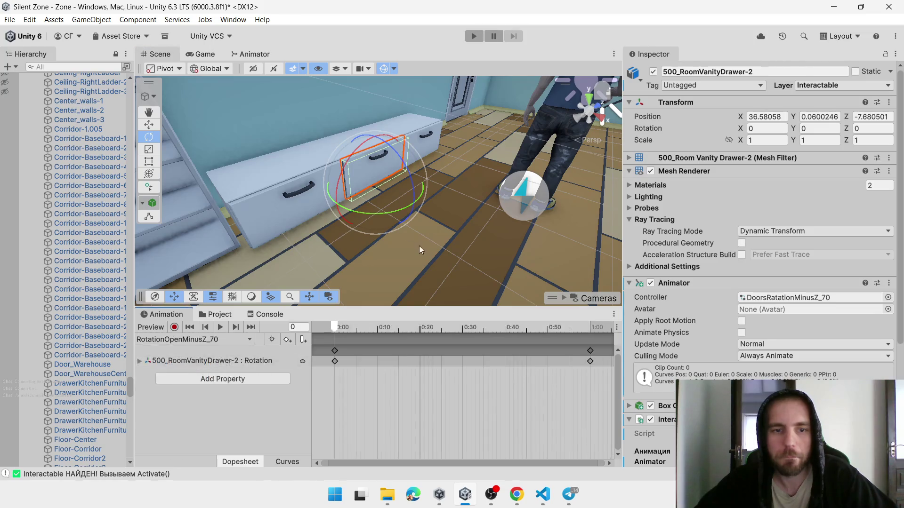
Stop recording and arrange the drawer's rotation states in line in the Animator graph
key(r)
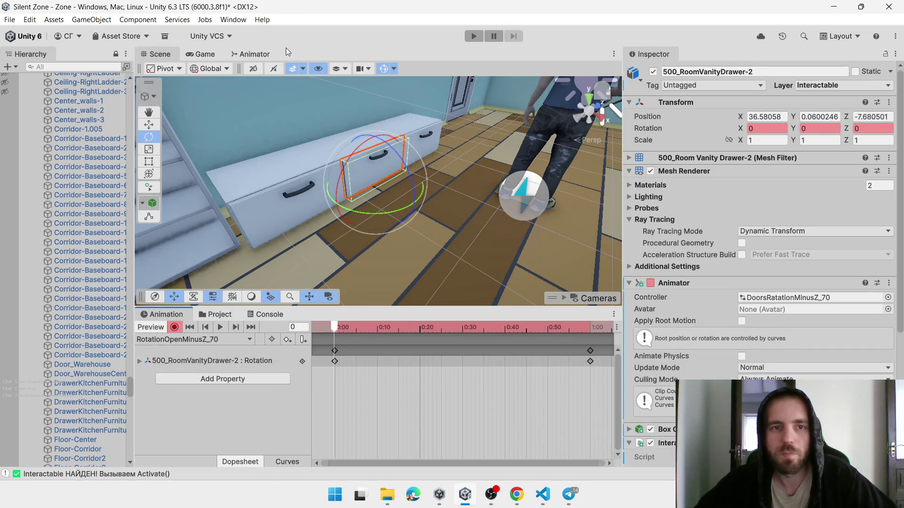
click(254, 53)
scroll(458, 165, up, 6)
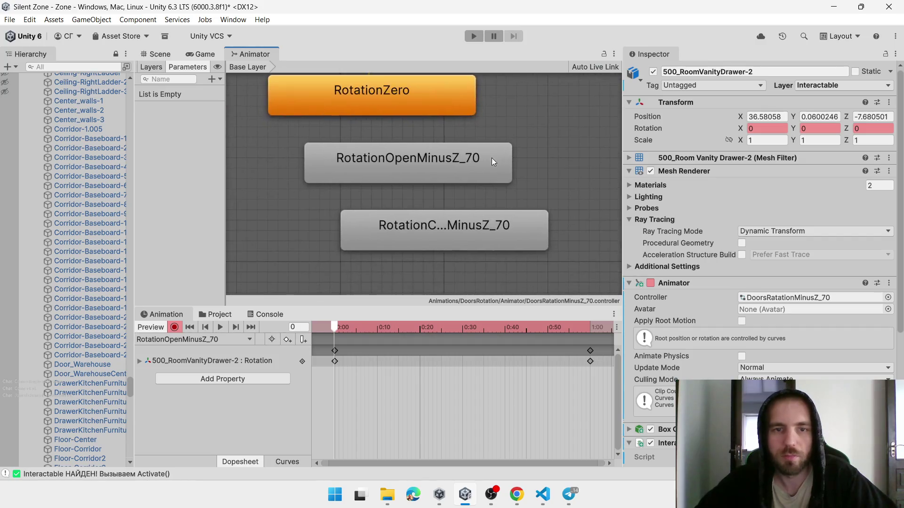
drag(425, 241, 363, 301)
drag(406, 174, 367, 201)
mouse_move(369, 276)
mouse_down()
mouse_move(362, 247)
mouse_move(352, 247)
mouse_up()
Link RotationZero to RotationOpenMinusZ_70, and link it both ways with RotationCloseMinusZ_70
right_click(382, 89)
click(346, 141)
click(382, 88)
right_click(382, 87)
click(405, 94)
click(366, 174)
right_click(366, 178)
click(390, 187)
click(366, 255)
right_click(366, 256)
click(409, 263)
Open the two rotation clips from their states and turn off Loop Time on RotationCloseMinusZ_70
click(386, 199)
double_click(386, 200)
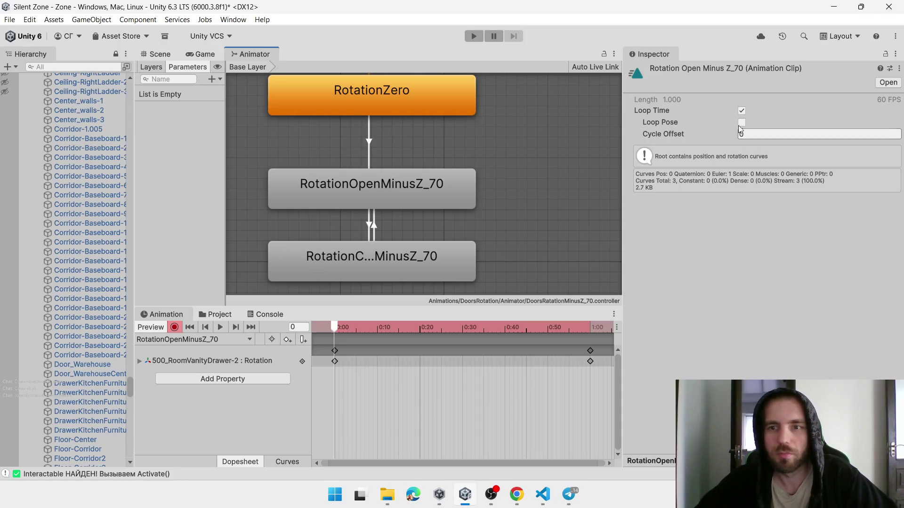
click(396, 261)
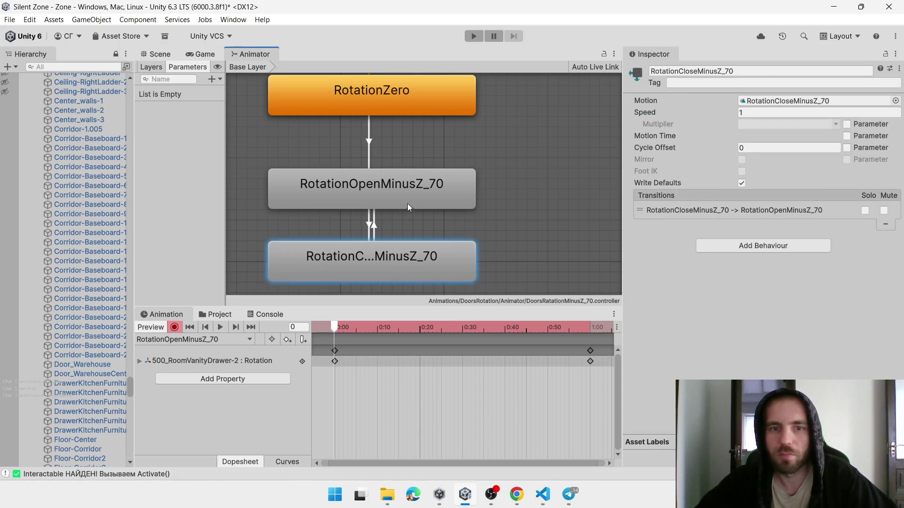
double_click(382, 255)
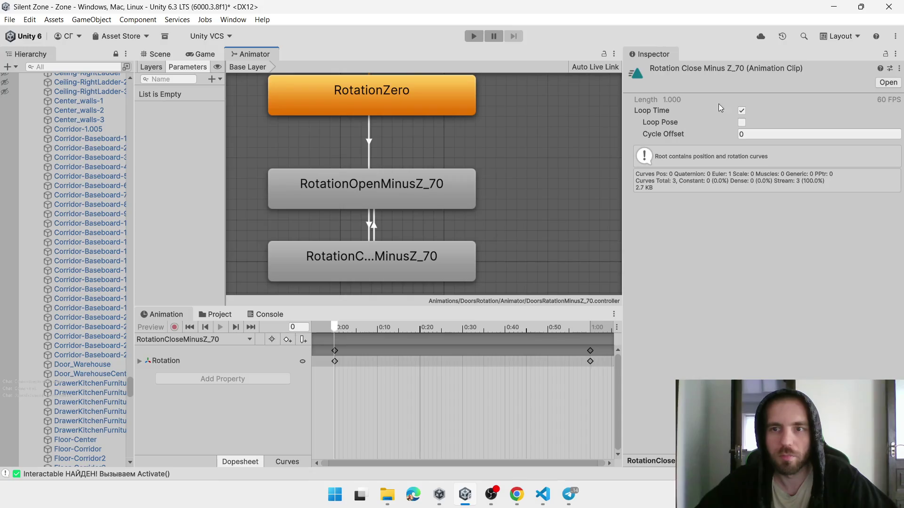
click(742, 111)
Browse the DoorsRotation clips in the Project tab, then reselect the RotationOpenMinusZ_70 state
click(270, 314)
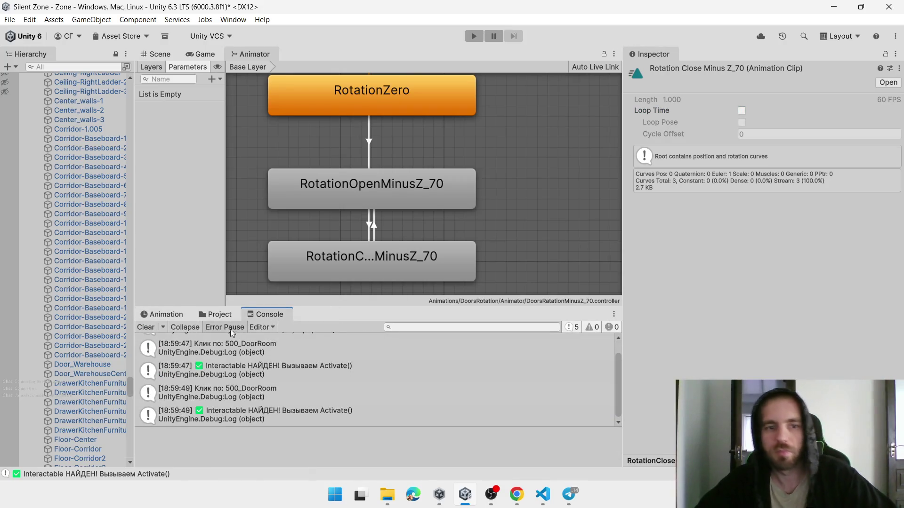
click(220, 314)
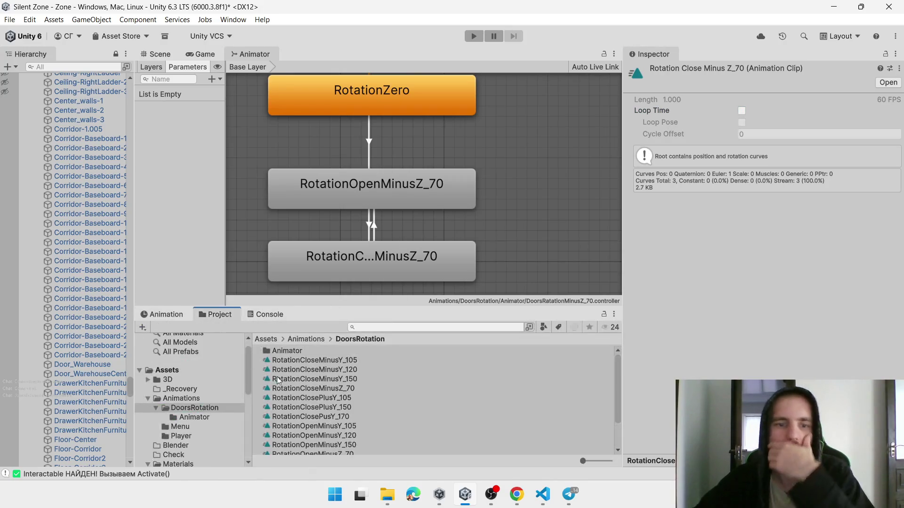
click(352, 388)
click(354, 417)
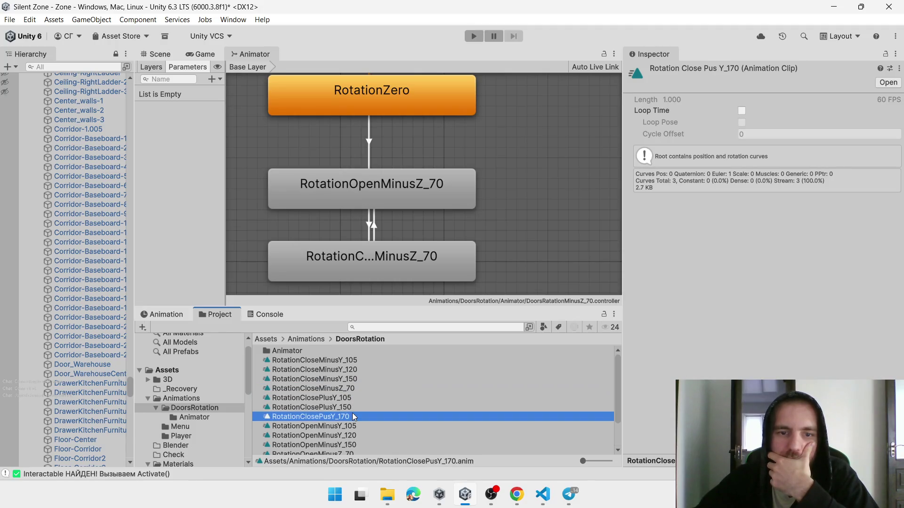
scroll(360, 402, down, 3)
click(356, 413)
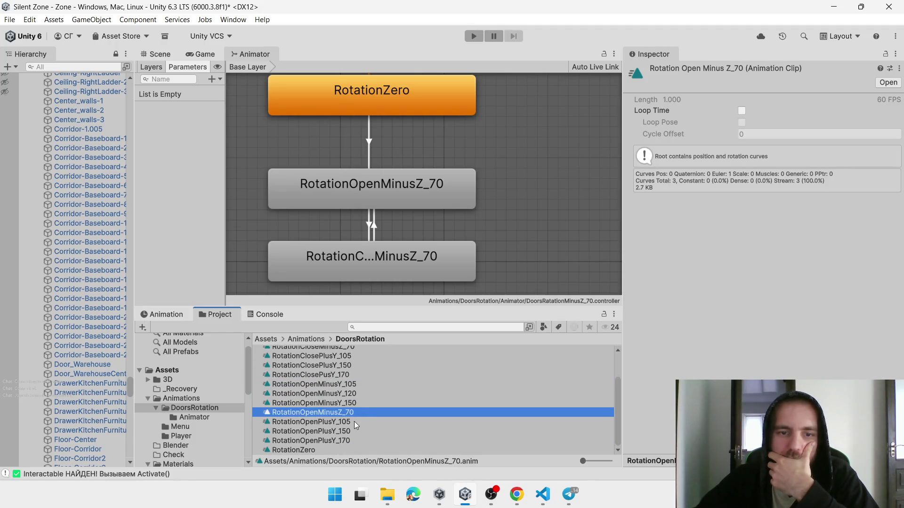
click(351, 421)
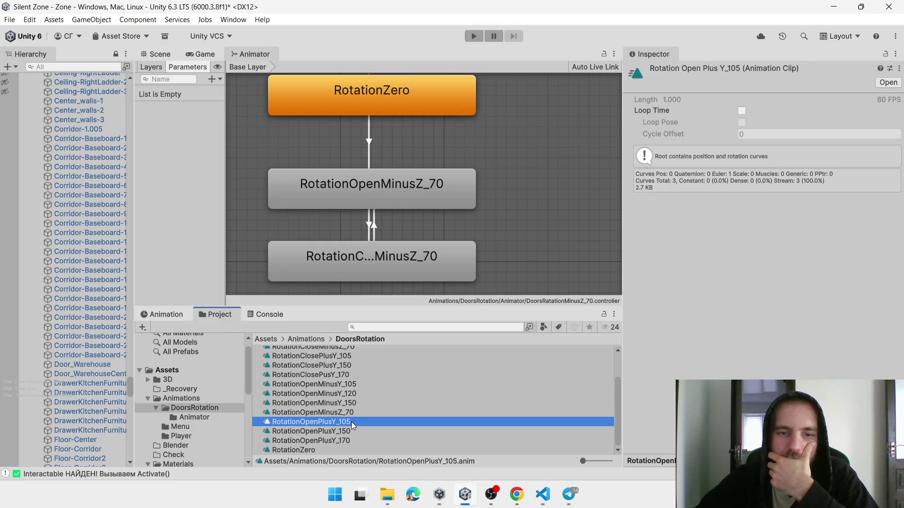
scroll(358, 396, up, 3)
scroll(358, 393, up, 1)
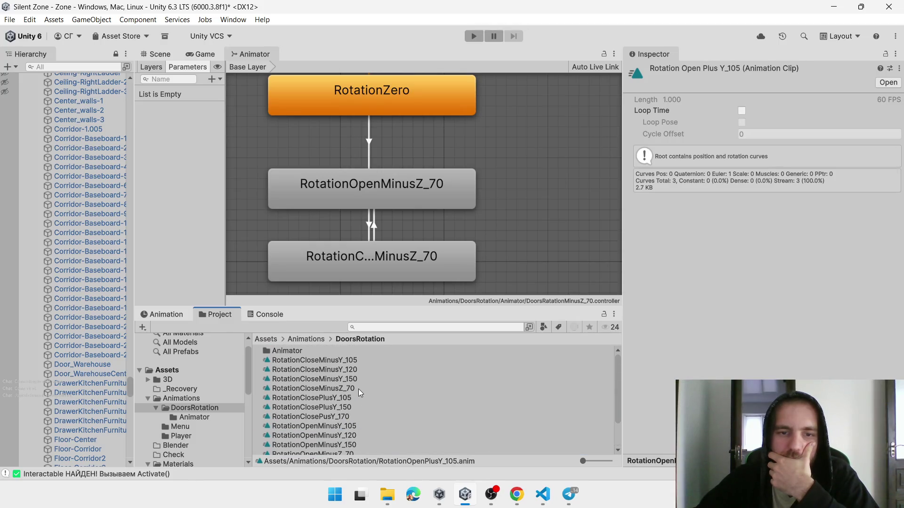
click(286, 355)
click(408, 194)
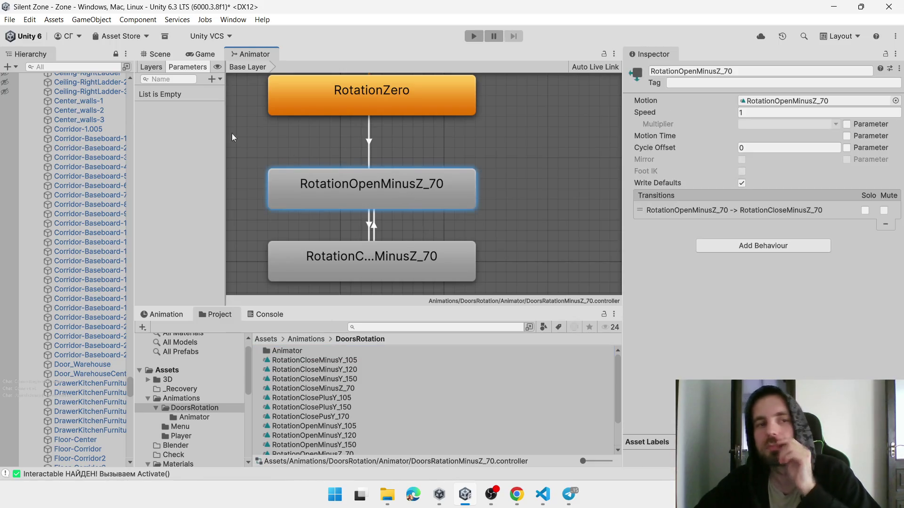
Add two trigger parameters named Open and Close
click(212, 79)
click(235, 130)
text(Open)
key(Return)
click(212, 79)
click(233, 129)
text(Clos)
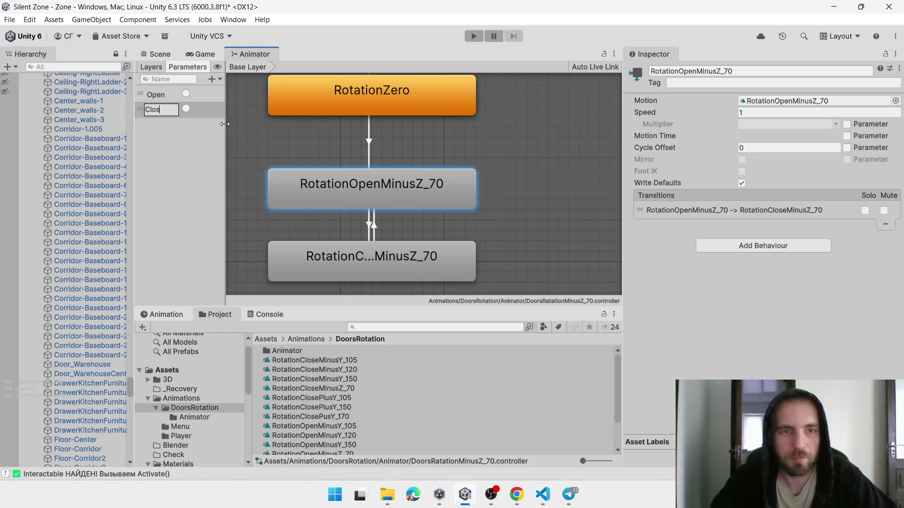
text(e)
key(Return)
Make the RotationZero to RotationOpenMinusZ_70 transition fire on Open, without exit time
click(397, 108)
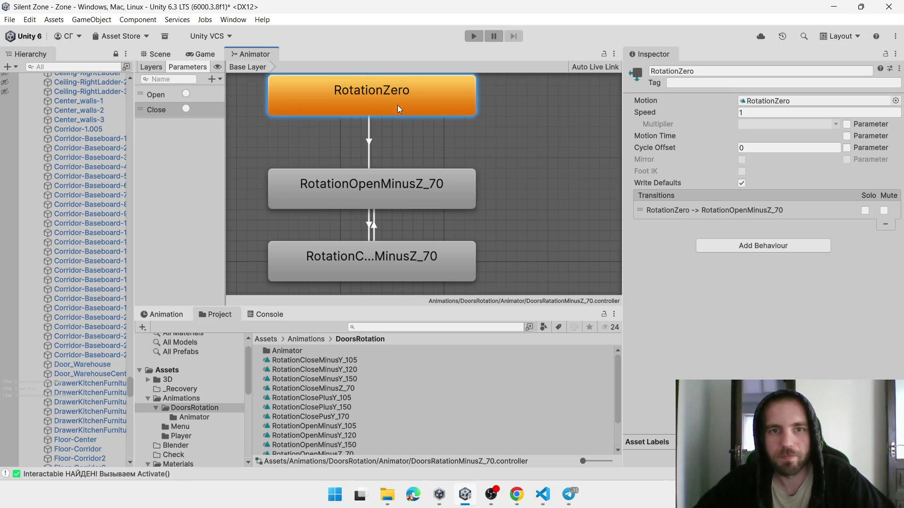
click(748, 214)
click(741, 279)
scroll(883, 369, down, 2)
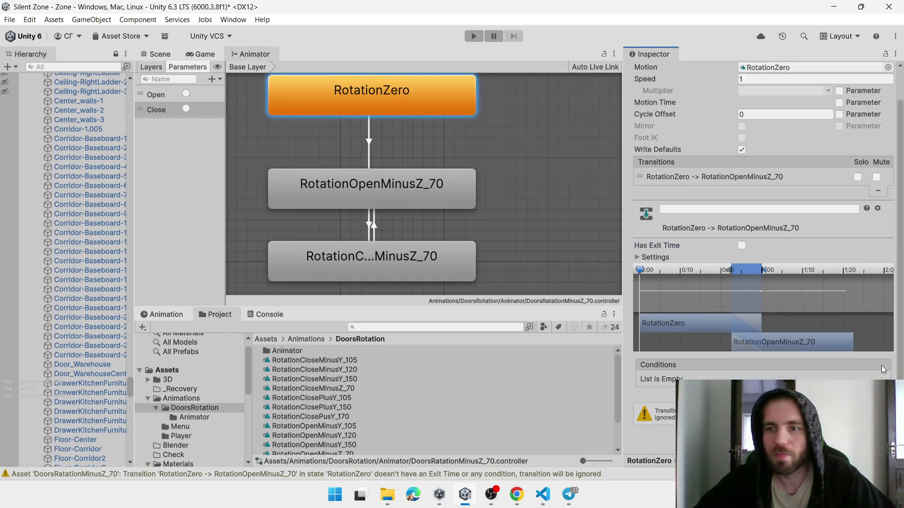
click(866, 393)
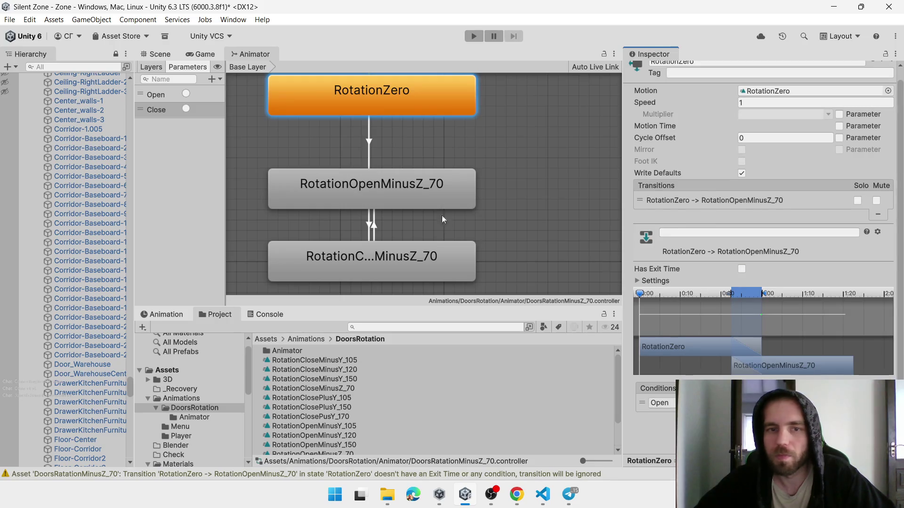
Make the RotationOpenMinusZ_70 to RotationCloseMinusZ_70 transition fire on Close, without exit time
click(445, 202)
click(746, 212)
click(741, 270)
click(742, 270)
click(867, 415)
click(659, 403)
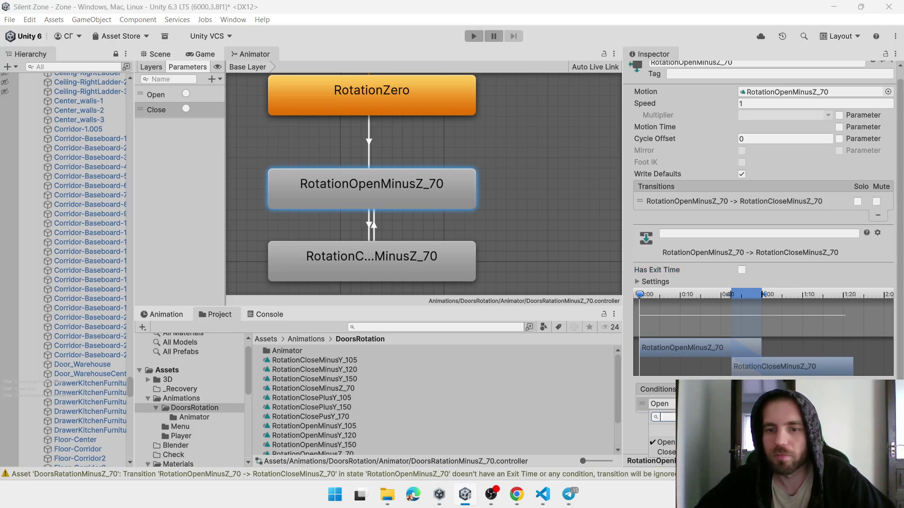
click(664, 448)
Make the close-to-open transition fire on Open without exit time, then view the whole room
click(433, 259)
click(706, 207)
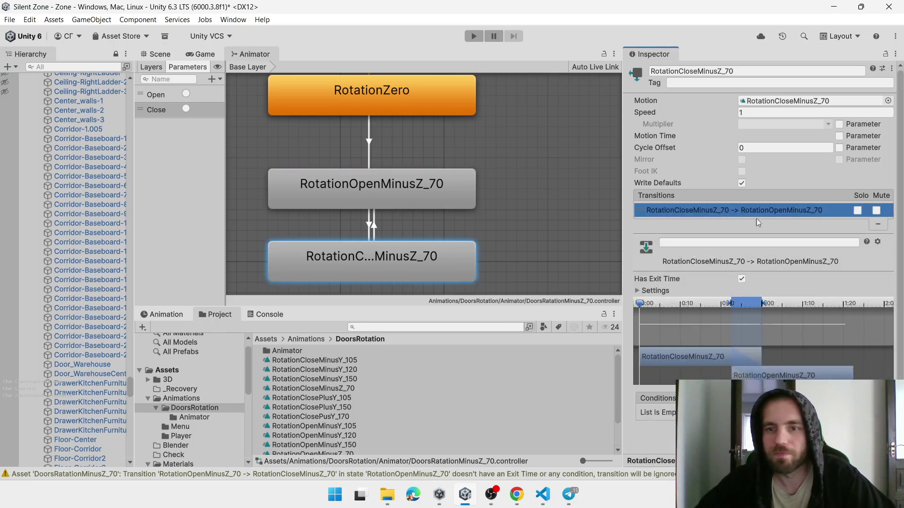
click(742, 270)
click(867, 415)
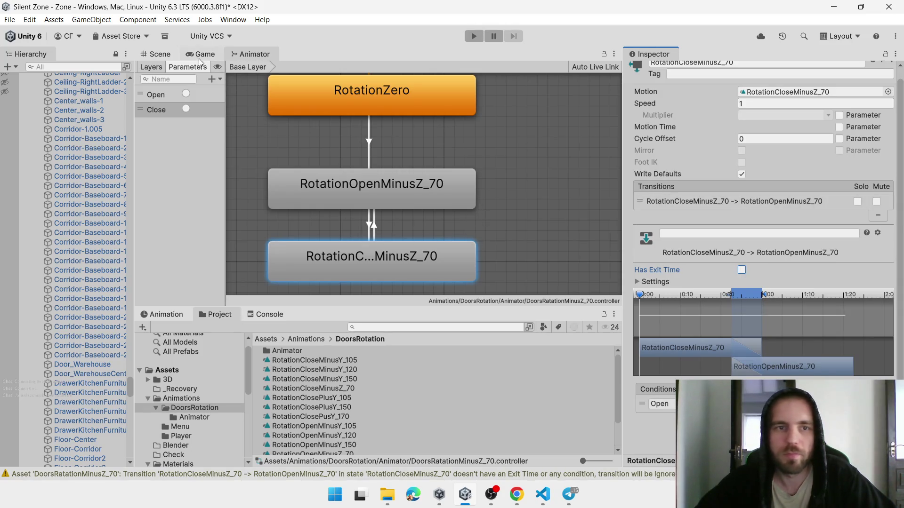
click(160, 55)
mouse_move(257, 107)
mouse_down()
mouse_move(384, 191)
mouse_move(391, 183)
mouse_move(454, 201)
mouse_move(386, 209)
mouse_move(509, 237)
mouse_move(486, 208)
mouse_move(378, 192)
mouse_move(431, 201)
mouse_move(417, 171)
mouse_up()
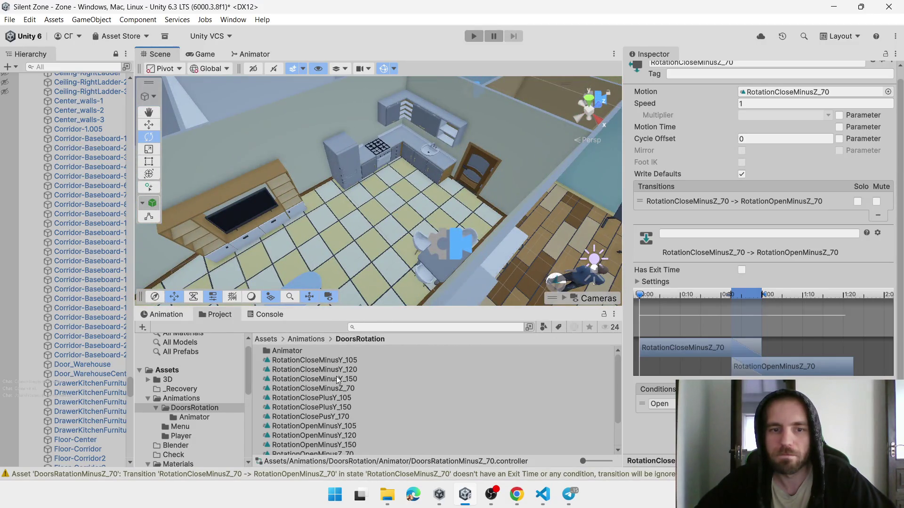
Inspect the DoorsRotationMinusY_80 and DoorsRotationPlusY_80 controllers, then select the kitchen sink door in the scene
double_click(309, 352)
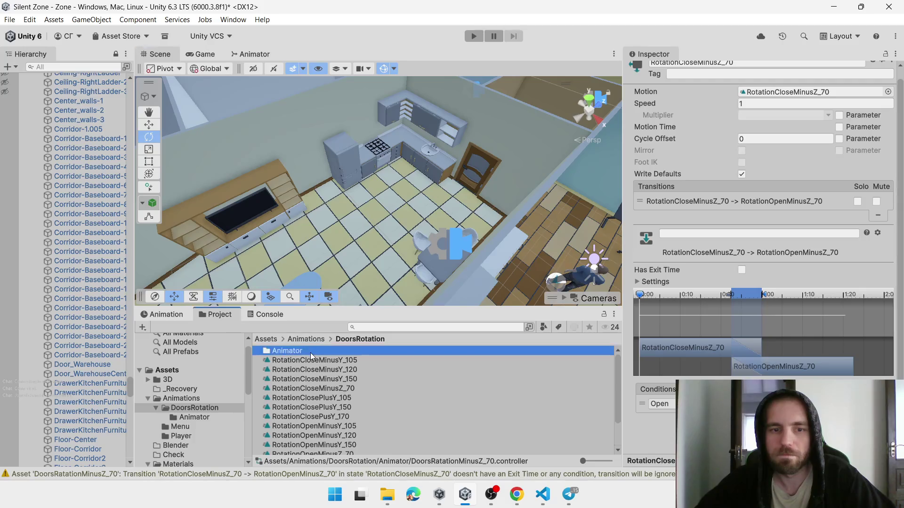
click(362, 360)
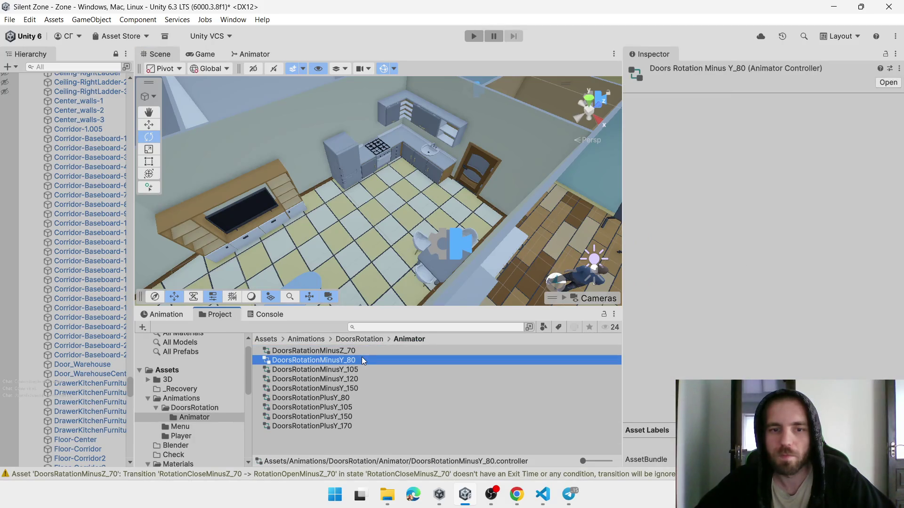
double_click(362, 360)
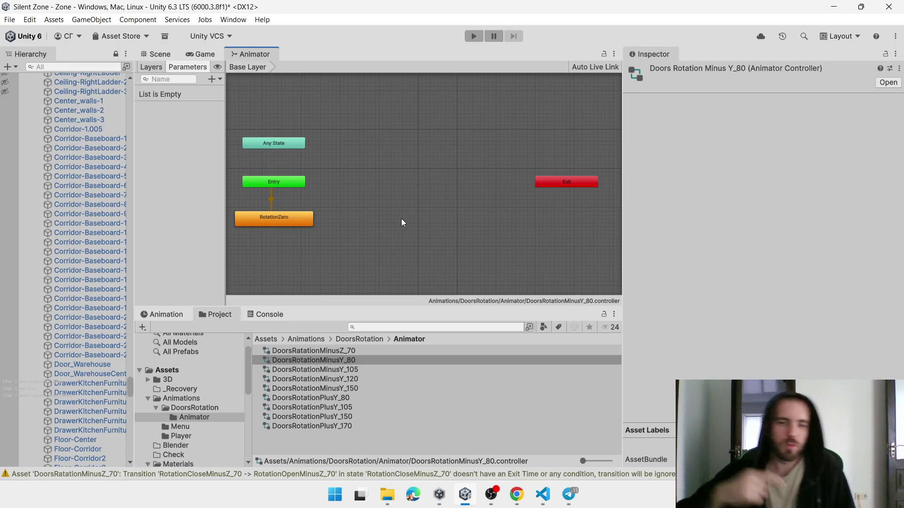
click(319, 399)
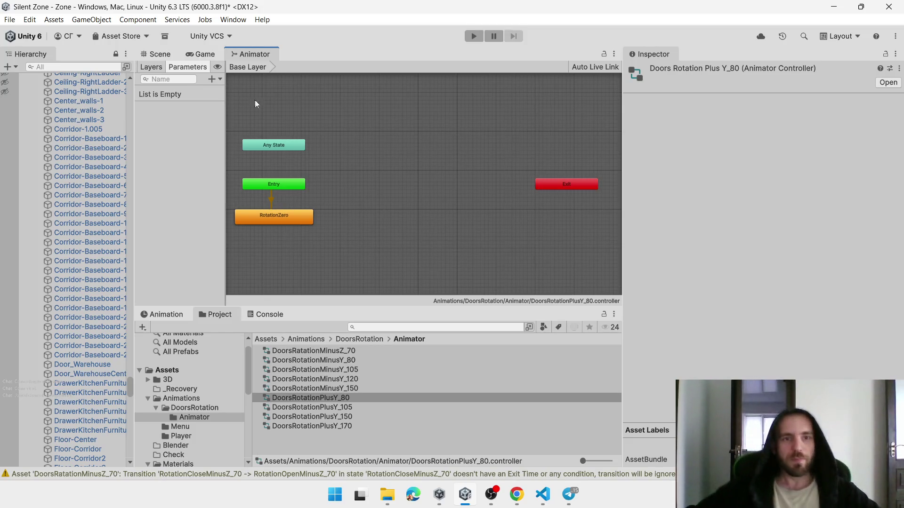
click(164, 56)
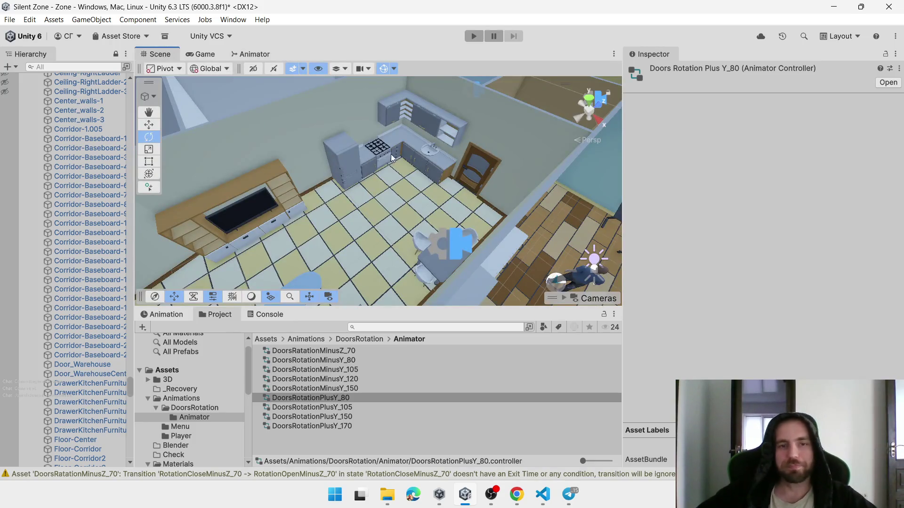
click(408, 156)
Frame the kitchen sink door and begin a new clip from the Animation tab's clip list
key(f)
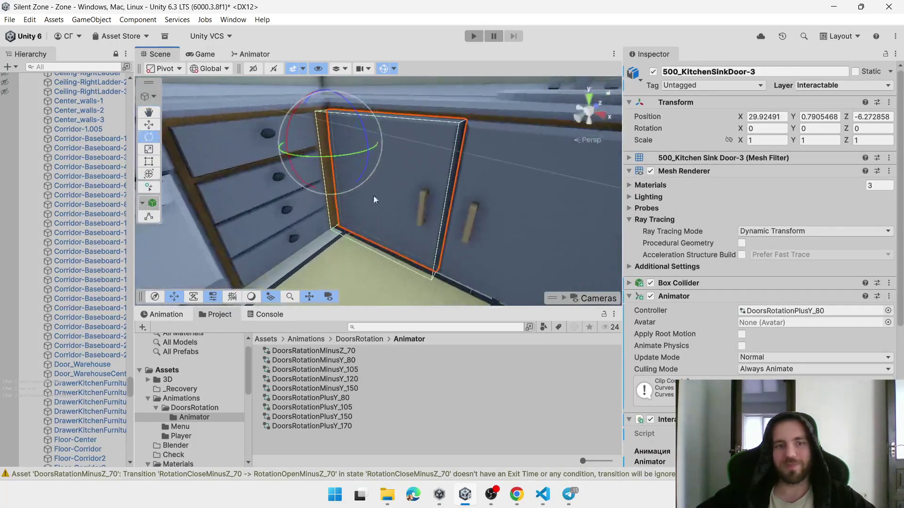
click(168, 315)
click(240, 337)
click(197, 367)
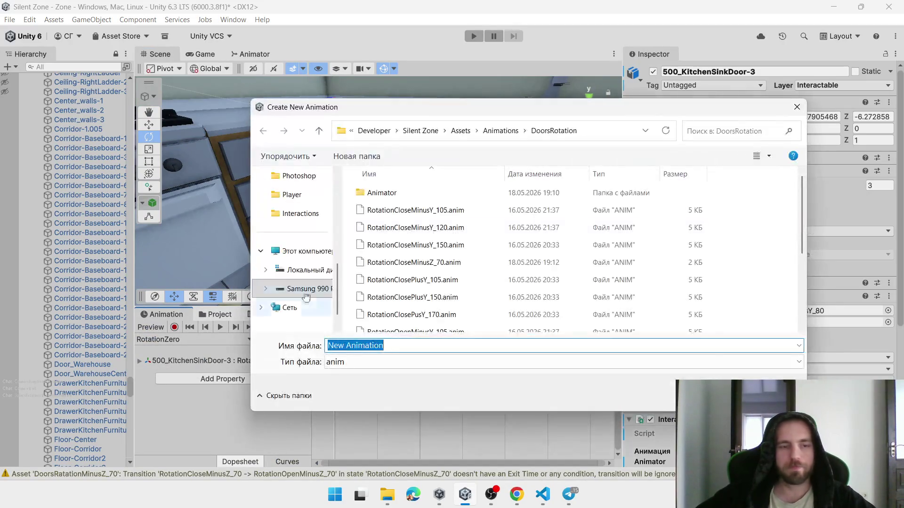
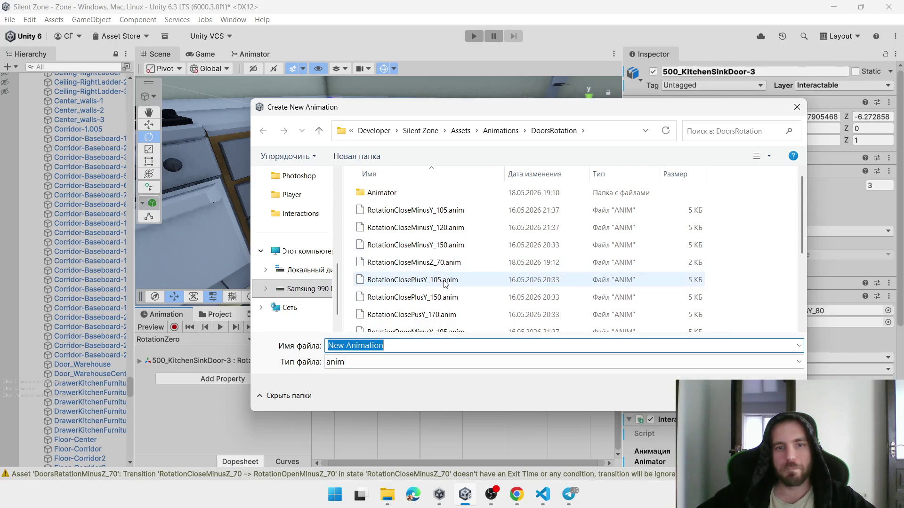
Create a new animation clip named RotationOpenPlusY_80 for the kitchen sink door
click(425, 279)
click(412, 345)
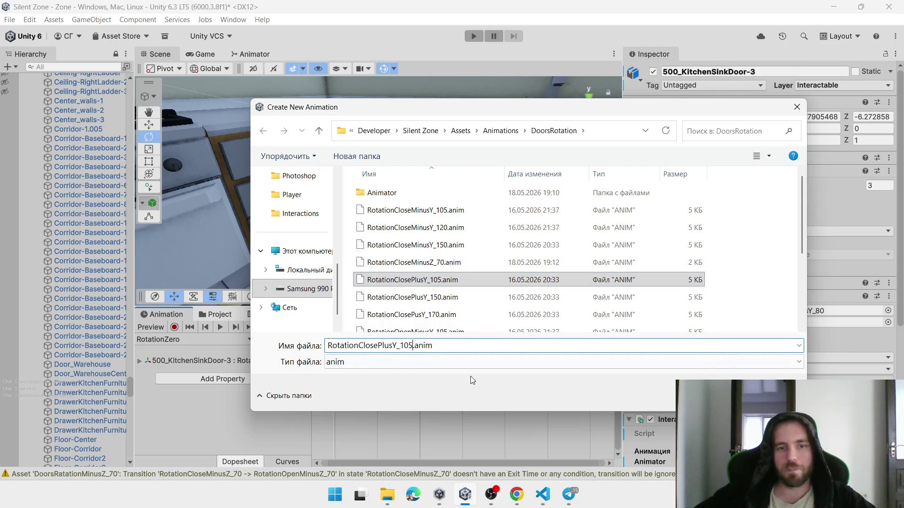
key(BackSpace)
key(BackSpace)
key(BackSpace)
text(80)
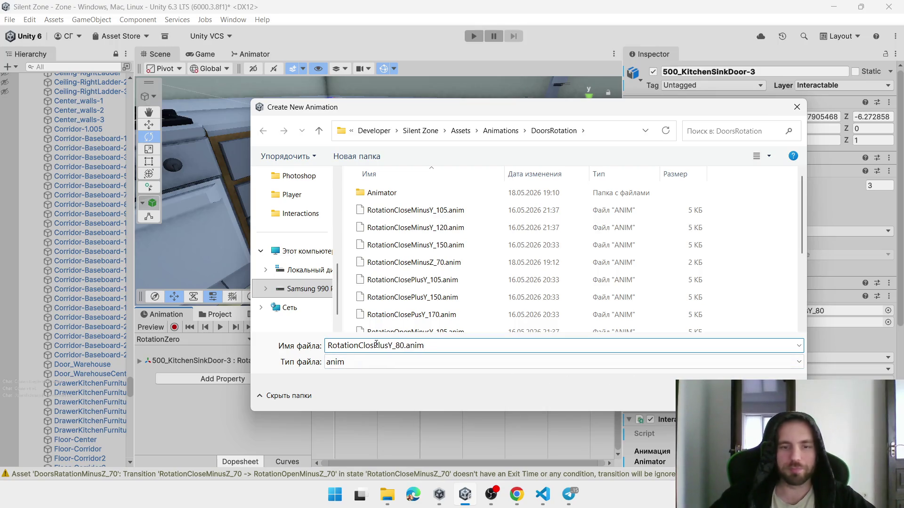
text(Open)
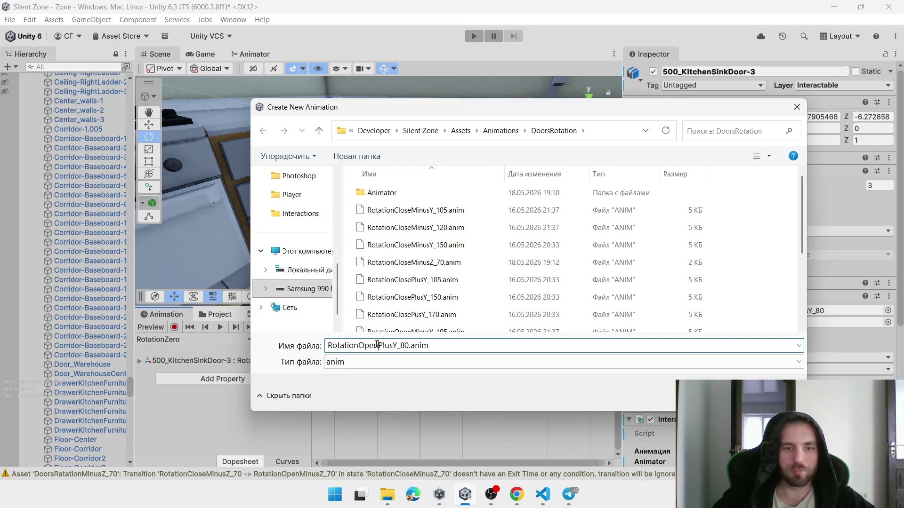
key(Return)
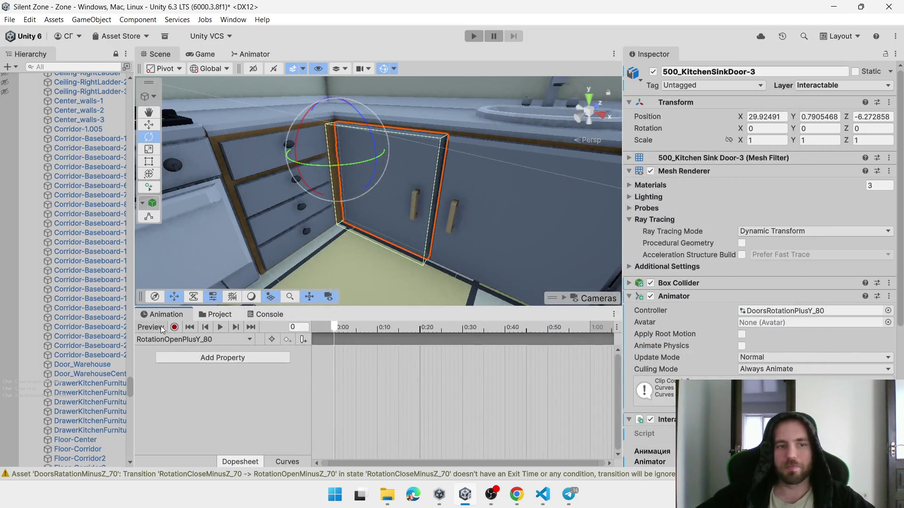
Record door Y rotation keys from 0 at the start to 80 at 1:00, then preview the opening
click(174, 327)
right_click(660, 134)
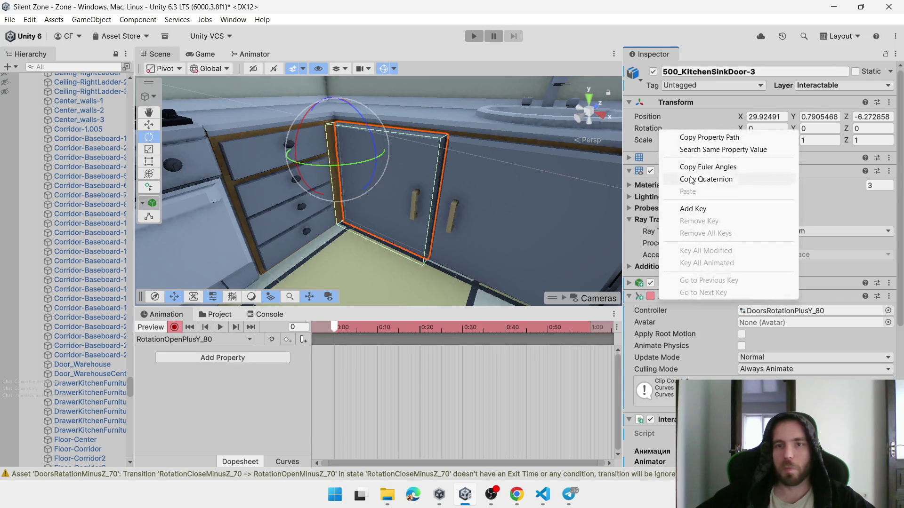
click(725, 208)
click(590, 328)
drag(361, 173, 288, 183)
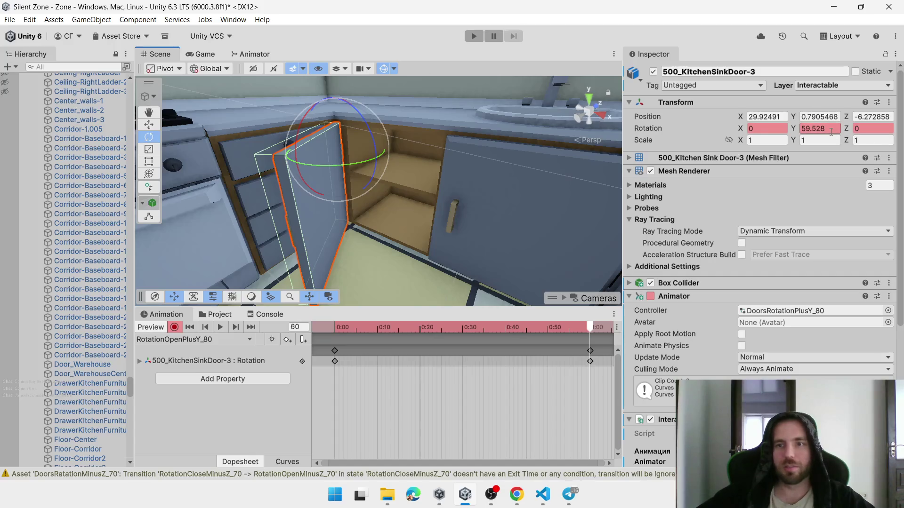
text(80)
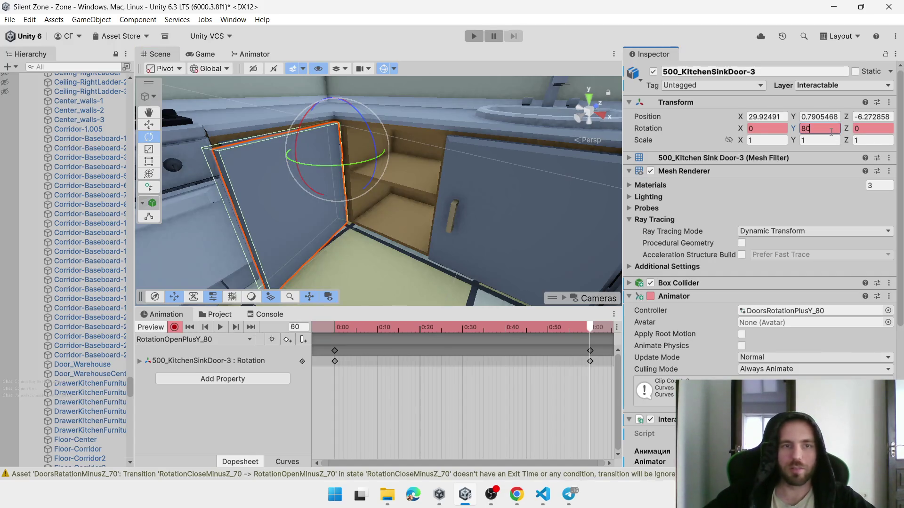
mouse_move(470, 150)
mouse_down()
mouse_move(448, 155)
mouse_move(482, 106)
mouse_move(473, 62)
mouse_move(504, 47)
mouse_move(423, 69)
mouse_move(405, 238)
mouse_move(435, 226)
mouse_move(415, 237)
mouse_move(430, 208)
mouse_move(417, 222)
mouse_up()
scroll(405, 235, down, 5)
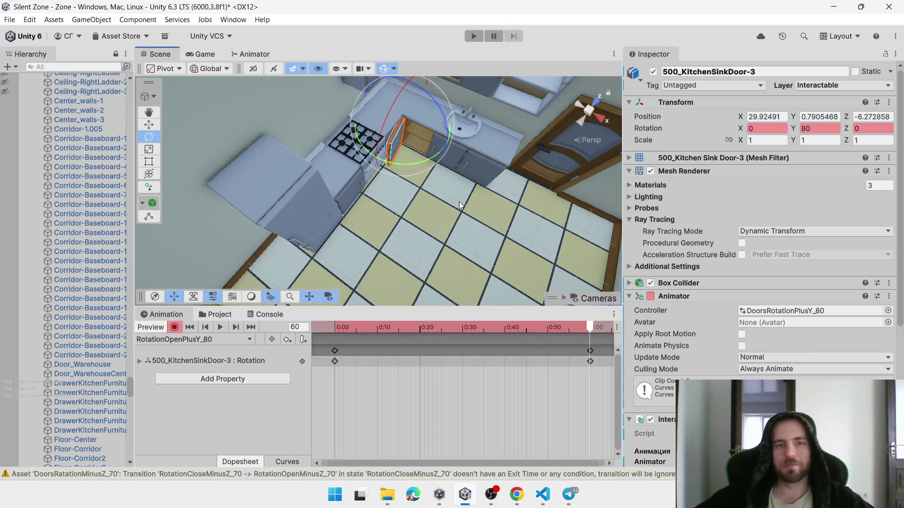
click(219, 327)
Stop the preview and start a new clip, abandoning the first naming attempt
click(218, 326)
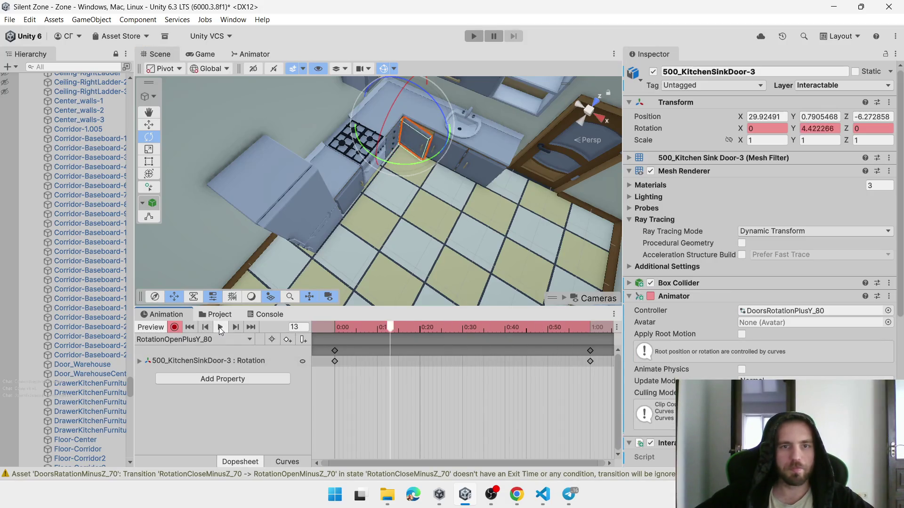
click(196, 341)
click(309, 256)
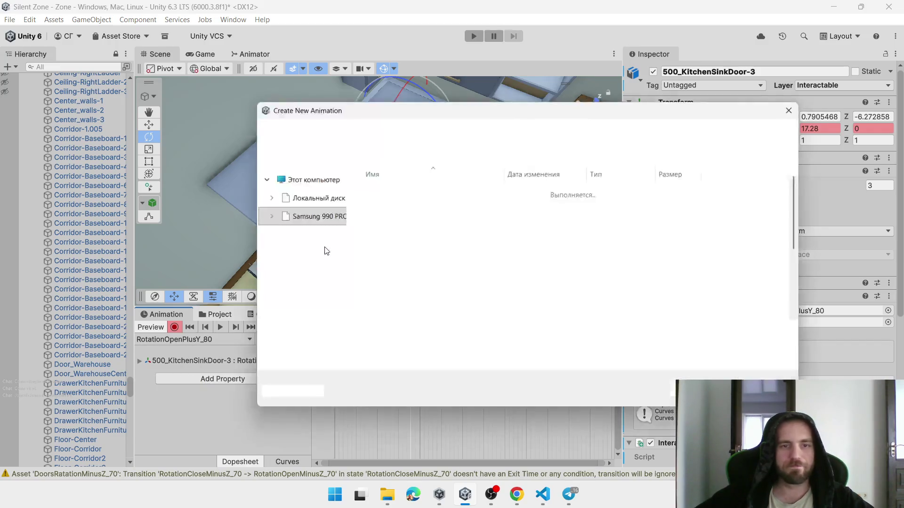
click(395, 228)
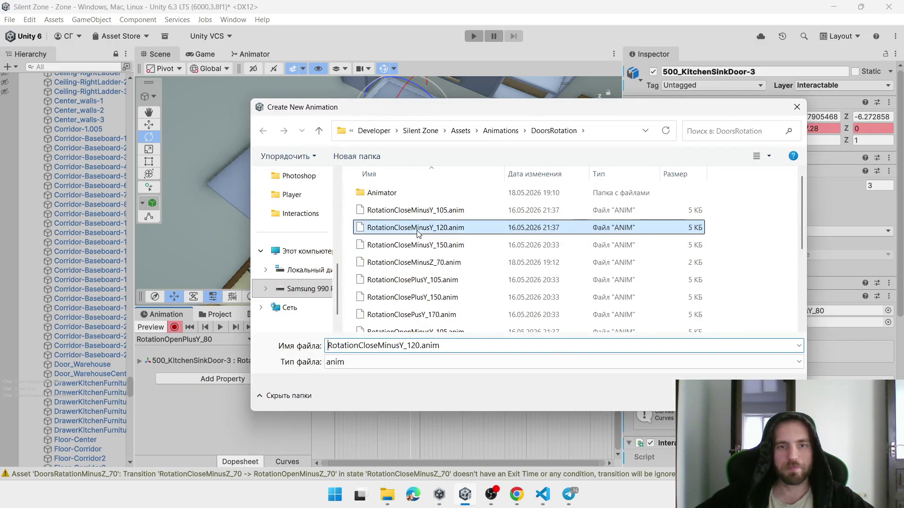
click(411, 348)
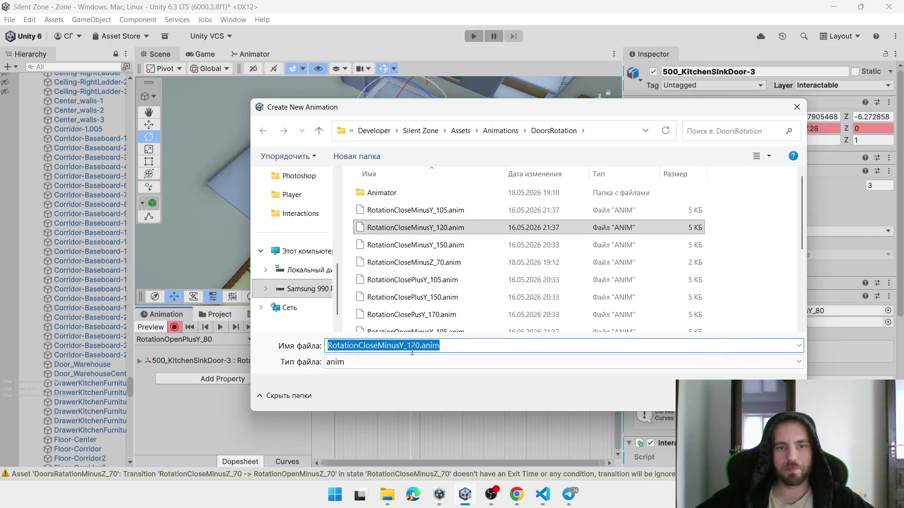
key(Return)
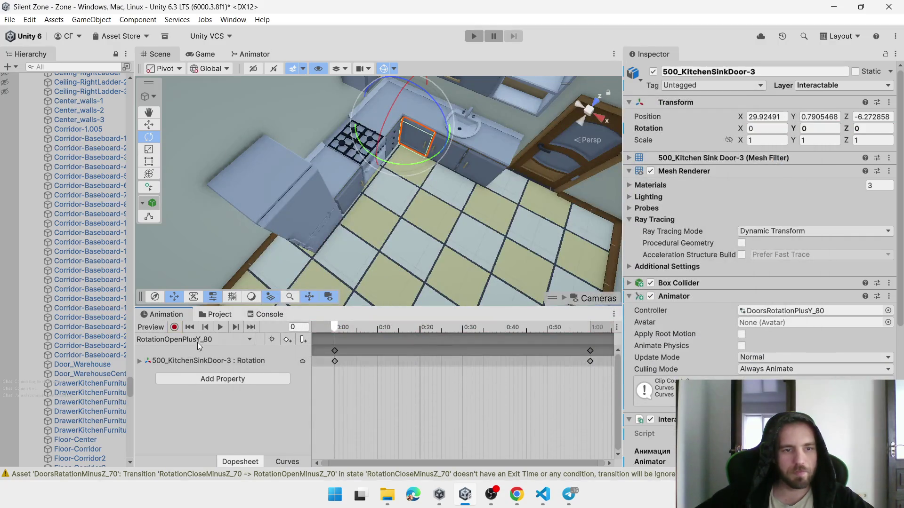
Create the clip again from the RotationOpenPlusY_80 name, saving it as RotationClosePlusY_80
click(197, 343)
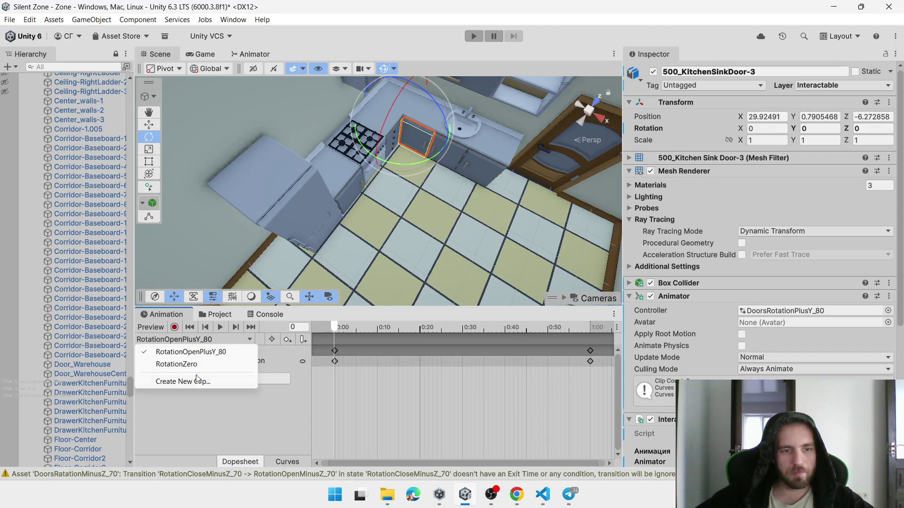
click(196, 380)
scroll(494, 270, down, 5)
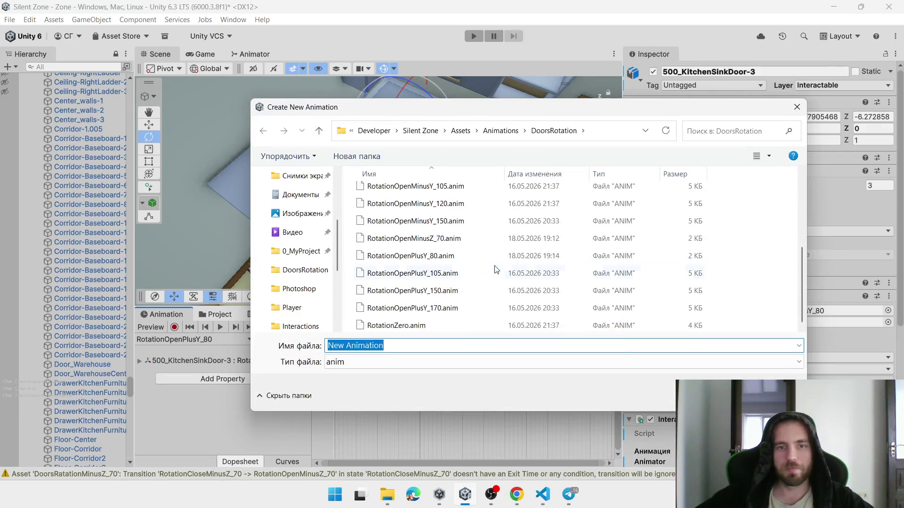
click(455, 255)
click(393, 346)
click(393, 346)
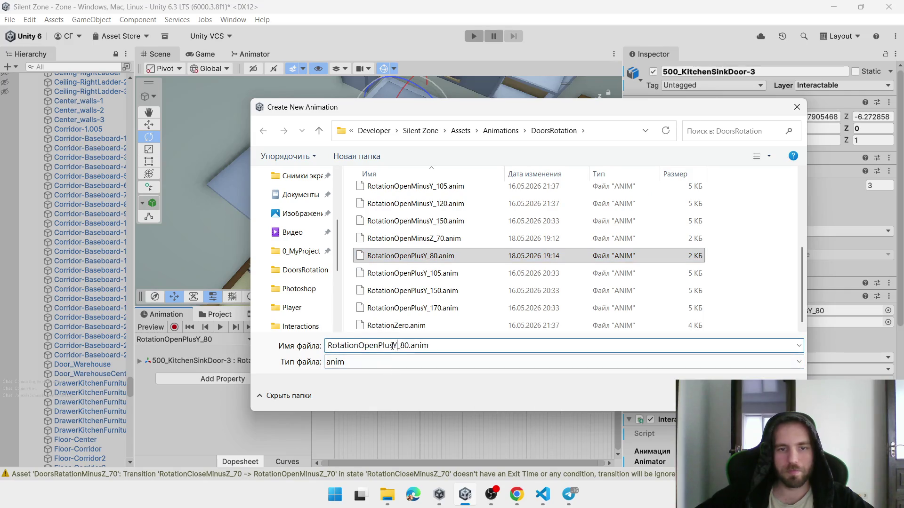
key(BackSpace)
text(Sl)
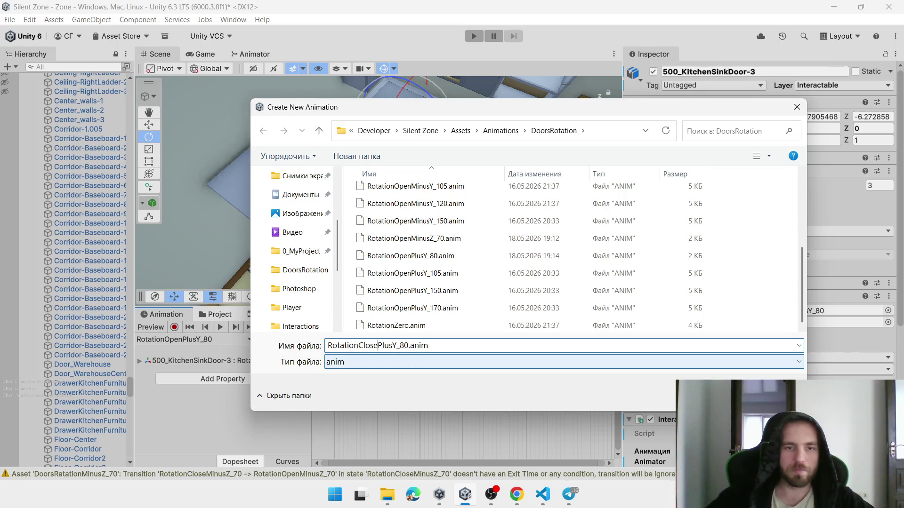
key(Return)
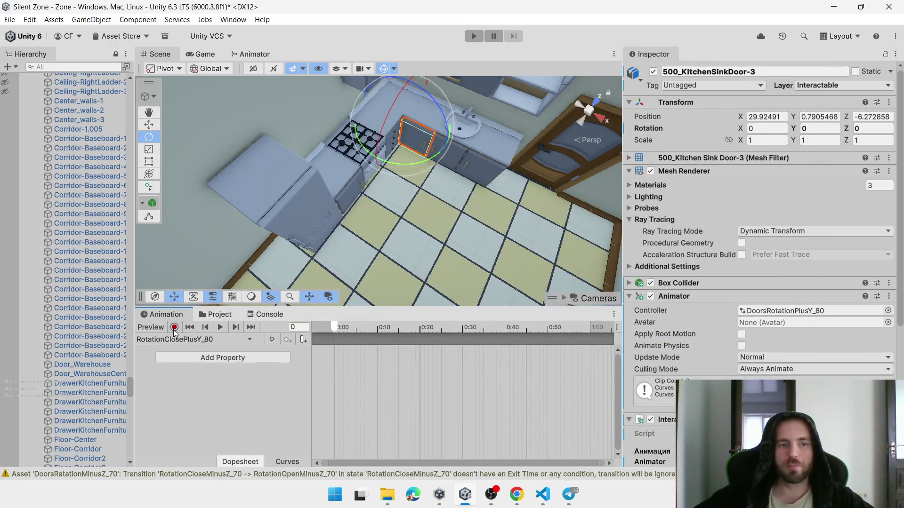
Record door Y rotation at 80 on frame 0 and 0 at 1:00 in the closing clip
click(174, 327)
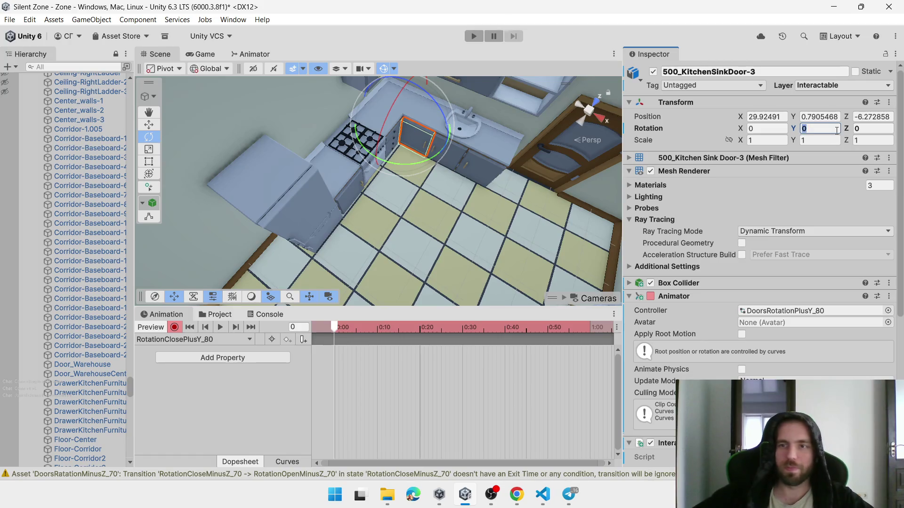
text(80)
click(595, 328)
text(0)
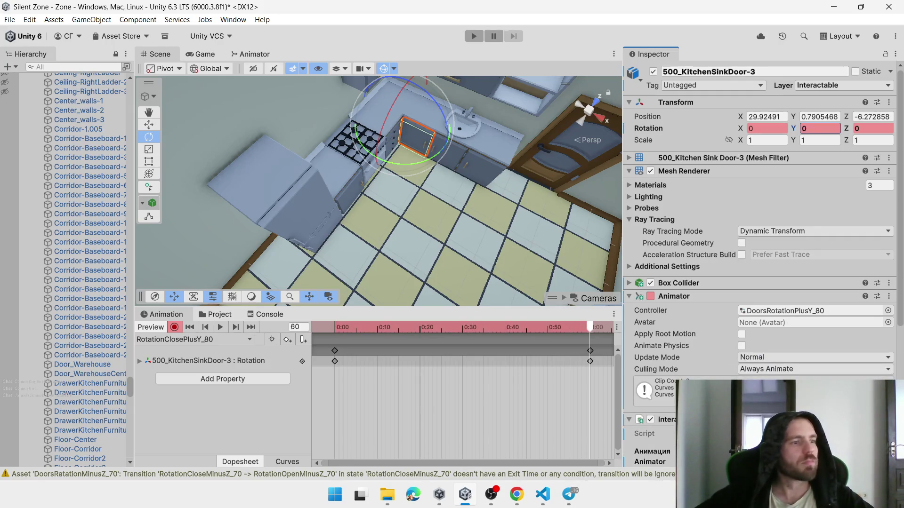
key(alt+Tab)
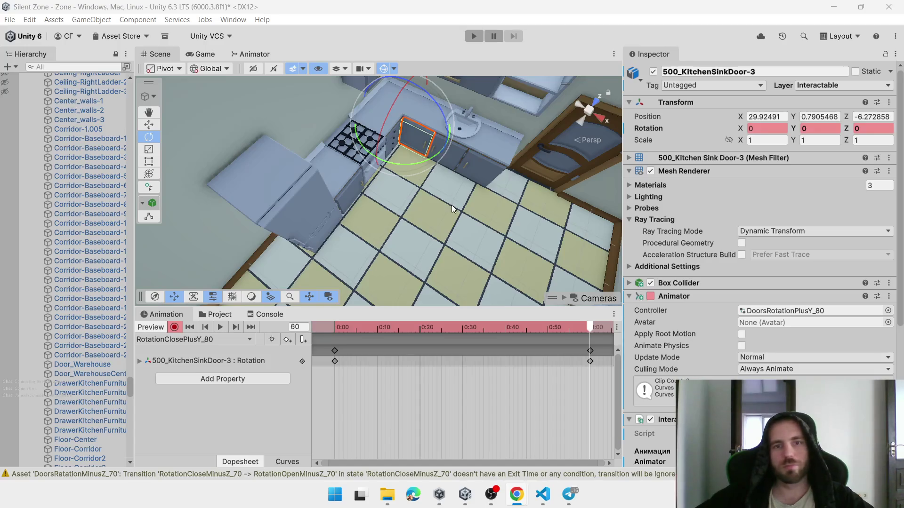
key(alt+Tab)
drag(426, 204, 377, 210)
key(alt+Tab)
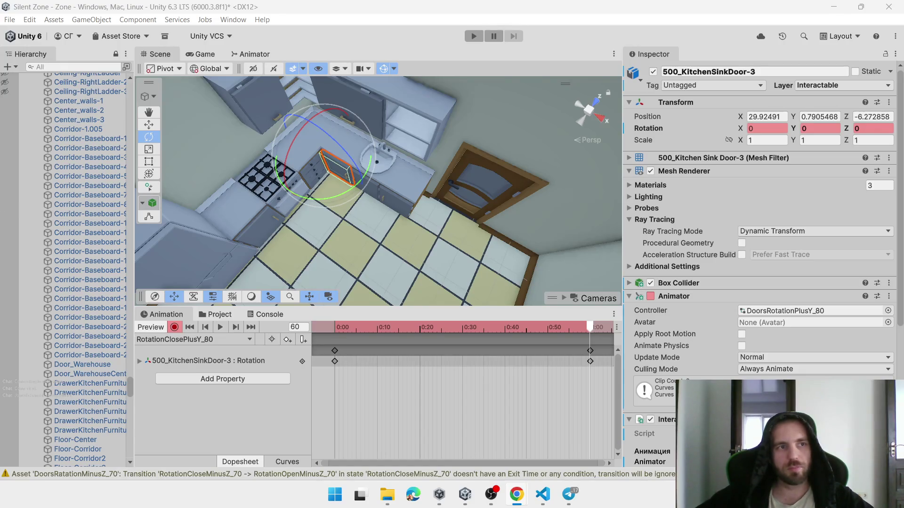
mouse_move(362, 295)
mouse_down()
mouse_move(445, 228)
mouse_move(416, 247)
mouse_move(425, 245)
mouse_up()
Select the second sink door, open the DoorsRotationPlusY_80 controller, and arrange its open and close states
click(428, 193)
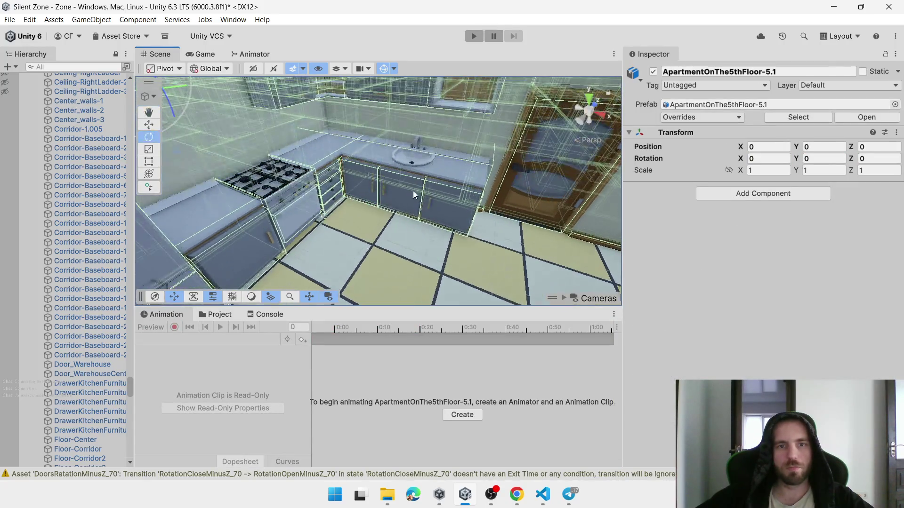
click(414, 194)
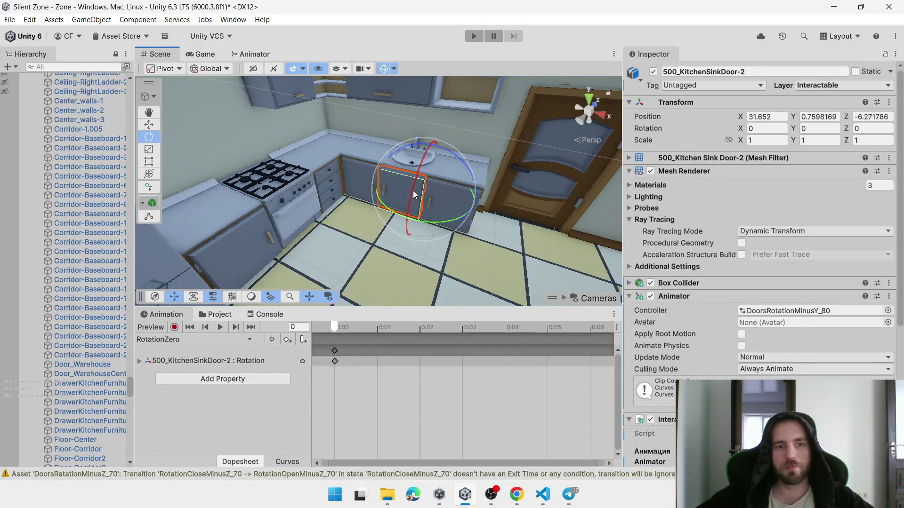
click(166, 341)
click(234, 319)
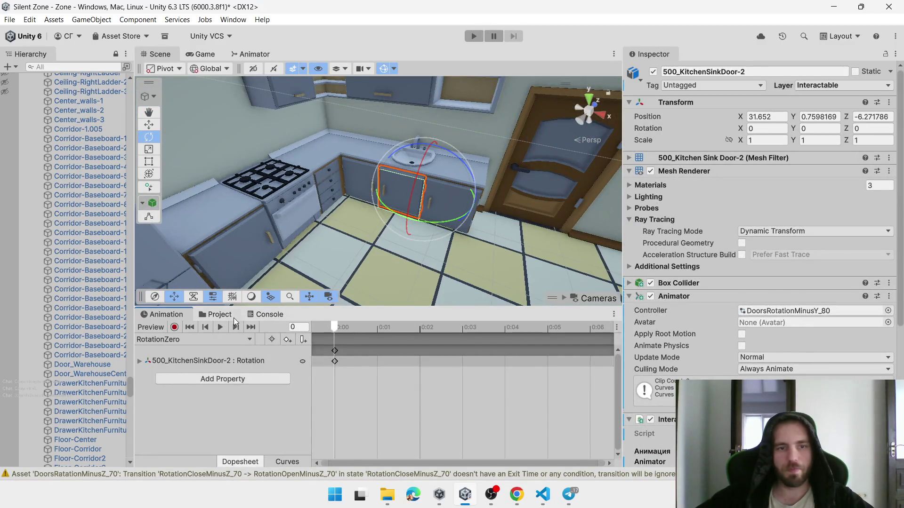
click(233, 318)
double_click(340, 395)
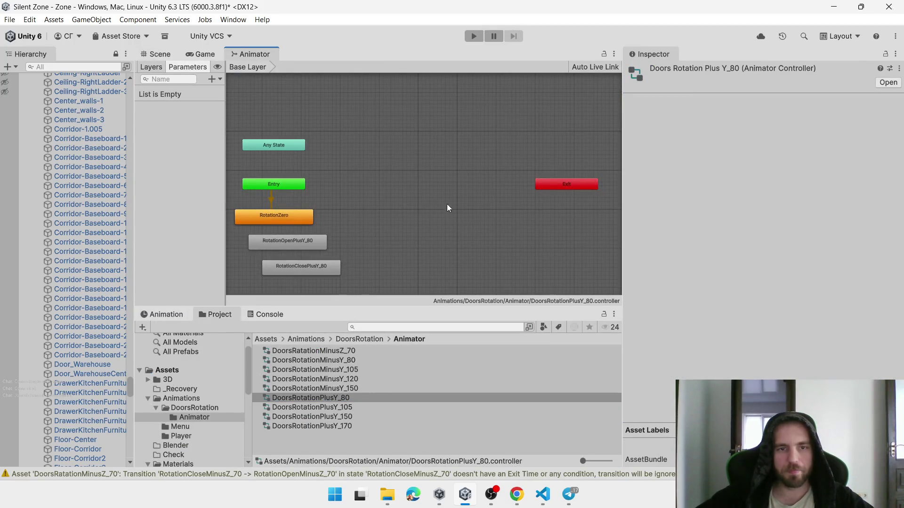
scroll(447, 204, up, 8)
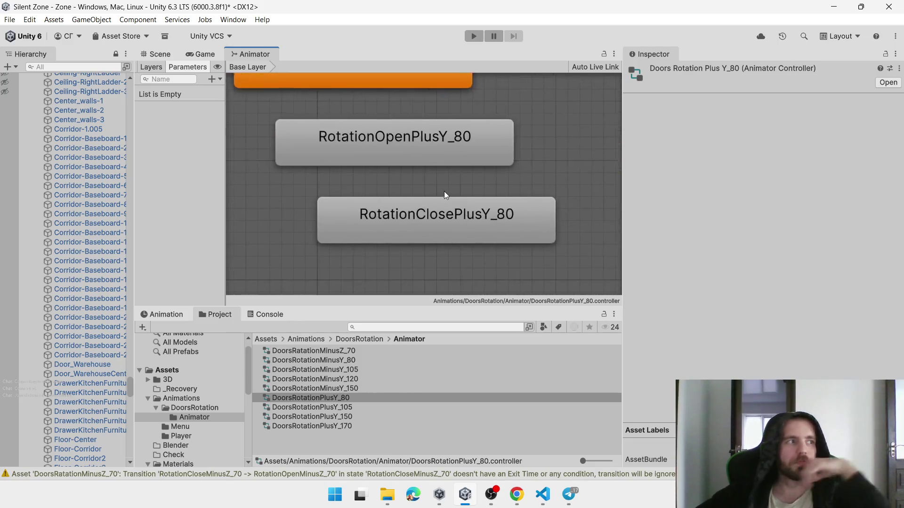
mouse_move(459, 204)
mouse_down()
mouse_move(349, 236)
mouse_move(380, 242)
mouse_up()
mouse_move(406, 145)
mouse_down()
mouse_move(366, 137)
mouse_move(378, 103)
mouse_move(366, 107)
mouse_move(367, 185)
mouse_up()
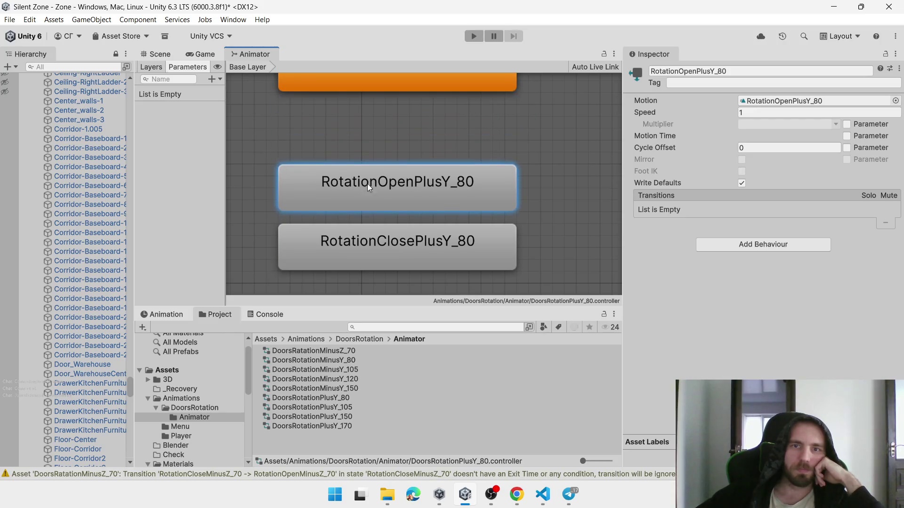
drag(379, 243, 377, 283)
Add transitions RotationZero→RotationOpenPlusY_80, open→RotationClosePlusY_80, and close back to open
right_click(363, 93)
click(401, 95)
click(355, 174)
right_click(368, 178)
click(403, 184)
click(374, 265)
right_click(374, 265)
click(400, 271)
click(421, 204)
Add two trigger parameters named Open and Close
click(214, 79)
click(206, 131)
text(Open)
key(Return)
click(220, 79)
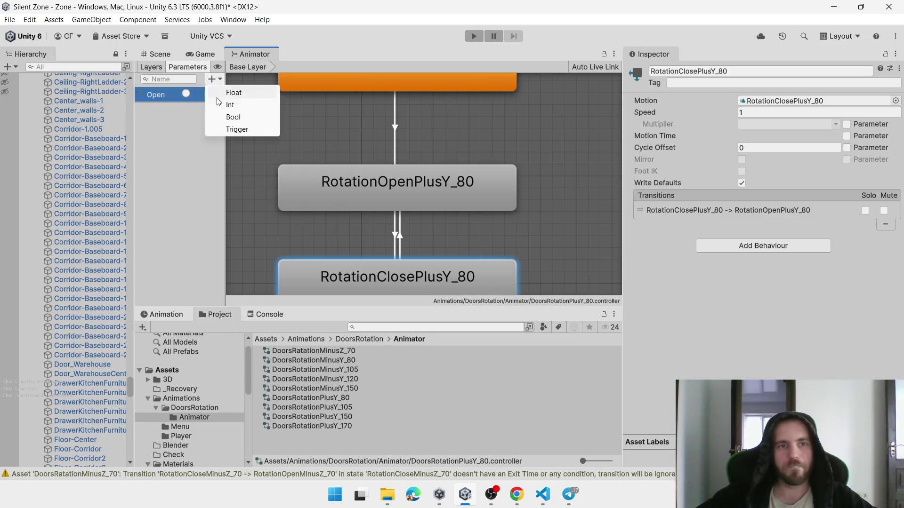
click(233, 129)
text(Close)
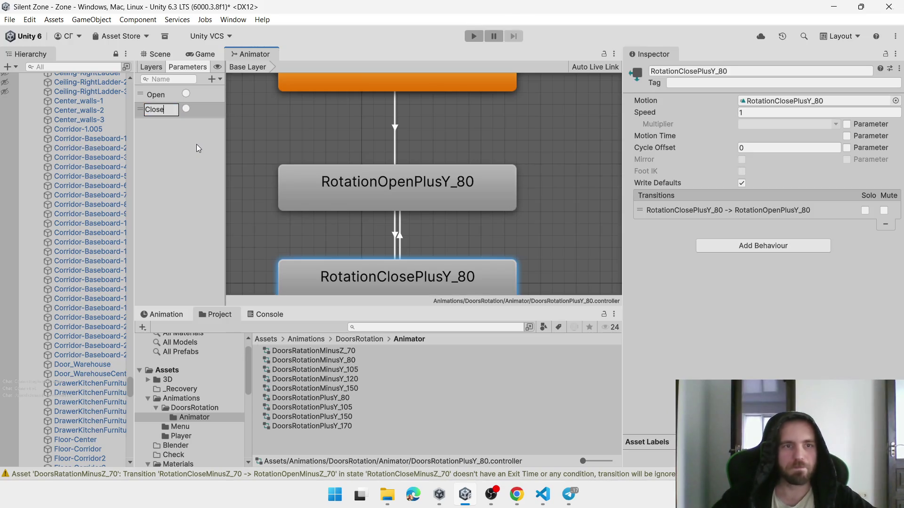
key(Return)
Make the RotationZero-to-open transition fire on the Open trigger without exit time
click(372, 84)
click(710, 210)
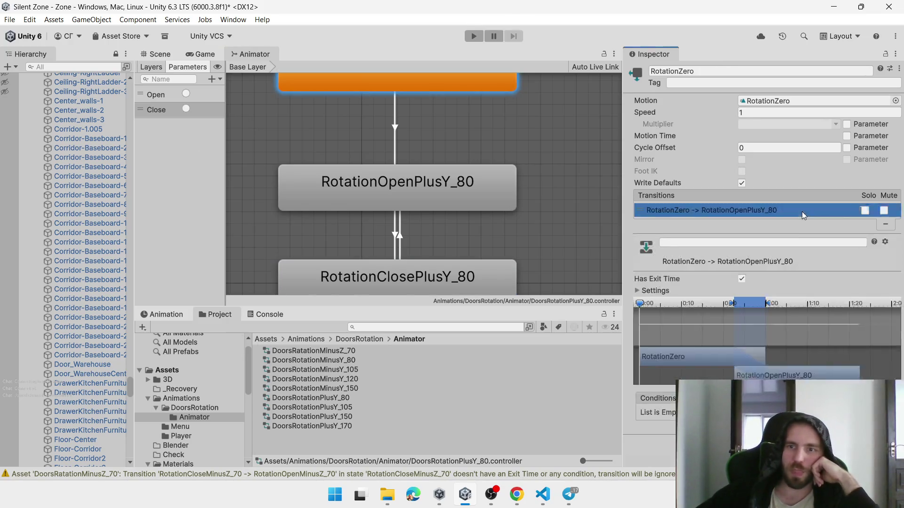
click(741, 279)
scroll(894, 285, down, 2)
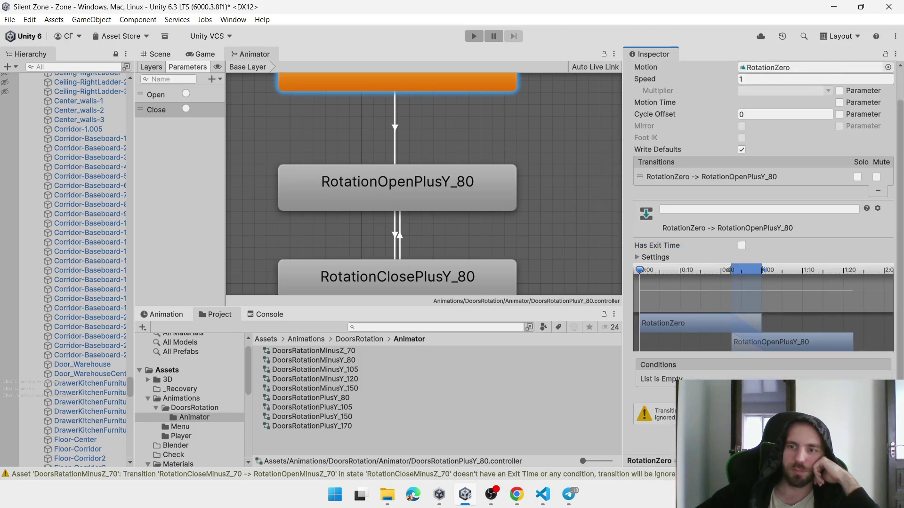
click(878, 390)
Give the open-to-close transition a Close trigger condition
click(470, 192)
click(724, 200)
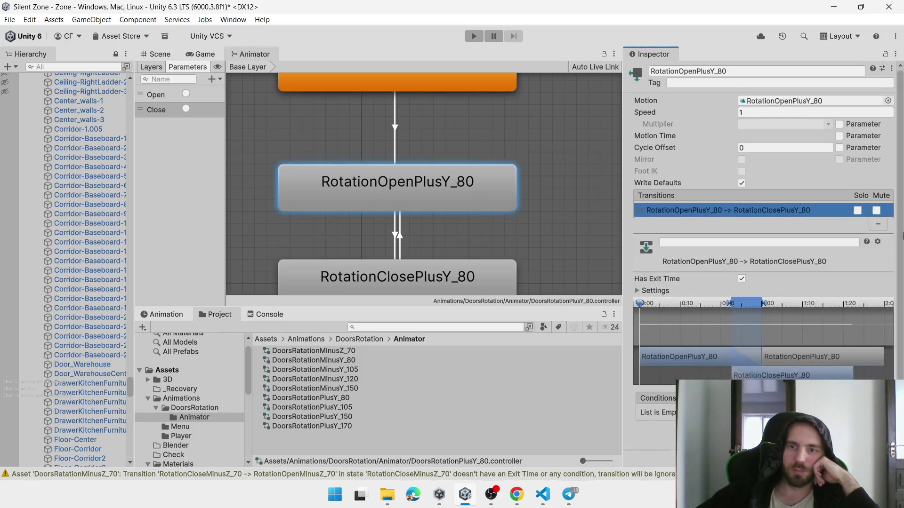
click(879, 390)
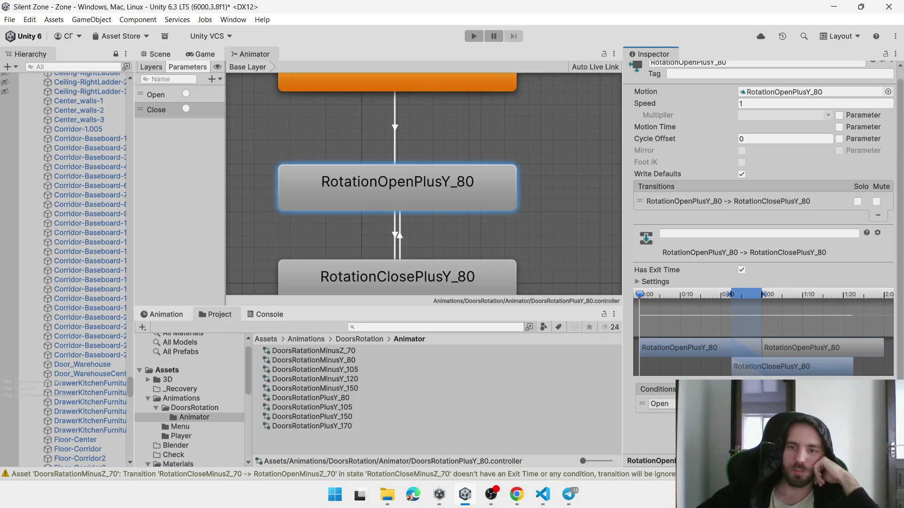
click(706, 403)
click(705, 426)
Review the zero→open, open→close and close→open transitions, then return to the DoorsRotation folder
click(494, 85)
click(724, 210)
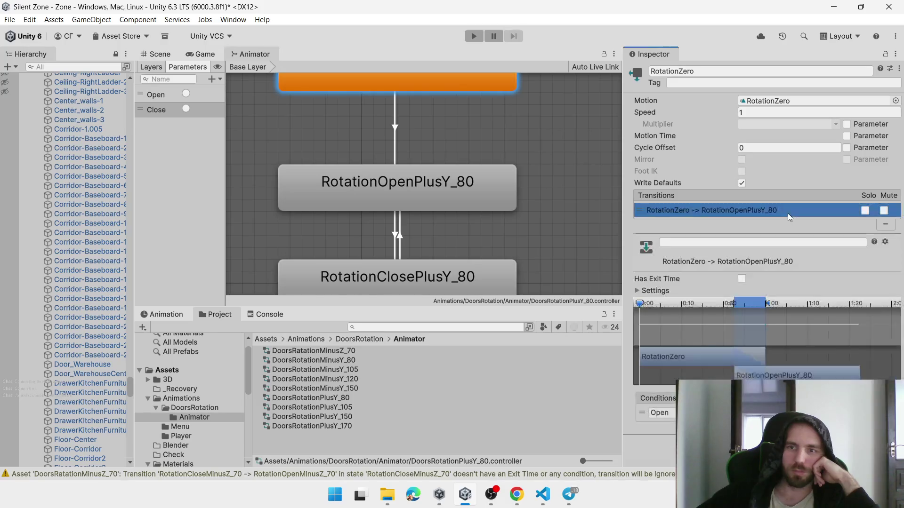
click(429, 196)
click(747, 210)
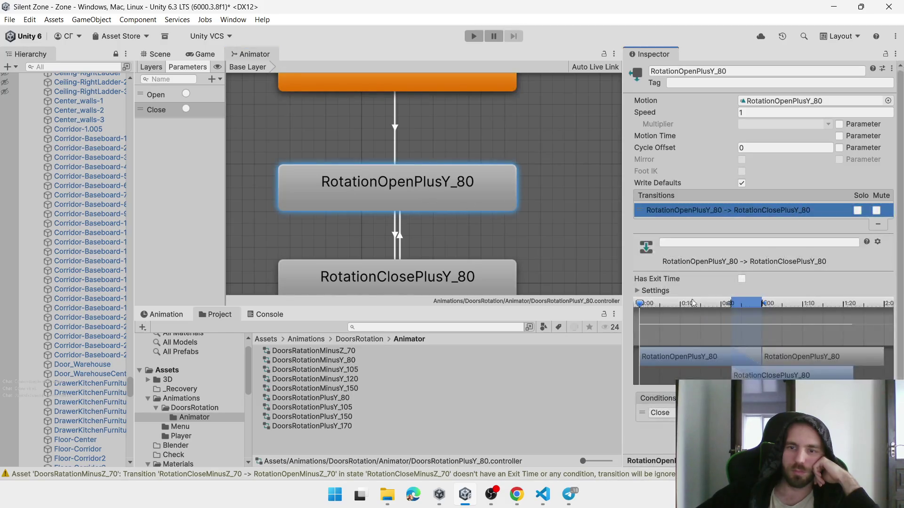
click(456, 285)
click(766, 212)
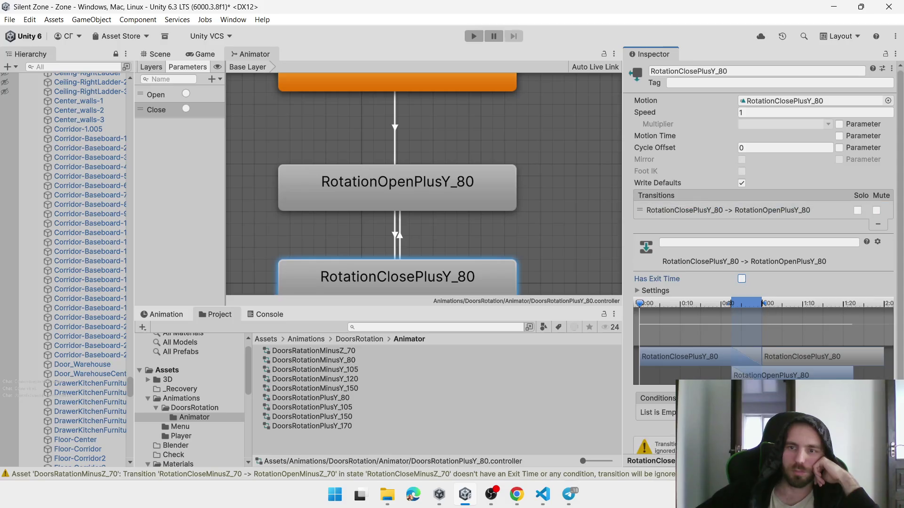
click(343, 339)
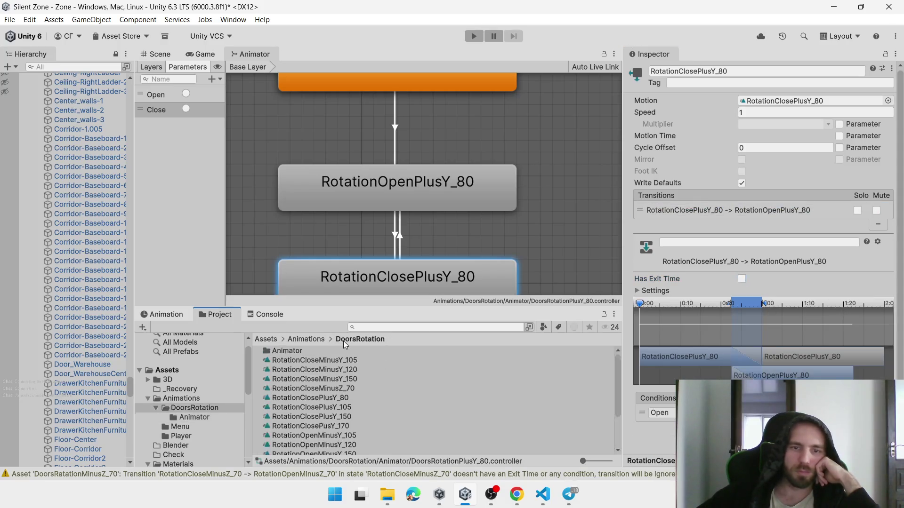
Turn off Loop Time for the RotationClosePlusY_80 and RotationOpenPlusY_80 clips
click(345, 399)
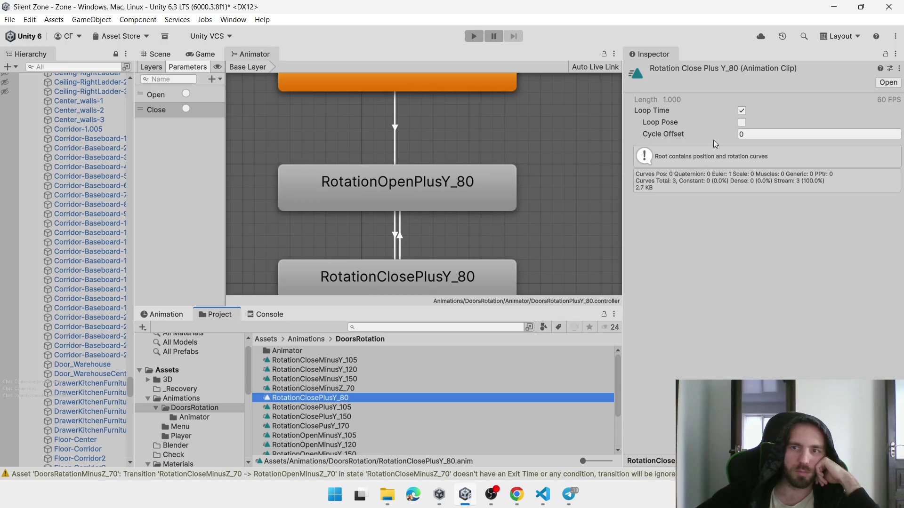
click(741, 110)
scroll(349, 417, down, 3)
click(348, 422)
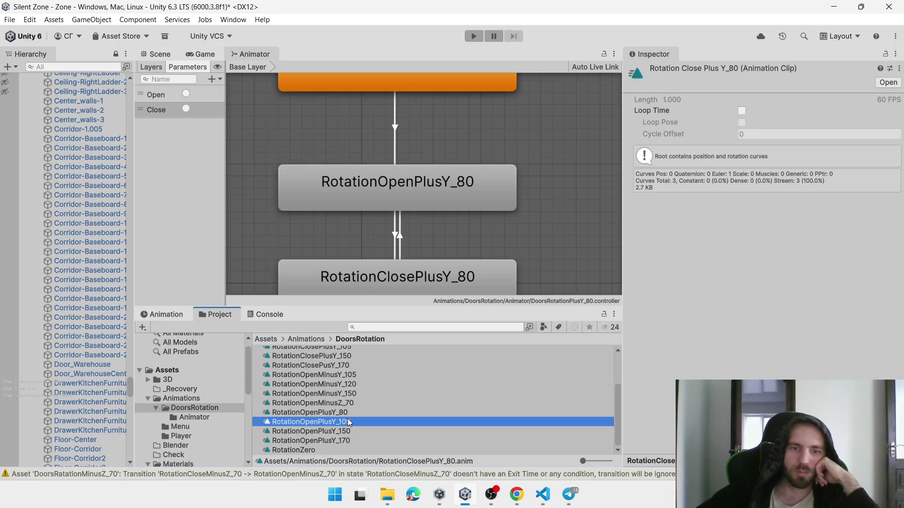
click(329, 413)
click(742, 110)
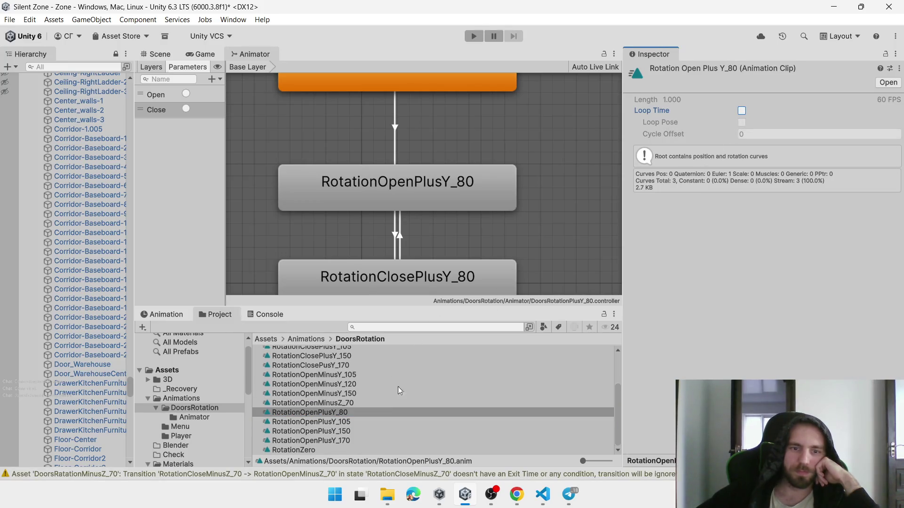
Check the loop settings of the other rotation clips, such as RotationOpenMinusY_150 and RotationCloseMinusY_105
click(350, 436)
click(351, 422)
click(351, 395)
scroll(349, 380, up, 3)
click(351, 390)
click(351, 382)
click(355, 373)
scroll(355, 373, up, 1)
click(353, 380)
click(354, 365)
click(355, 364)
scroll(354, 365, down, 3)
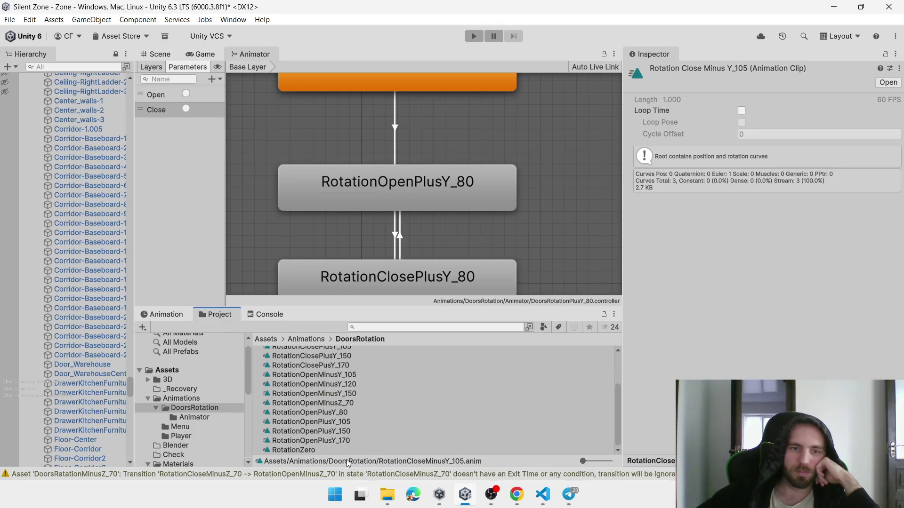
scroll(404, 422, up, 3)
right_click(411, 379)
Create two new folders named Plus and Minus in DoorsRotation
mouse_move(564, 65)
click(625, 65)
text(P)
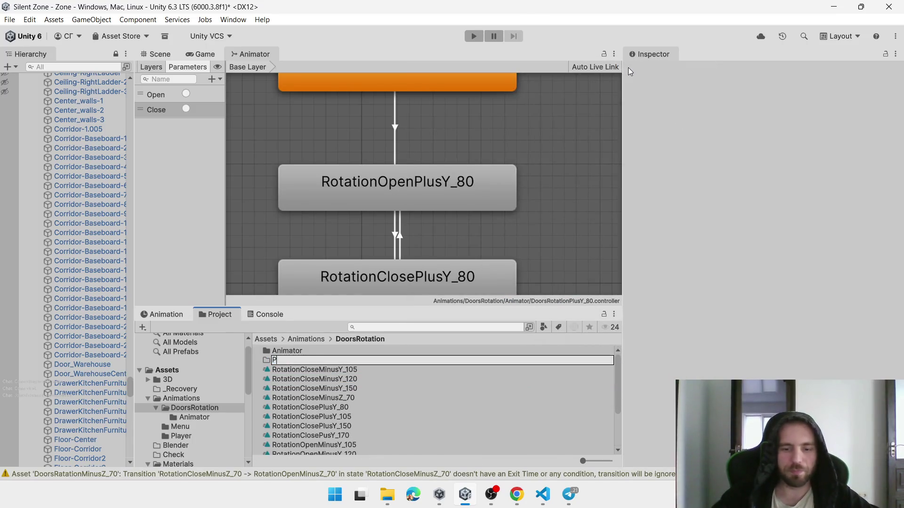
text(lus)
key(Return)
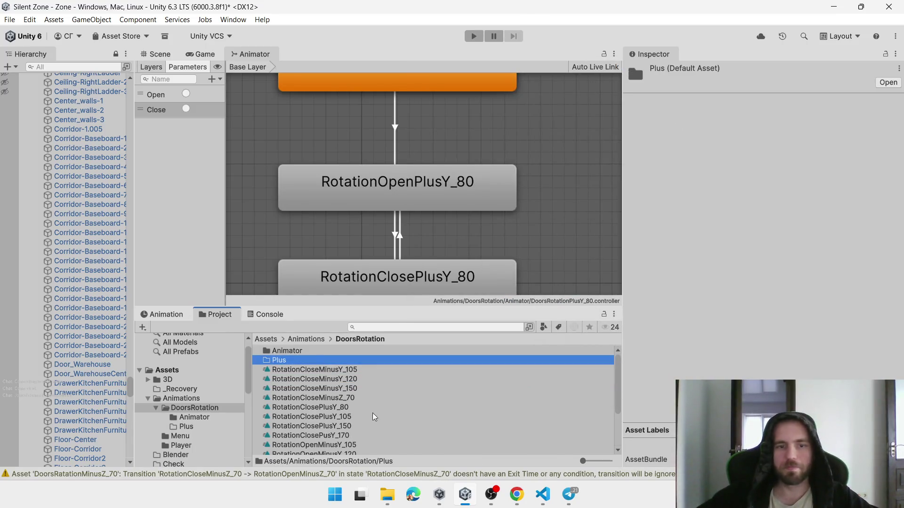
right_click(379, 397)
mouse_move(459, 88)
click(591, 87)
text(Minus)
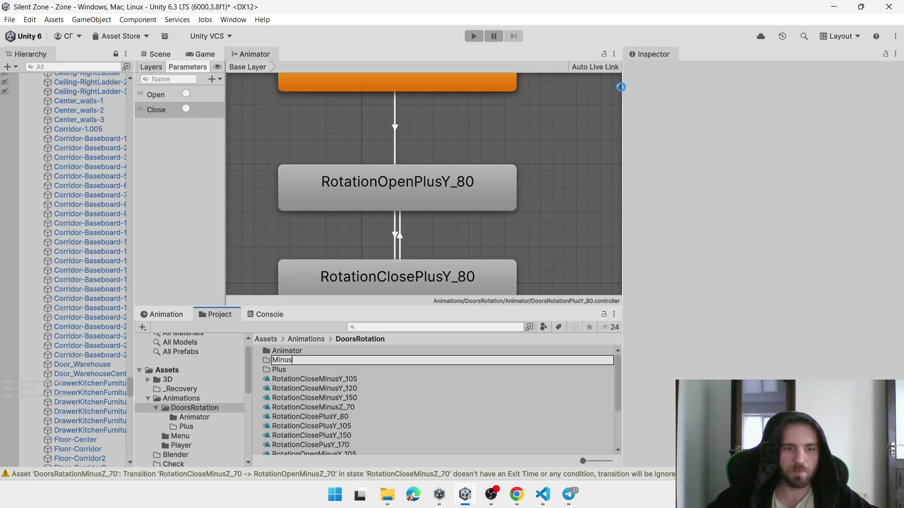
key(Return)
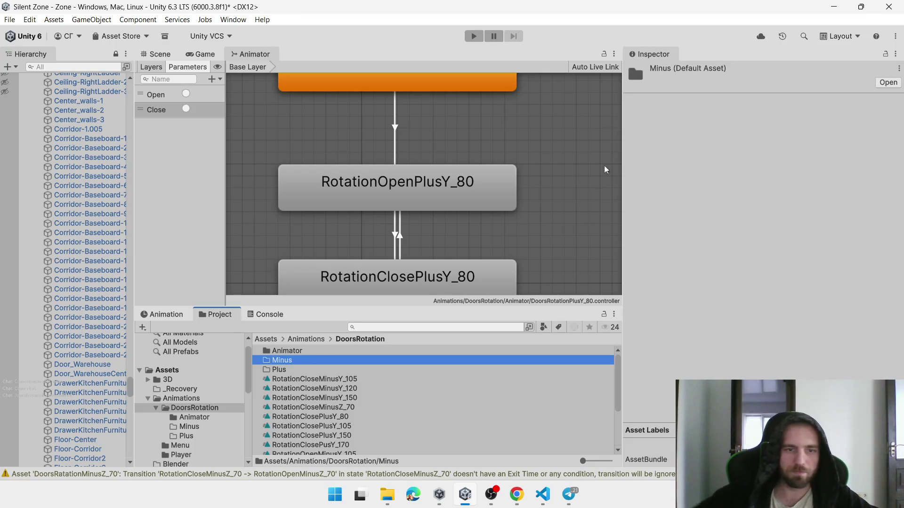
Move the four closing Minus clips into Minus, then select the eight Plus clips
click(339, 408)
shift+click(335, 380)
mouse_move(326, 379)
mouse_down()
mouse_move(273, 360)
mouse_move(283, 357)
mouse_move(278, 366)
mouse_up()
click(337, 417)
shift+click(335, 444)
click(338, 447)
click(339, 442)
shift+click(325, 374)
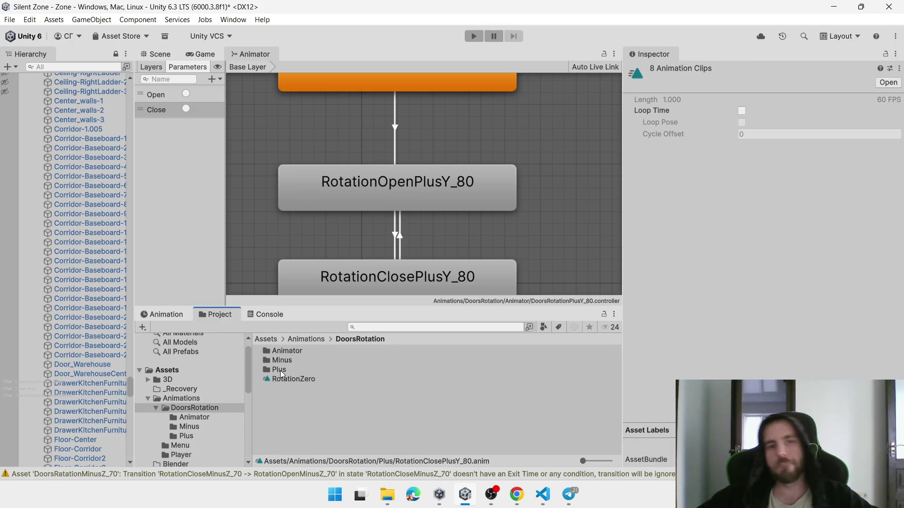
Select 500_KitchenSinkDoor-2 in the 3D kitchen scene
click(166, 56)
click(344, 172)
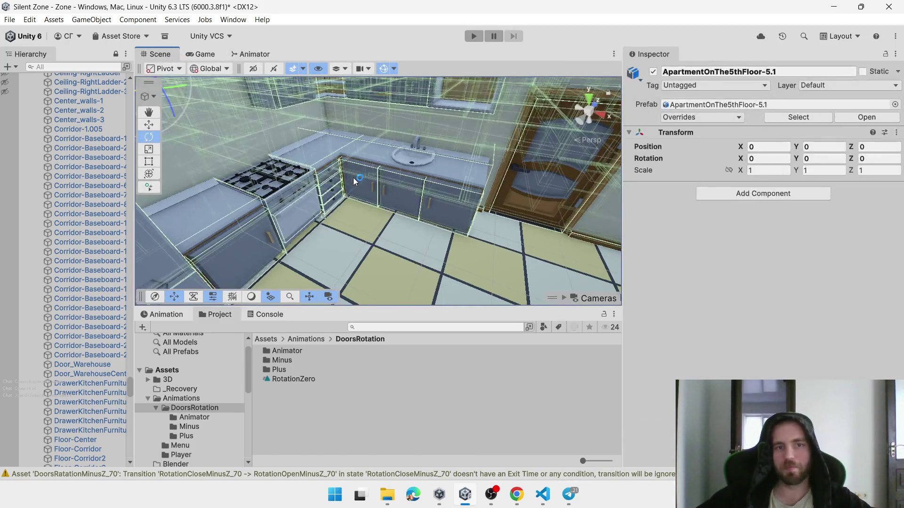
click(353, 177)
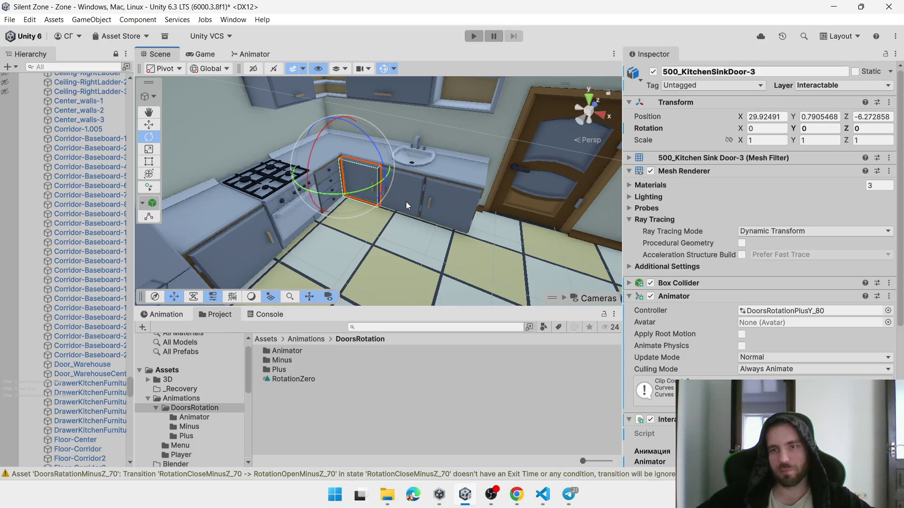
click(405, 202)
click(407, 202)
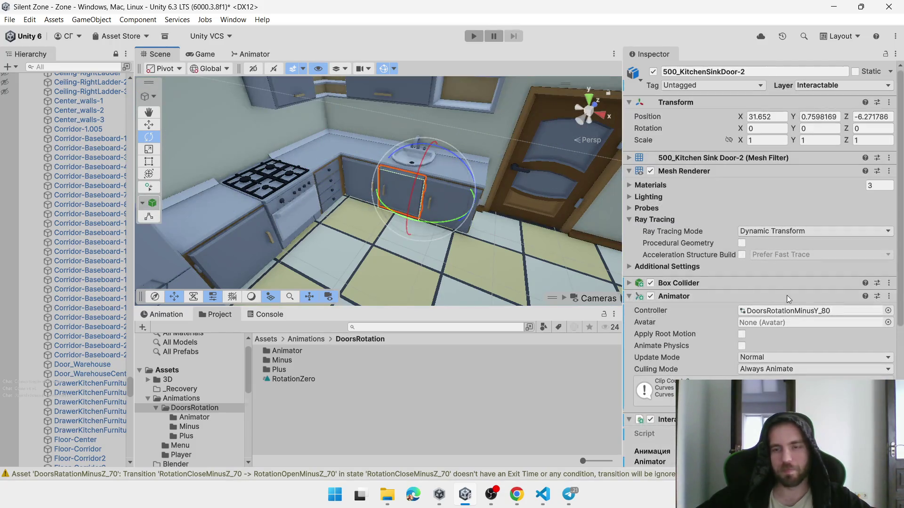
Create a new clip named RotationOpenMinusY_80 in the Minus folder
click(166, 315)
click(166, 337)
click(172, 368)
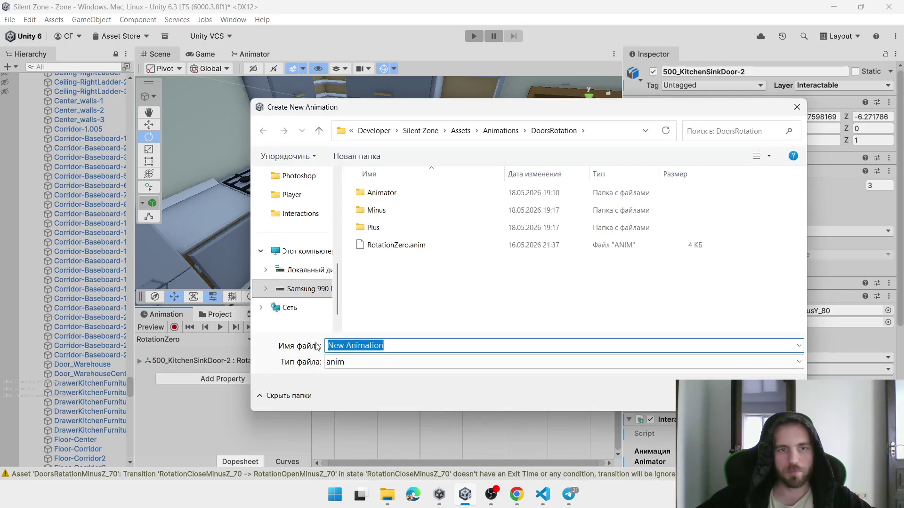
double_click(393, 212)
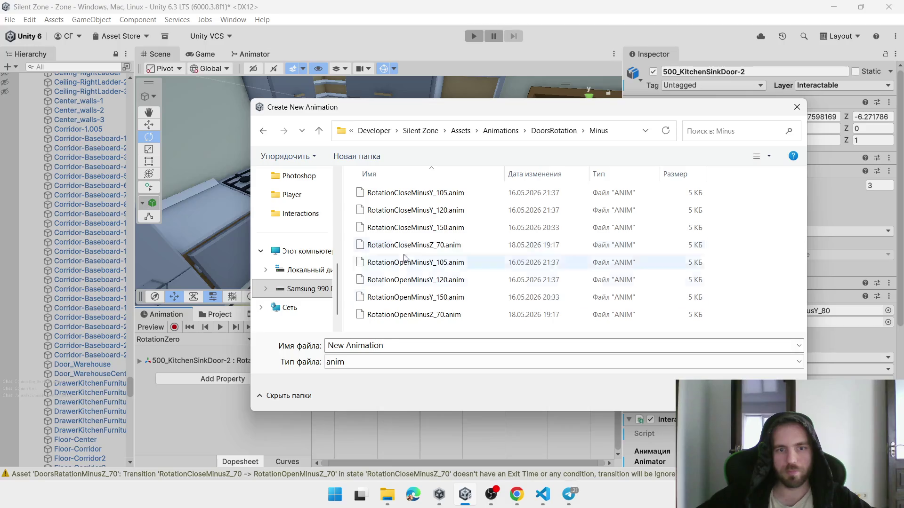
click(419, 196)
click(391, 351)
click(419, 346)
text(80.anim)
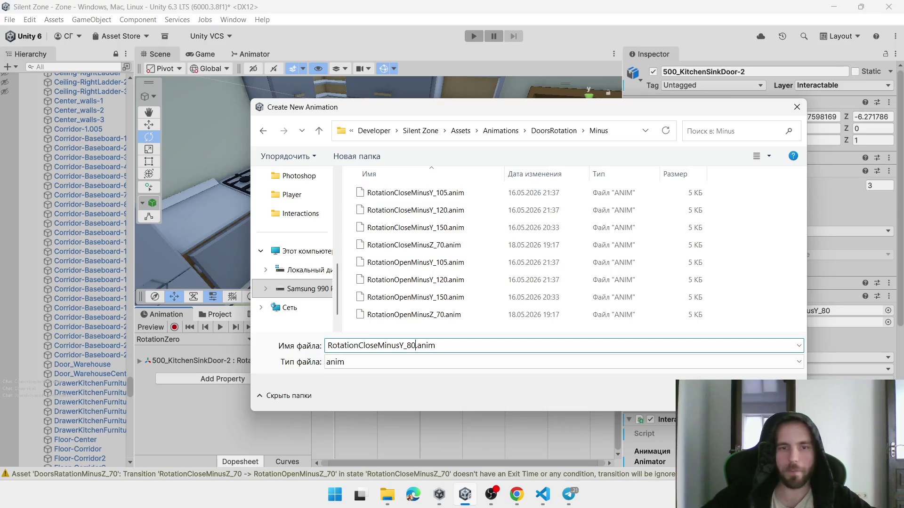
click(378, 345)
key(BackSpace)
key(BackSpace)
key(BackSpace)
text(Open)
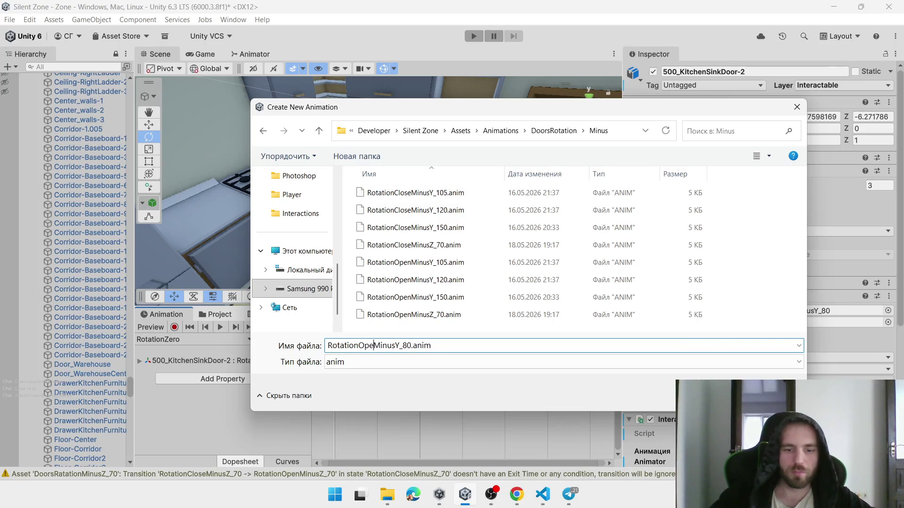
key(Return)
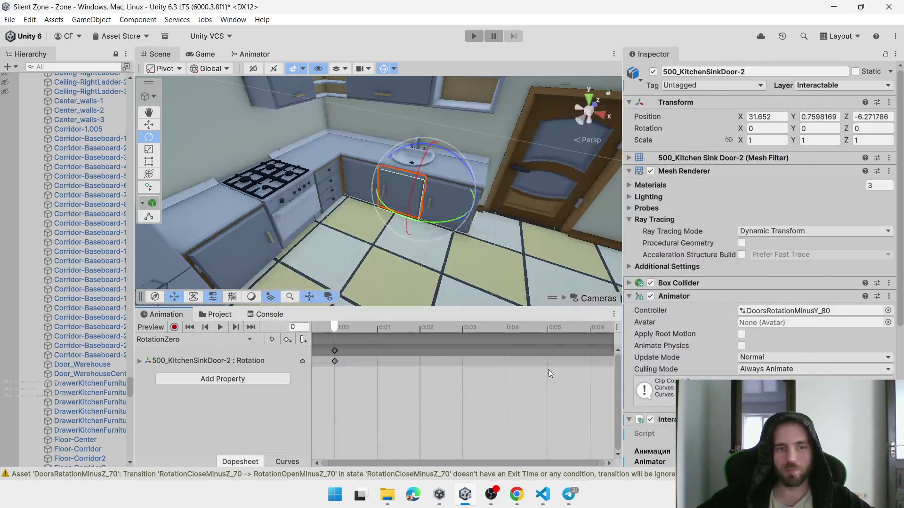
Record a Rotation key at 0, then set Y rotation to -80 at 1:00
click(174, 327)
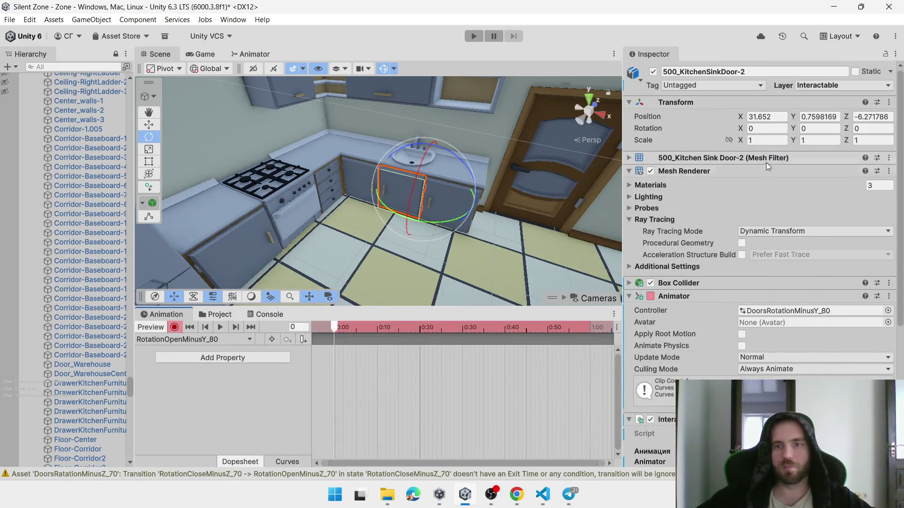
right_click(741, 128)
click(782, 192)
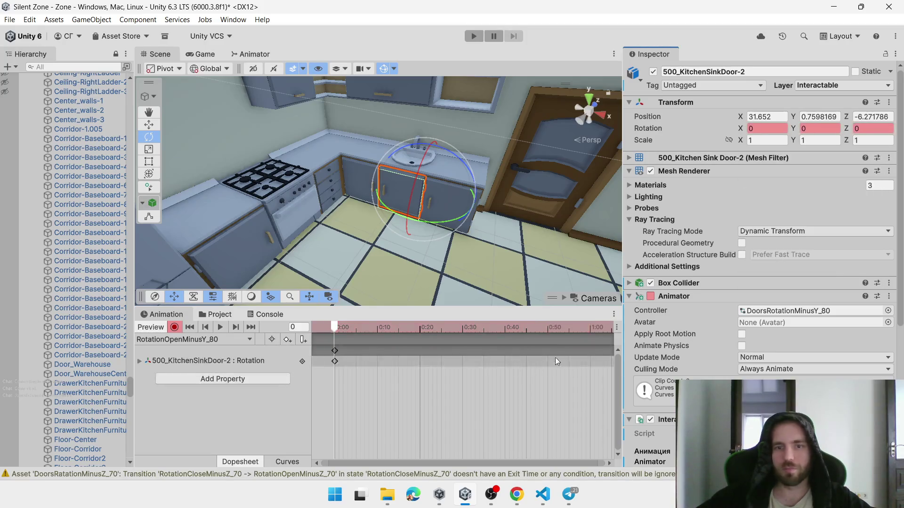
click(589, 326)
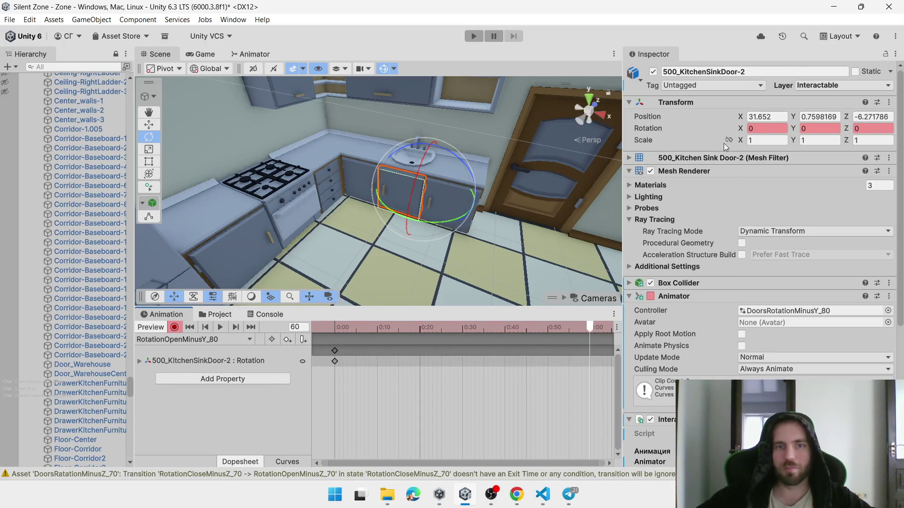
click(819, 128)
text(80)
key(Return)
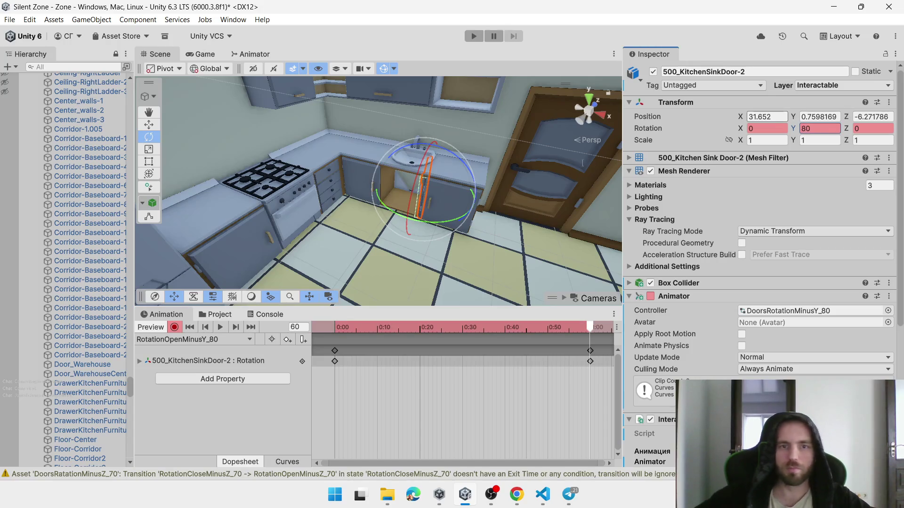
text(-80)
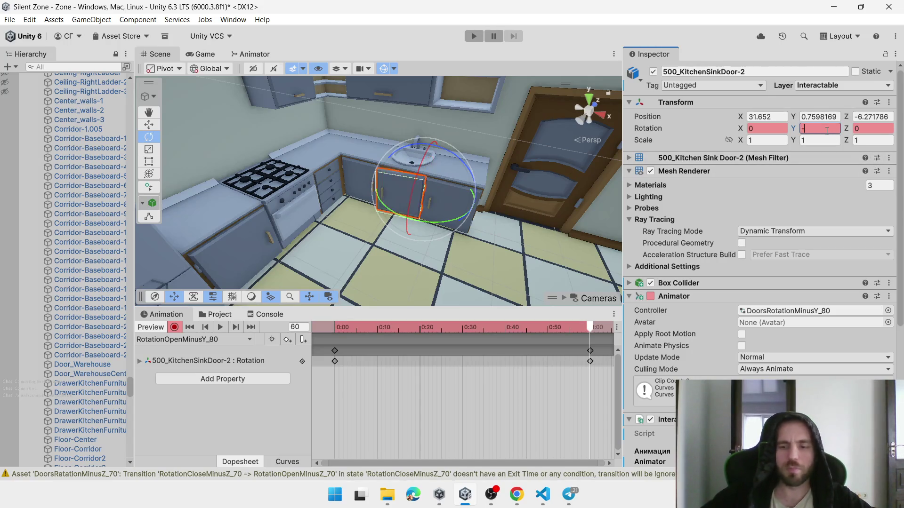
click(192, 339)
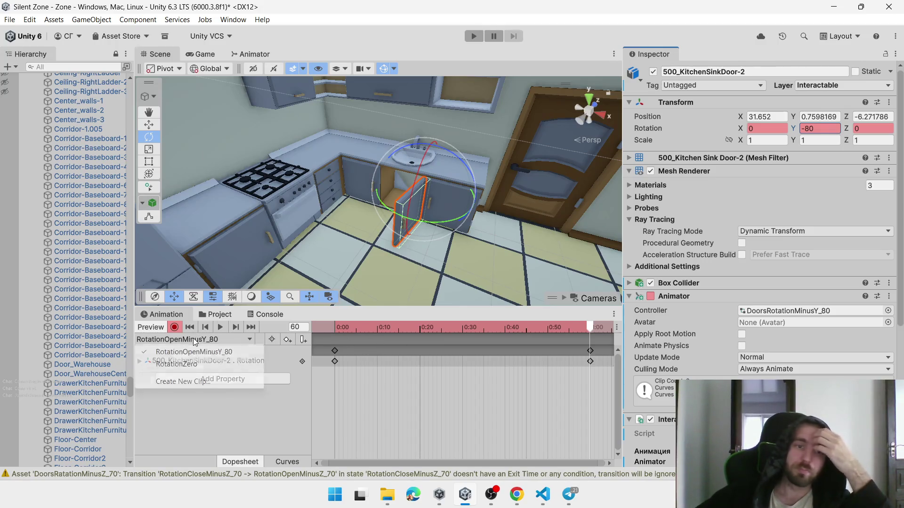
Create a new RotationCloseMinusY_80 clip, adapting the RotationCloseMinusY_120 name
click(197, 382)
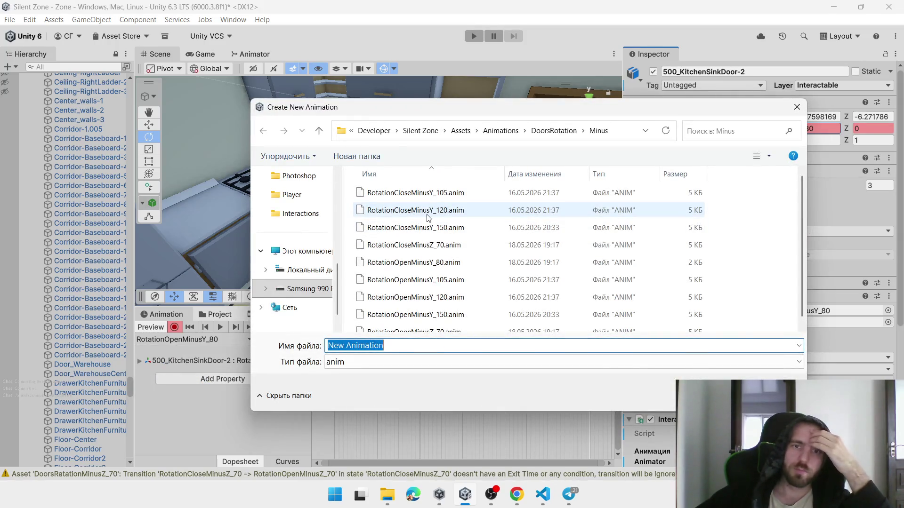
click(428, 210)
click(419, 346)
key(BackSpace)
key(BackSpace)
key(BackSpace)
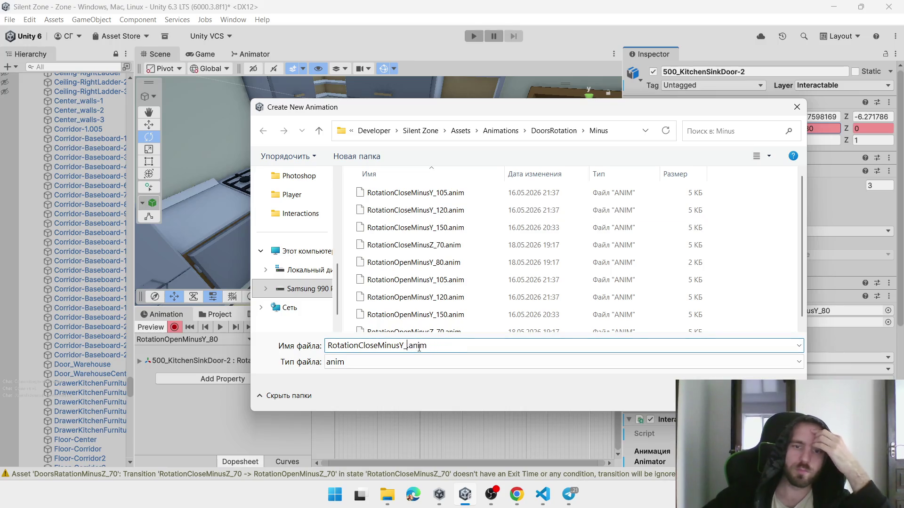
key(Return)
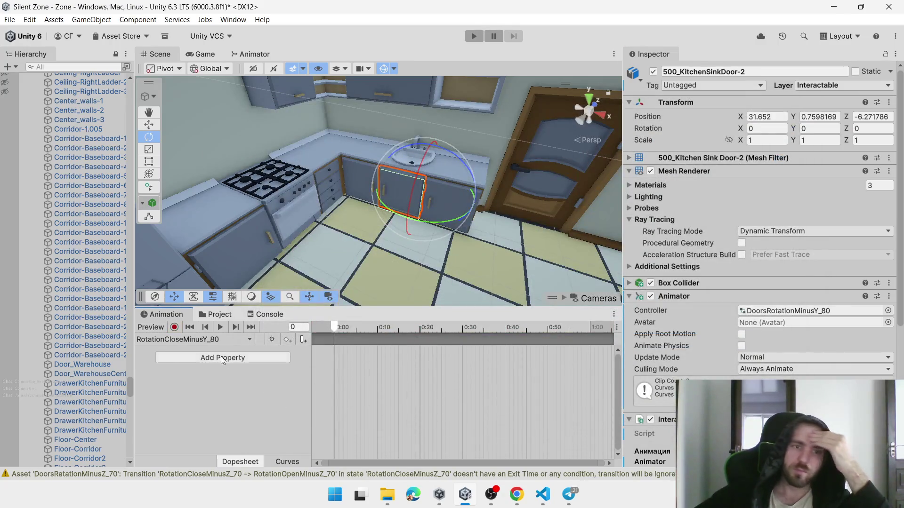
Record Y rotation -80 at frame 0 and 0 at the one-second mark
click(174, 327)
click(816, 128)
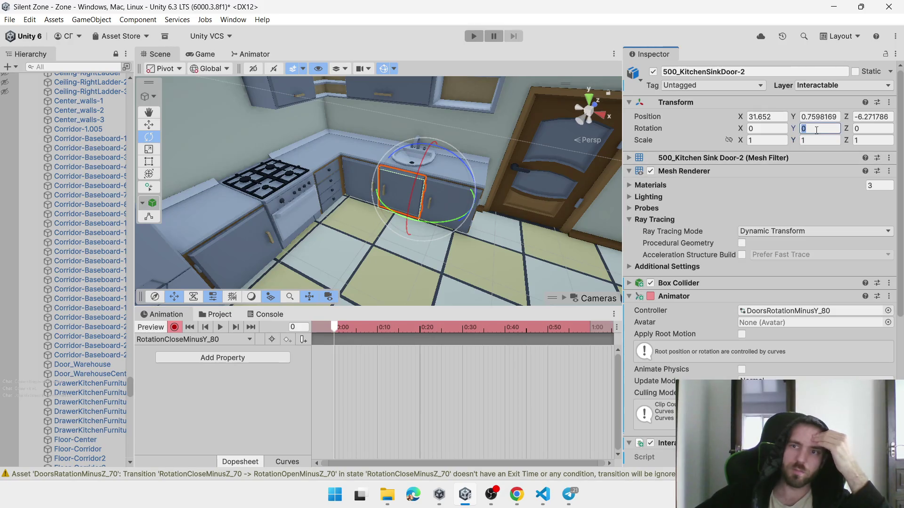
text(-80)
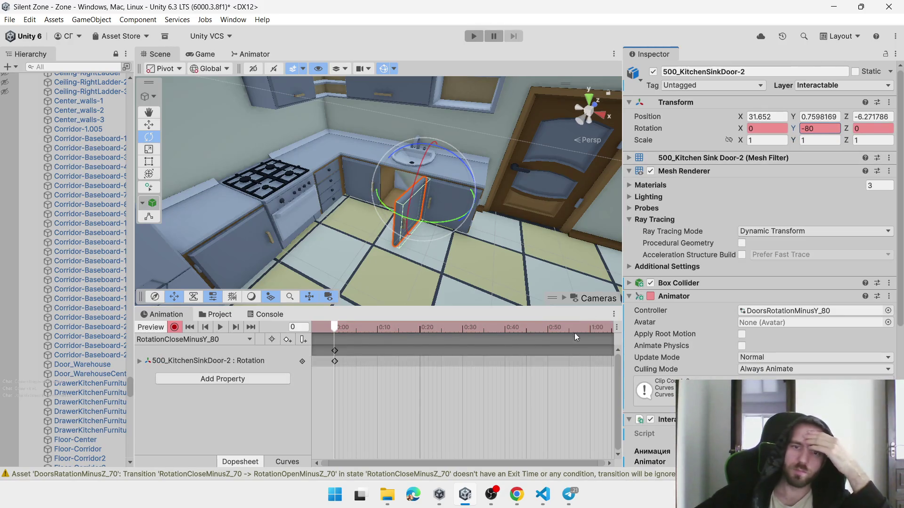
click(589, 329)
click(821, 128)
text(0)
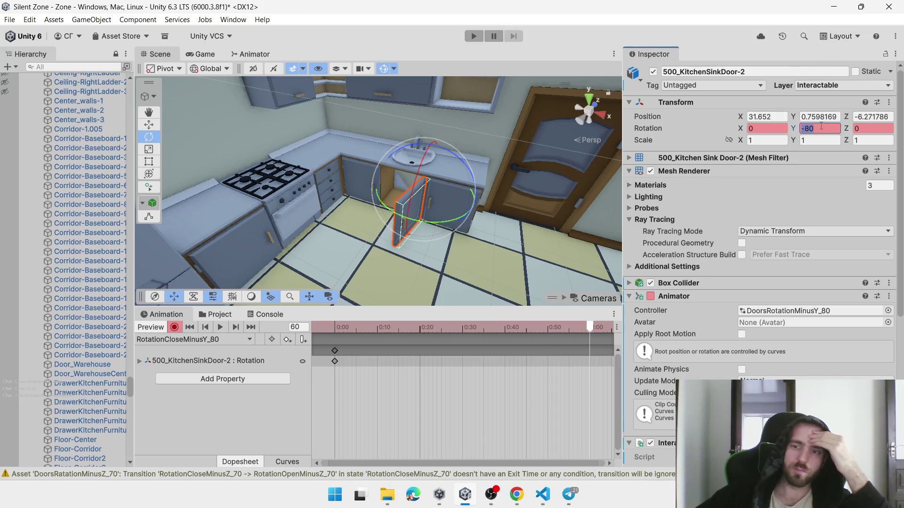
key(Return)
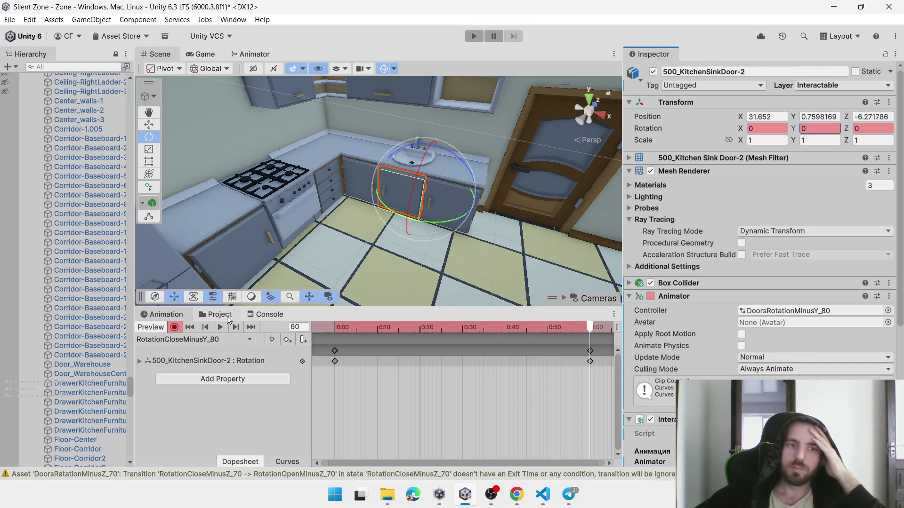
click(227, 314)
Turn off Loop Time on RotationCloseMinusY_80 and RotationOpenMinusY_80 in the Minus folder
double_click(286, 360)
click(337, 352)
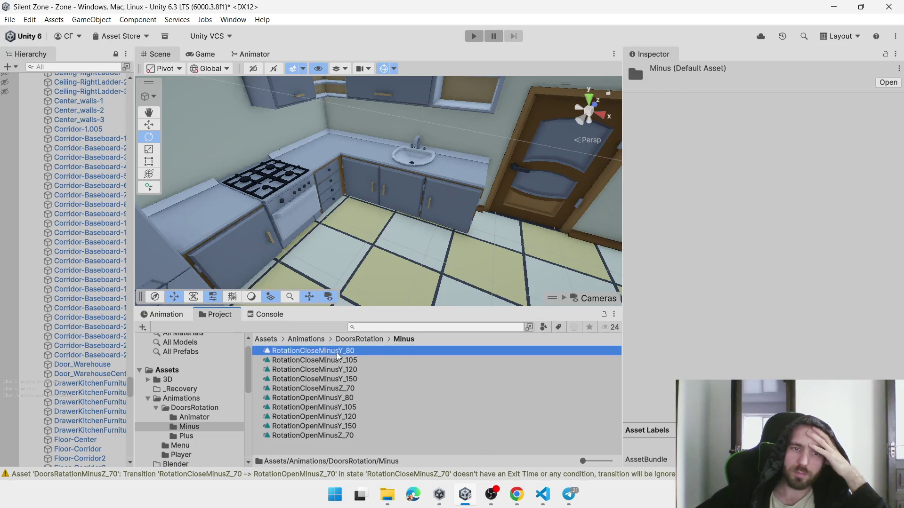
click(742, 105)
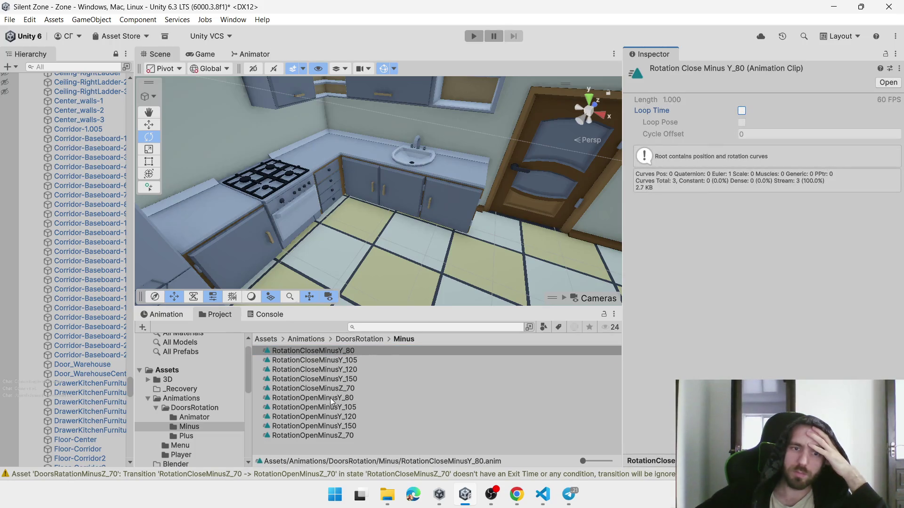
click(331, 399)
click(742, 110)
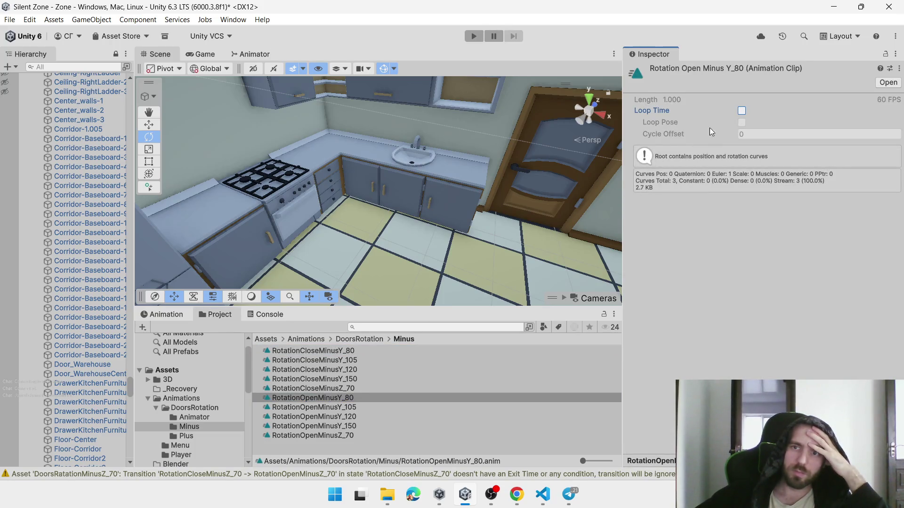
Open the DoorsRotationMinusY_80 controller and stack the open and close states under RotationZero
click(306, 339)
double_click(314, 353)
double_click(314, 353)
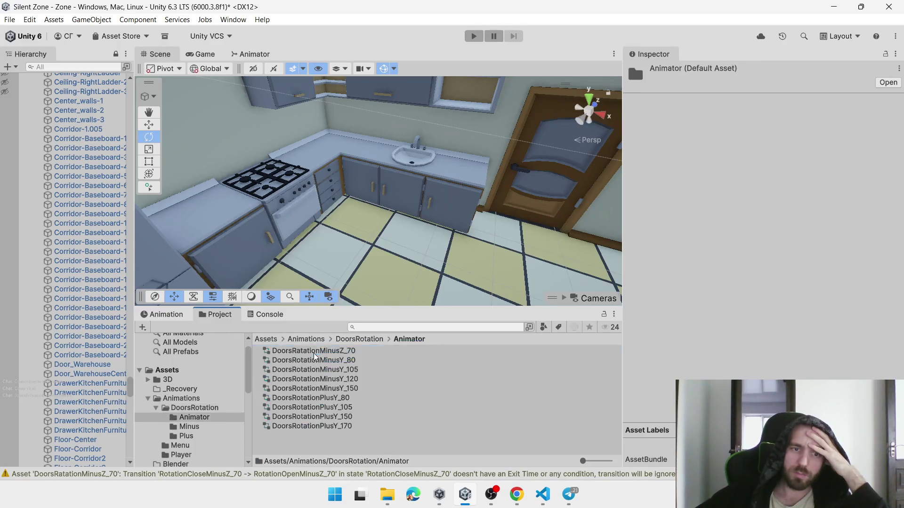
double_click(344, 361)
scroll(313, 208, up, 8)
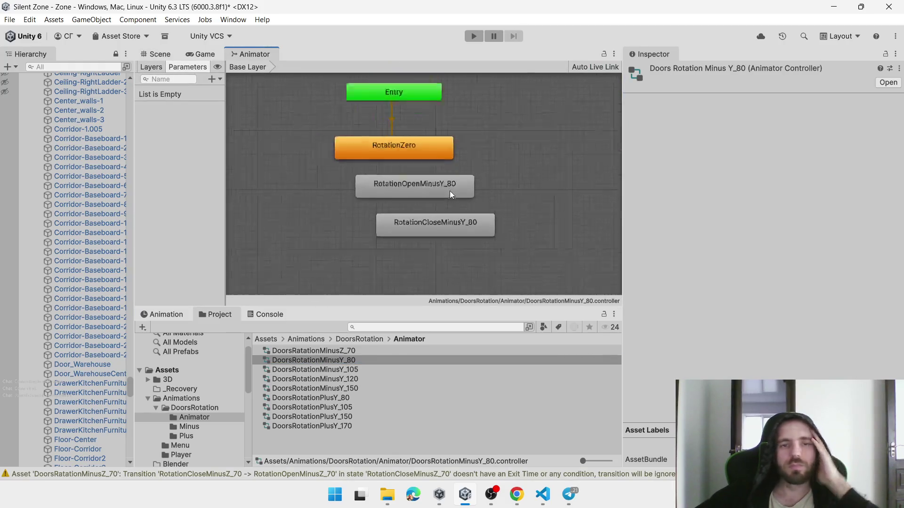
drag(417, 192, 390, 195)
scroll(442, 185, down, 2)
drag(442, 184, 453, 184)
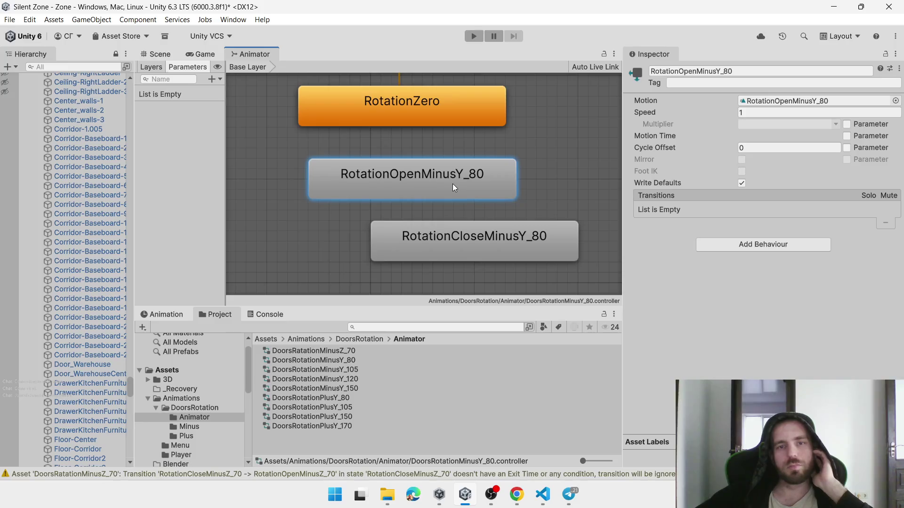
mouse_move(457, 242)
mouse_down()
mouse_move(356, 279)
mouse_move(389, 261)
mouse_up()
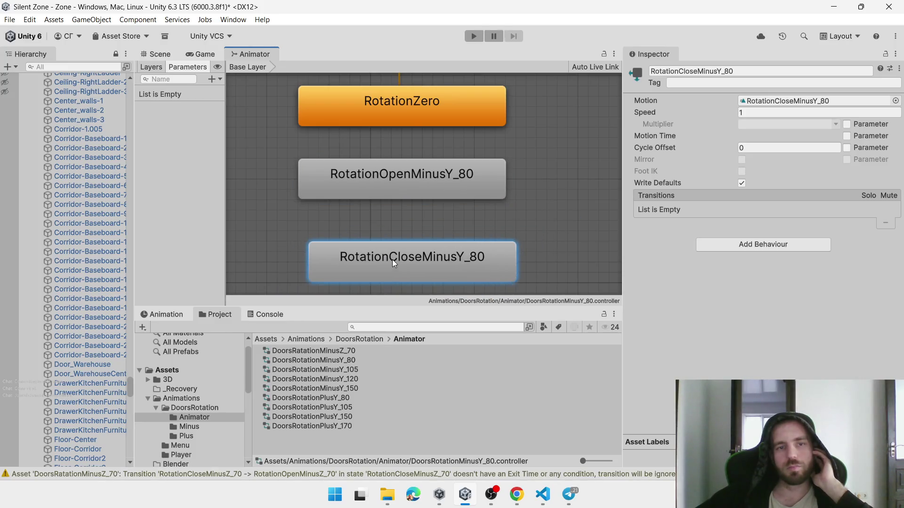
drag(399, 174, 397, 195)
Add transitions RotationZero→open, open→close, and close→open
right_click(396, 103)
click(424, 57)
click(380, 187)
right_click(406, 203)
click(406, 208)
click(411, 258)
drag(411, 258, 408, 269)
right_click(409, 269)
click(421, 275)
click(408, 194)
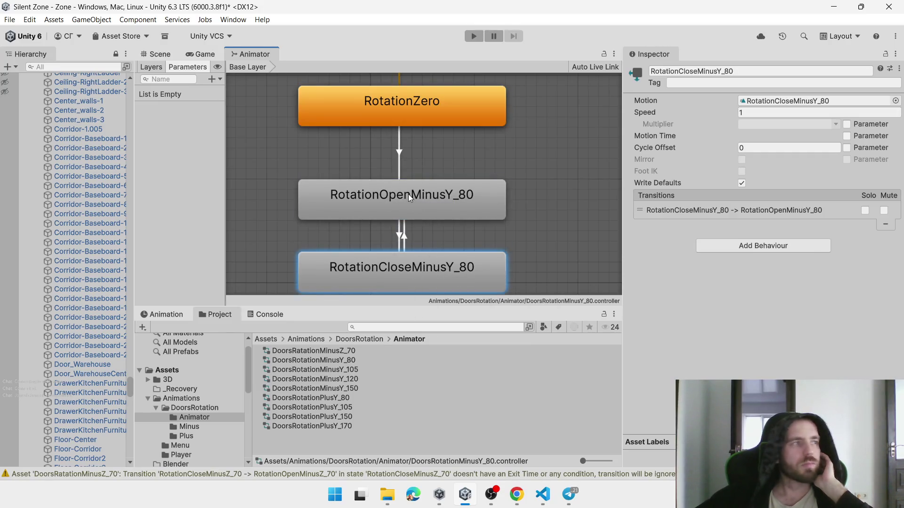
Add two trigger parameters named Open and Close
click(422, 109)
click(212, 79)
click(225, 122)
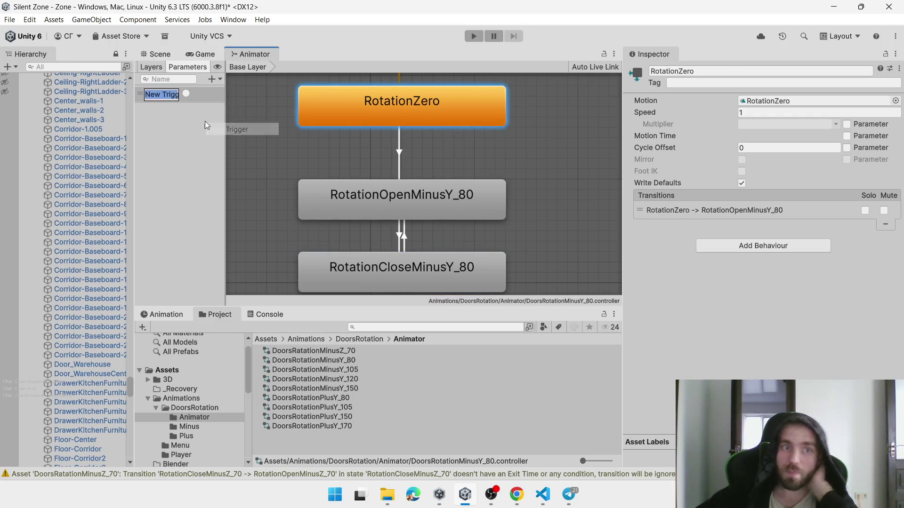
text(Open)
key(Return)
click(212, 79)
click(225, 121)
text(Close)
key(Return)
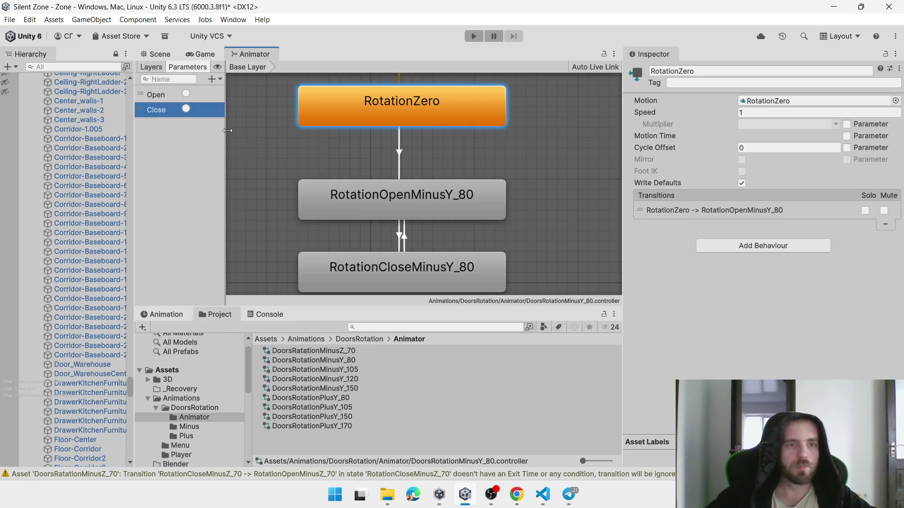
Add an Open condition to the zero→open and open→close transitions
click(165, 92)
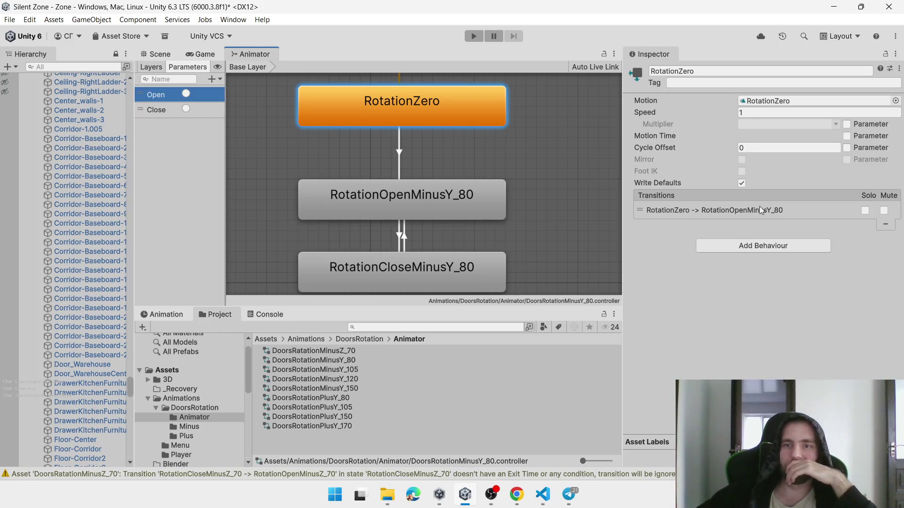
click(714, 211)
scroll(874, 342, down, 2)
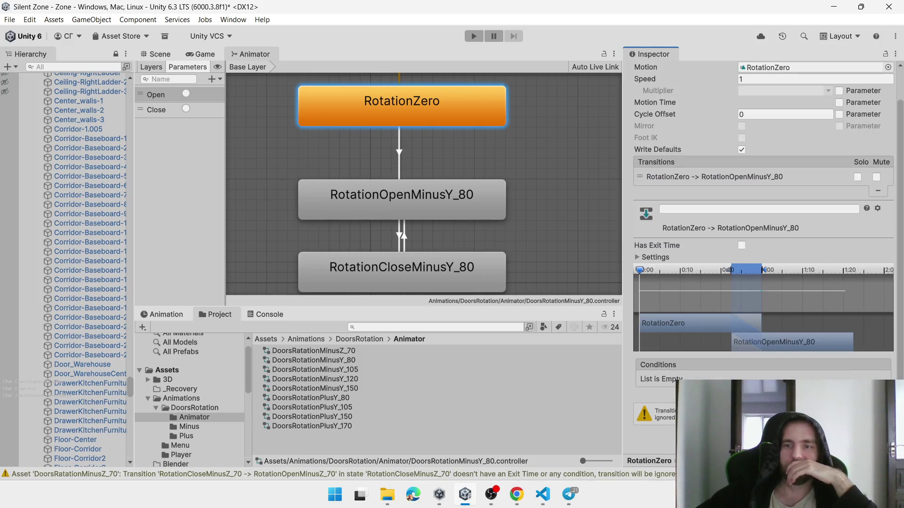
click(867, 391)
scroll(624, 350, up, 1)
click(378, 205)
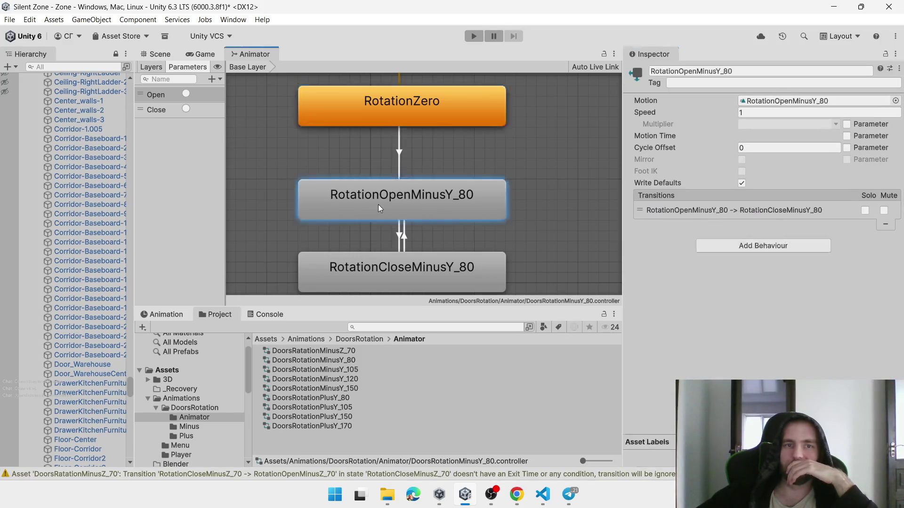
click(752, 211)
scroll(751, 212, down, 1)
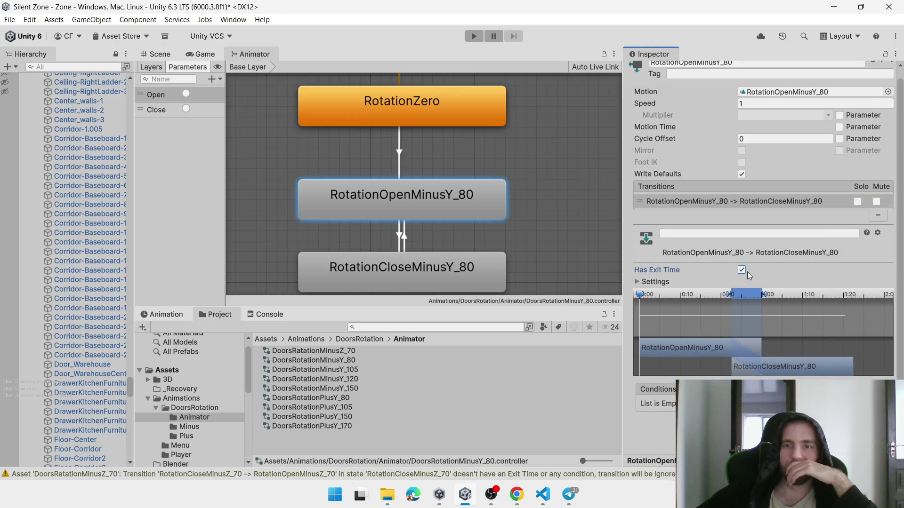
click(867, 418)
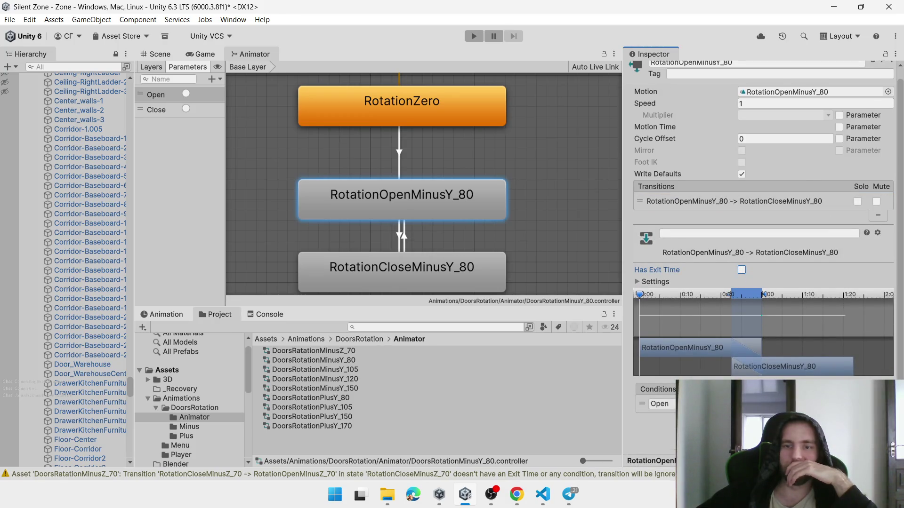
Turn off Has Exit Time on the close→open transition
click(468, 285)
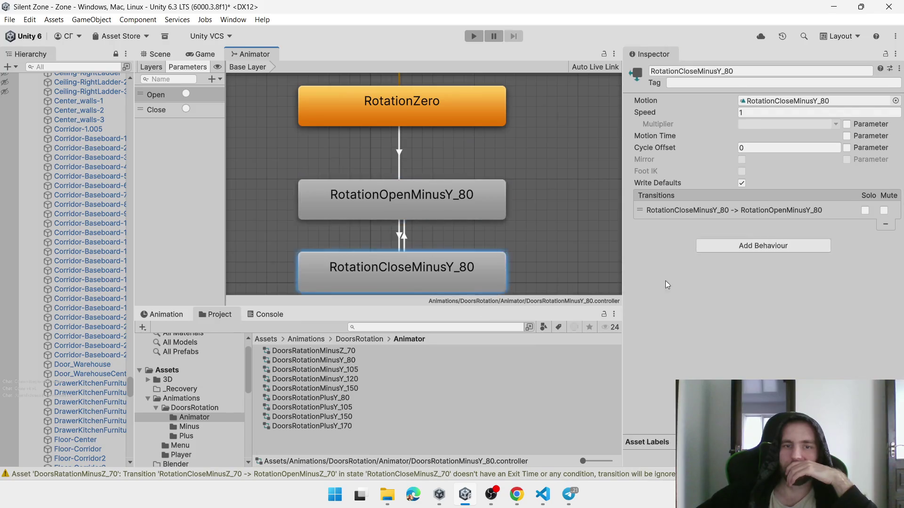
click(774, 213)
scroll(774, 212, down, 1)
click(741, 270)
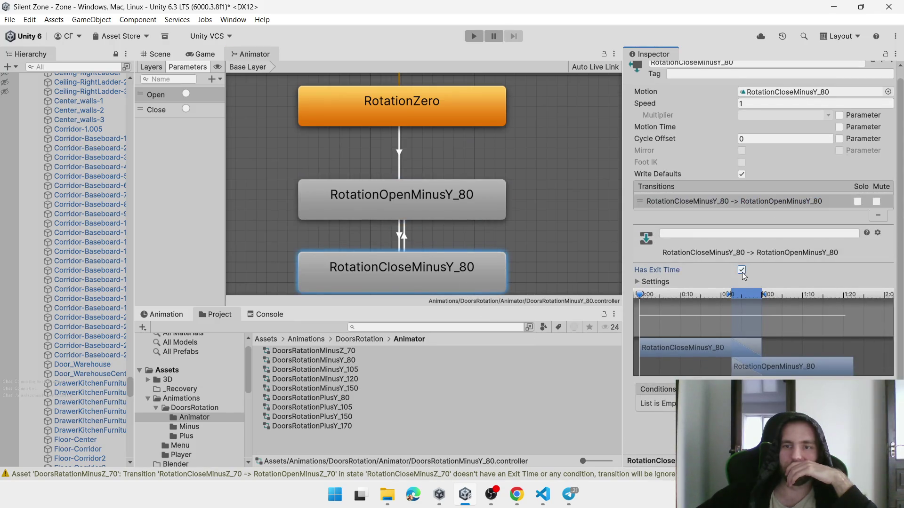
click(551, 251)
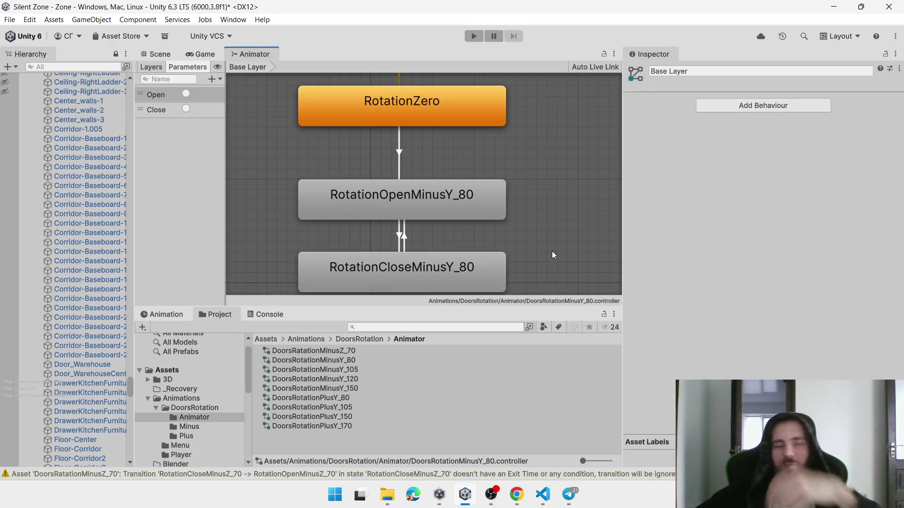
key(ctrl+6)
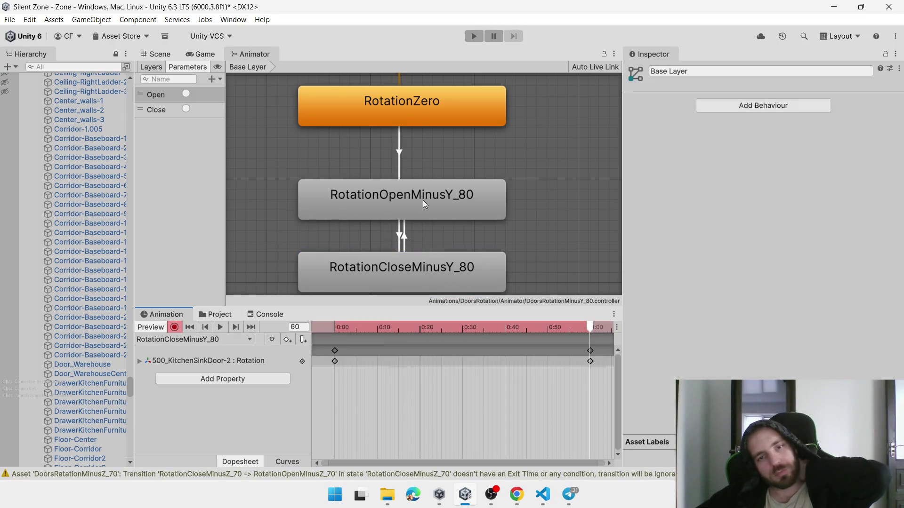
Select the fridge's top door and test-swing it around Y, then undo
scroll(423, 200, down, 8)
click(167, 54)
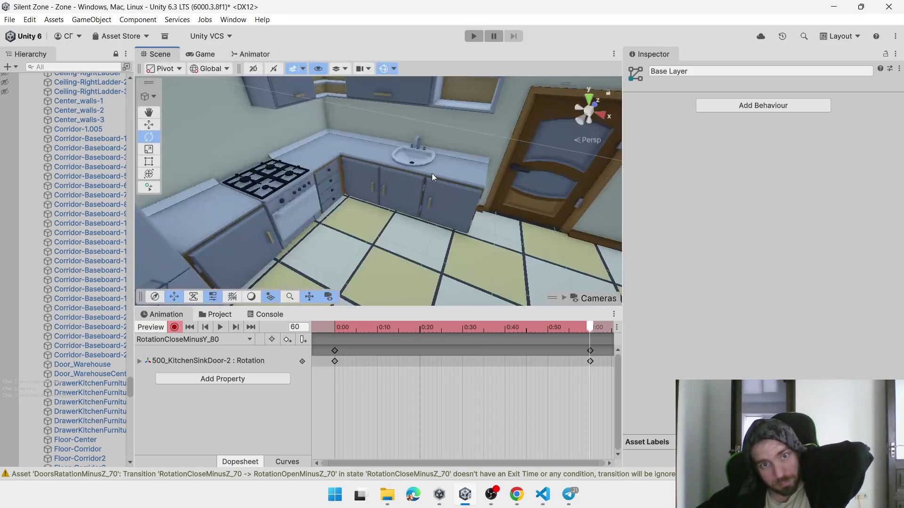
click(440, 204)
click(438, 207)
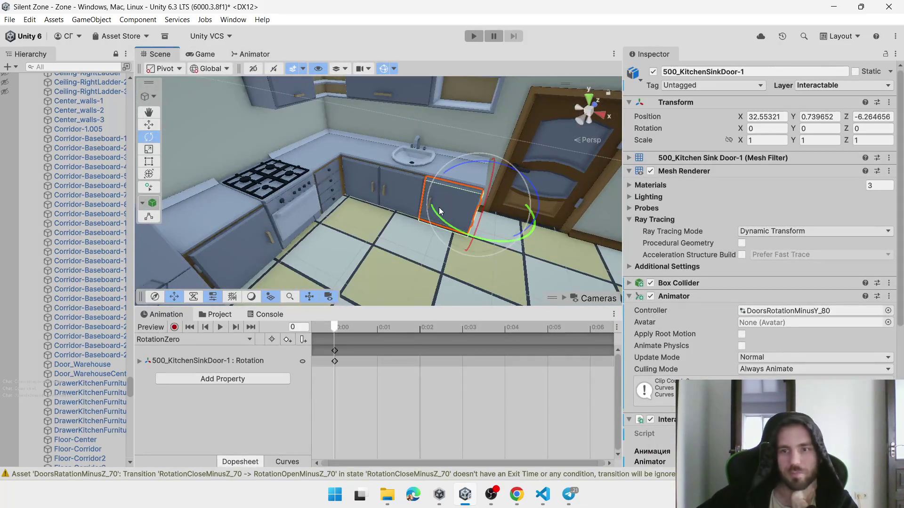
click(394, 197)
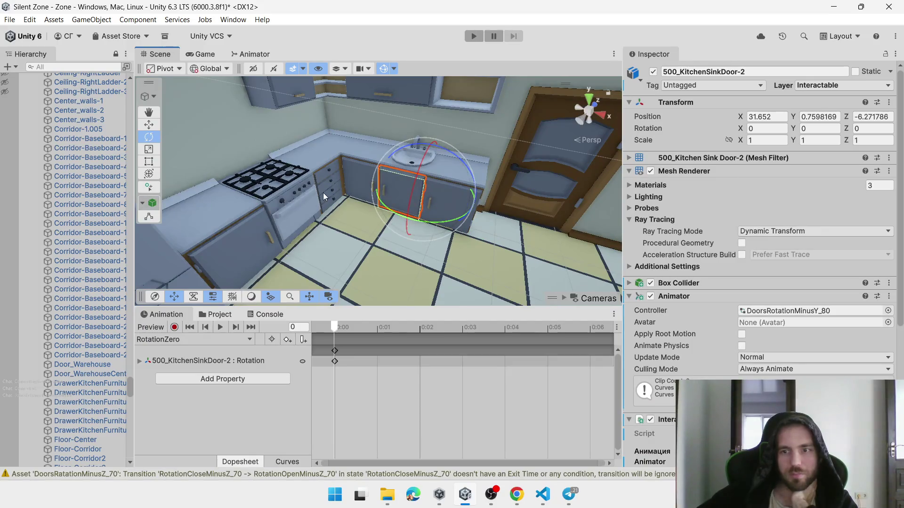
scroll(339, 198, down, 5)
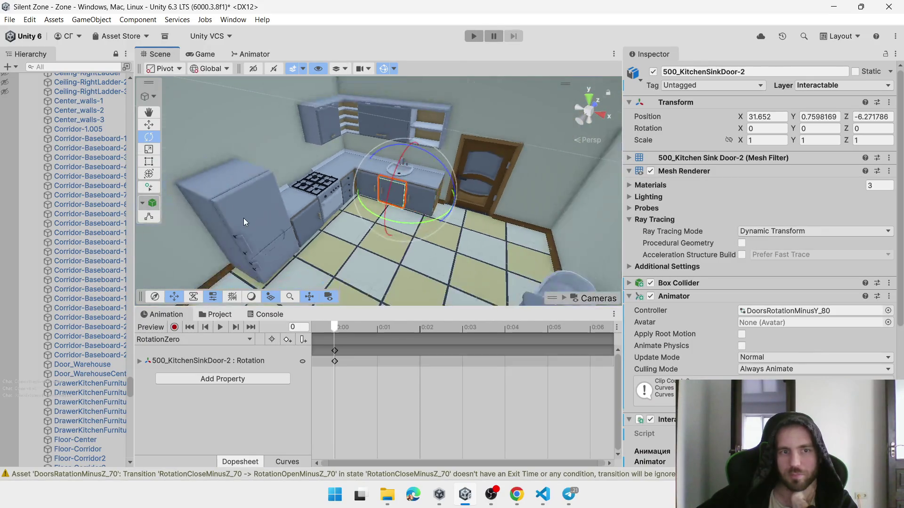
click(249, 221)
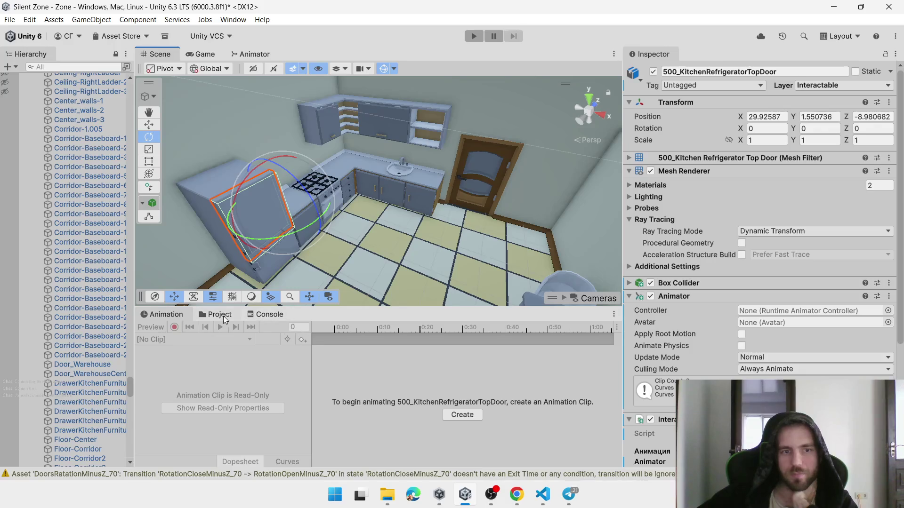
click(223, 318)
mouse_move(285, 231)
mouse_down()
mouse_move(462, 200)
mouse_move(439, 230)
mouse_up()
key(ctrl+z)
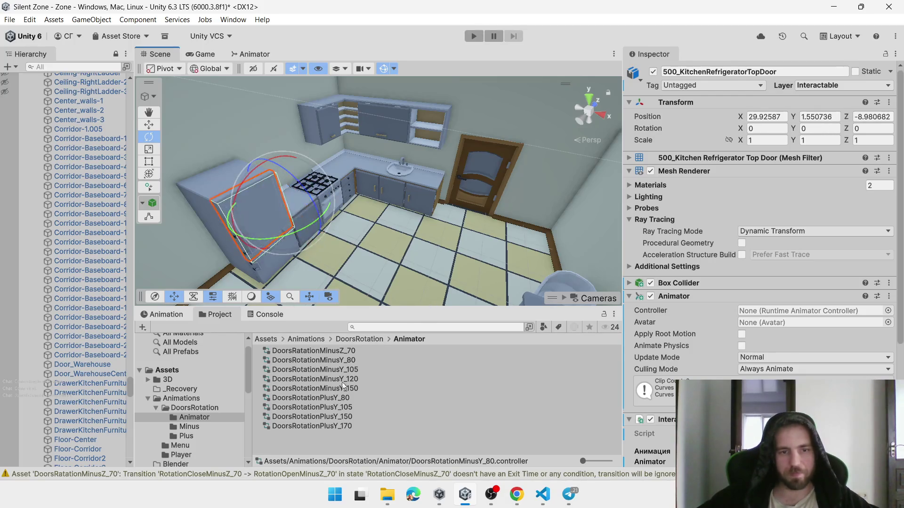
Drag DoorsRotationMinusY_80 into the fridge top door's Animator Controller field
click(349, 340)
double_click(297, 362)
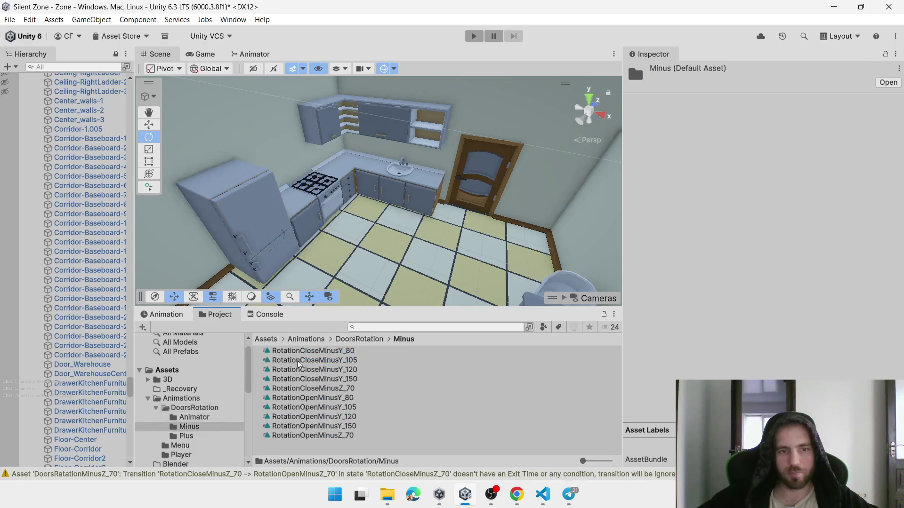
click(245, 236)
click(264, 243)
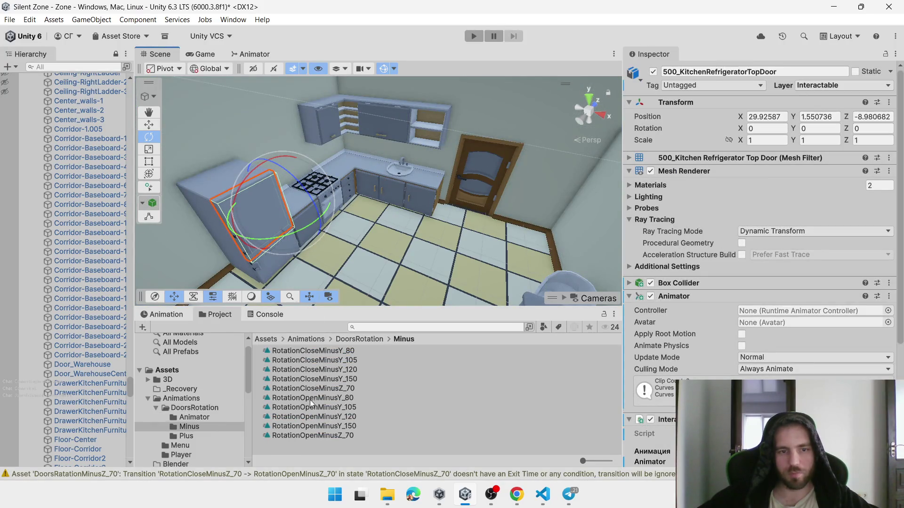
click(346, 339)
double_click(294, 352)
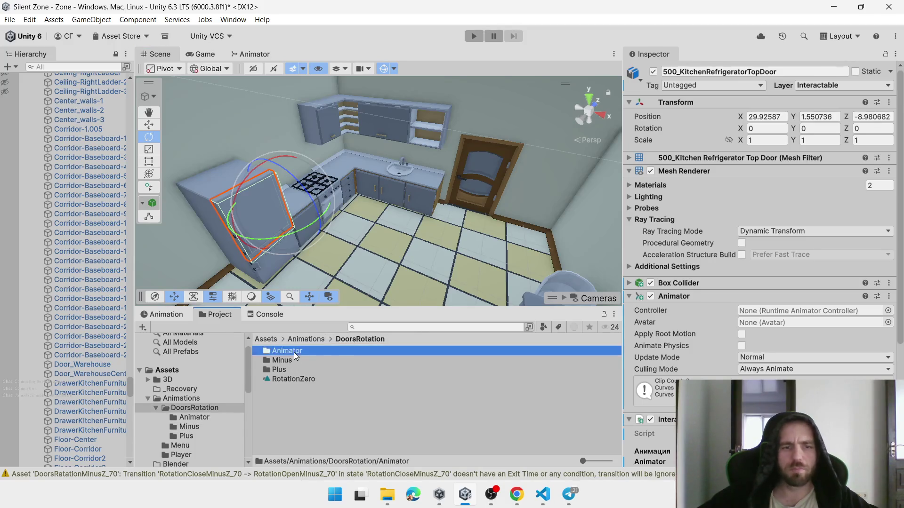
click(266, 253)
click(262, 235)
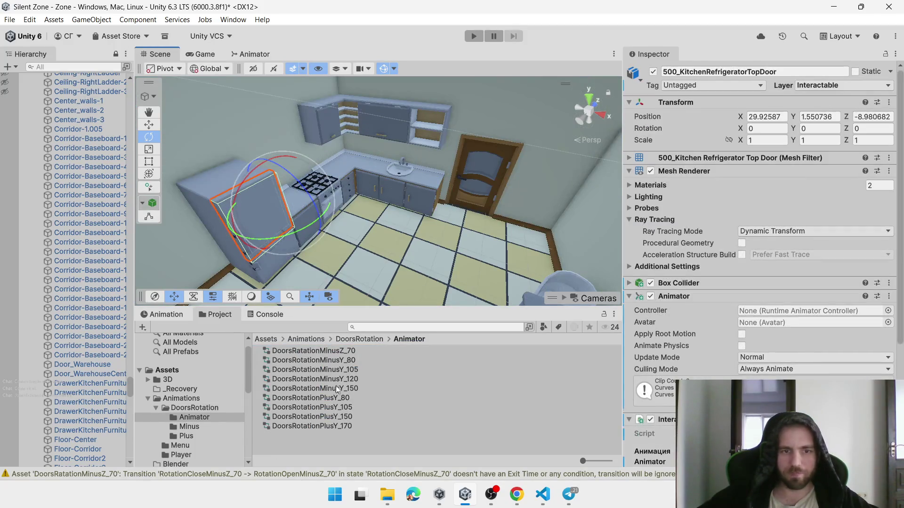
mouse_move(341, 358)
mouse_down()
mouse_move(800, 308)
mouse_move(780, 304)
mouse_move(800, 310)
mouse_up()
Orbit around the kitchen and select the fridge's lower door
mouse_move(364, 185)
mouse_down()
mouse_move(345, 211)
mouse_move(426, 196)
mouse_up()
scroll(346, 211, down, 5)
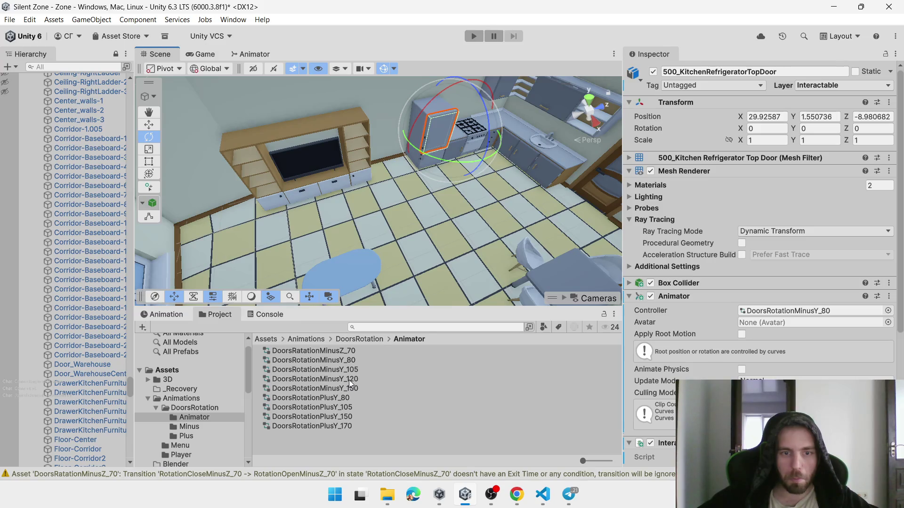
mouse_move(418, 227)
mouse_down()
mouse_move(462, 184)
mouse_move(394, 216)
mouse_move(321, 207)
mouse_up()
click(315, 200)
click(315, 200)
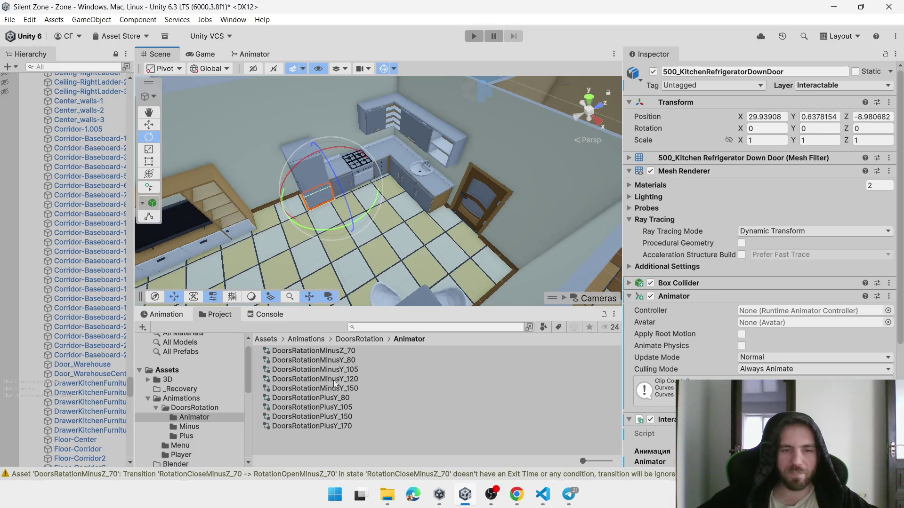
Try DoorsRotationPlusY_80 on the lower door, test and undo, then assign DoorsRotationMinusY_80
drag(333, 399, 814, 312)
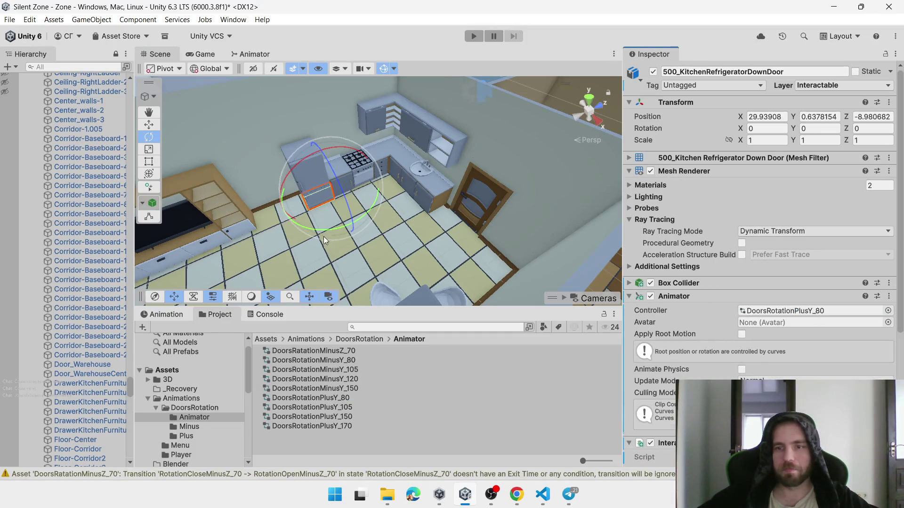
drag(313, 230, 403, 236)
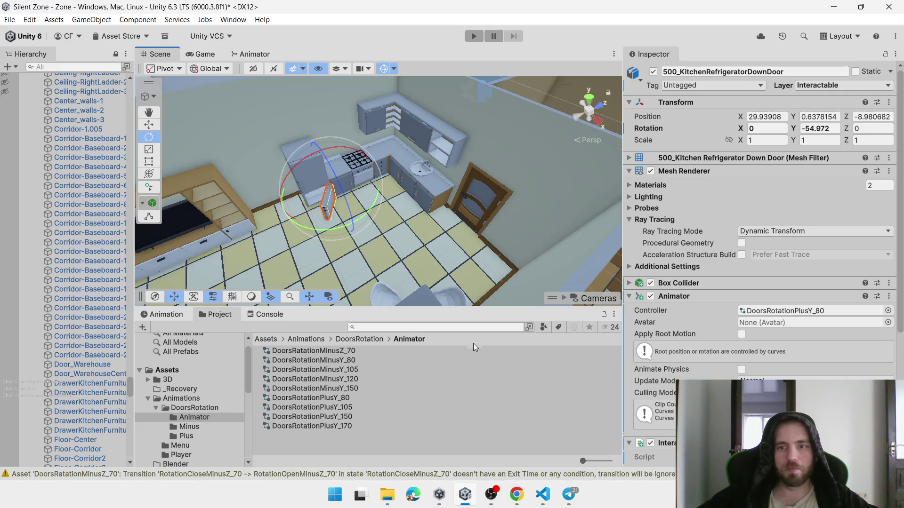
key(ctrl+z)
drag(340, 361, 820, 312)
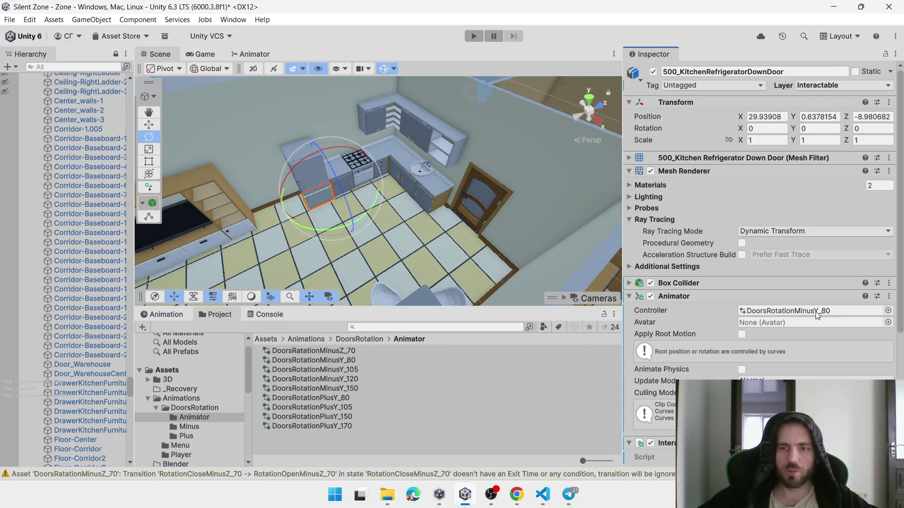
click(316, 171)
click(309, 166)
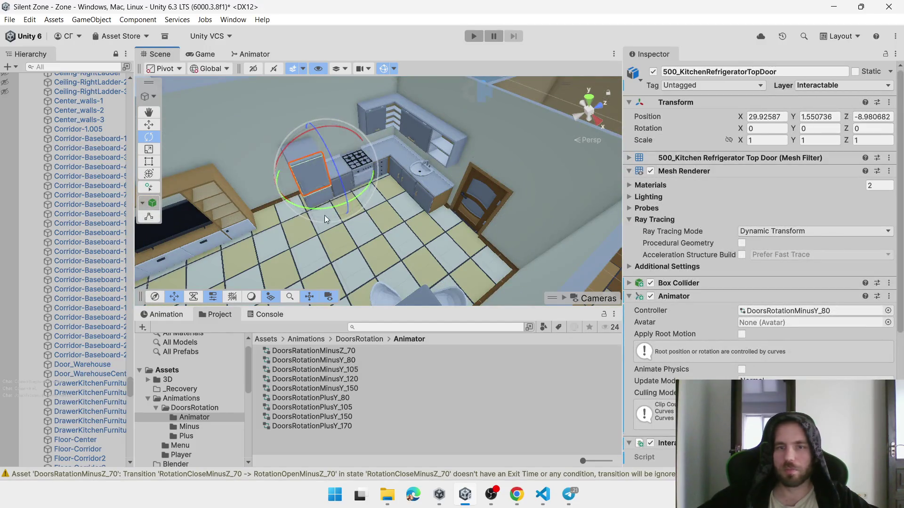
Inspect the first, fourth and third kitchen furniture drawers
drag(324, 215, 387, 139)
click(387, 141)
click(388, 142)
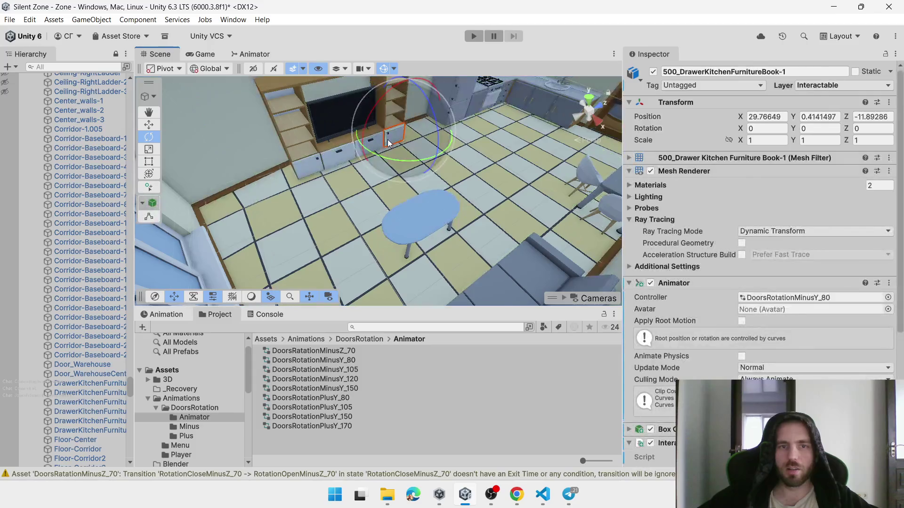
click(319, 165)
click(319, 165)
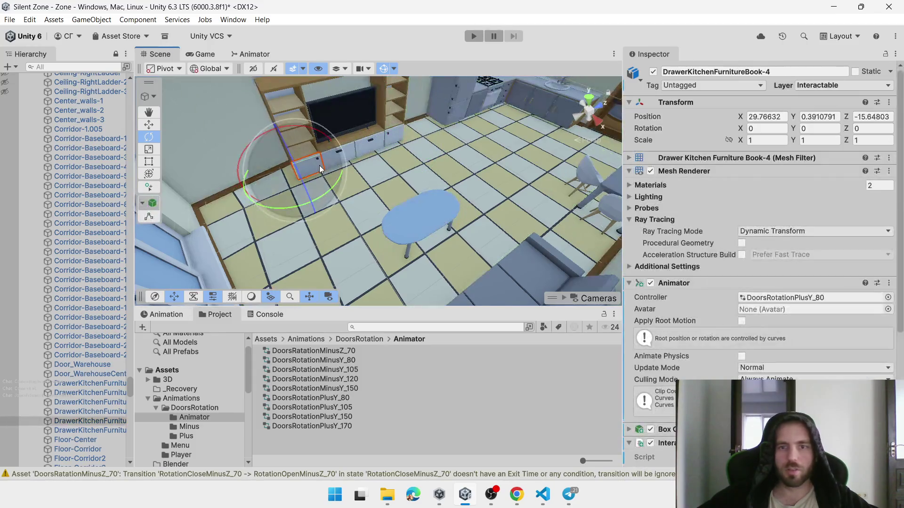
click(323, 171)
click(360, 144)
From an overhead view, check the room's top-left and top-right drawer controllers
mouse_move(360, 143)
mouse_down()
mouse_move(505, 221)
mouse_move(419, 203)
mouse_move(418, 215)
mouse_move(422, 191)
mouse_up()
click(422, 191)
click(422, 191)
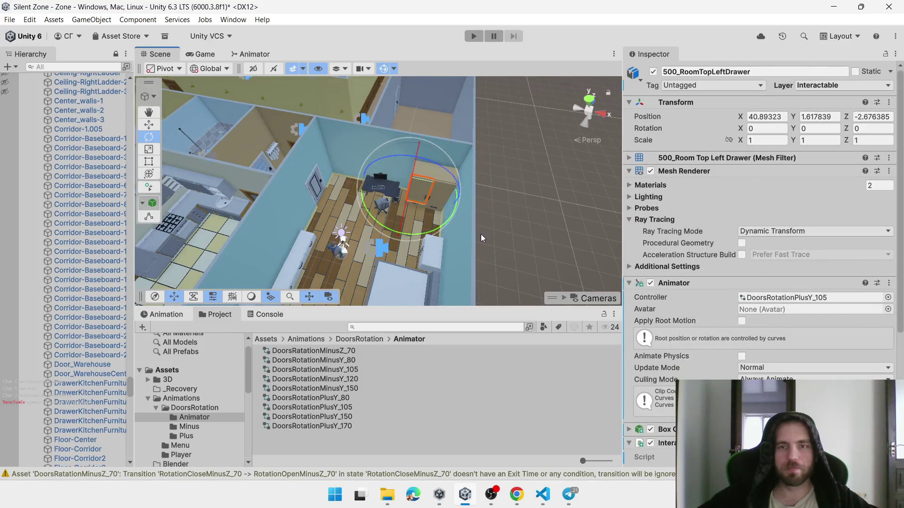
click(450, 199)
click(440, 193)
click(440, 194)
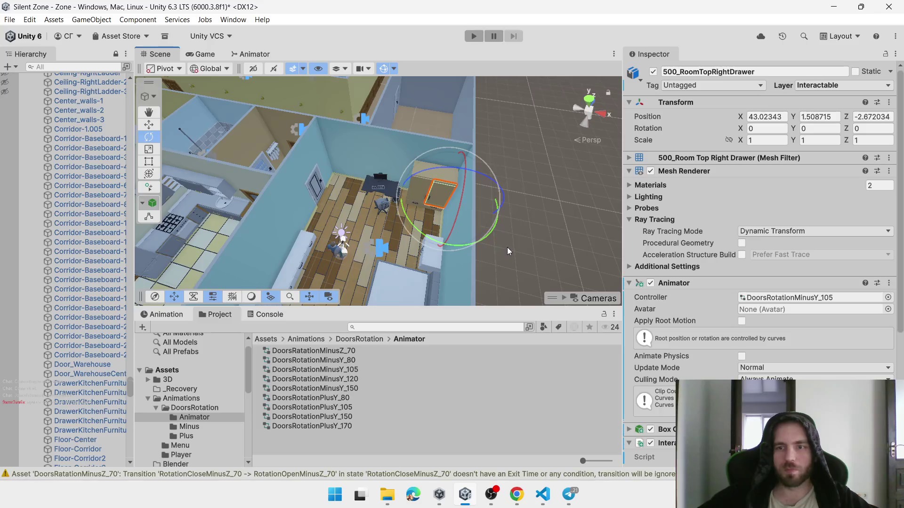
click(500, 251)
drag(463, 233, 343, 149)
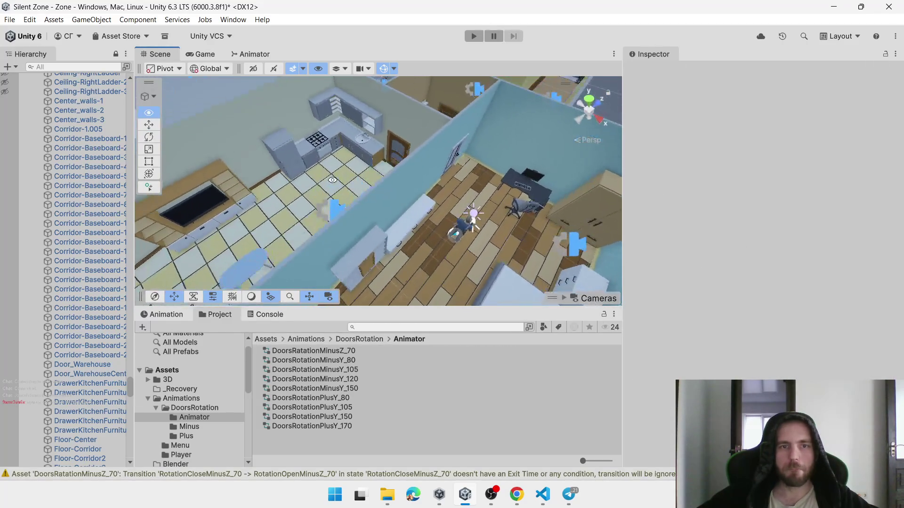
Select and frame 500_KitchenStoveDoor, then add Animator and Interactable components to it
click(328, 149)
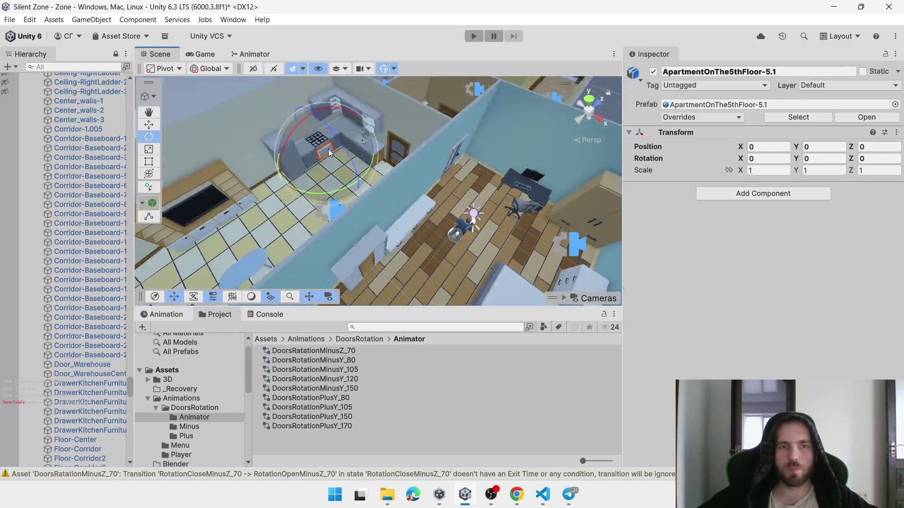
click(328, 149)
key(f)
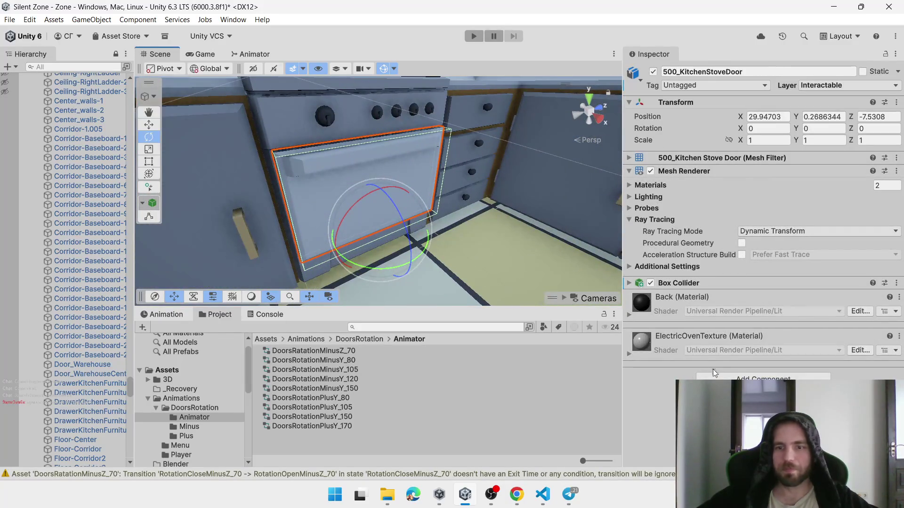
click(763, 378)
text(anim)
key(Down)
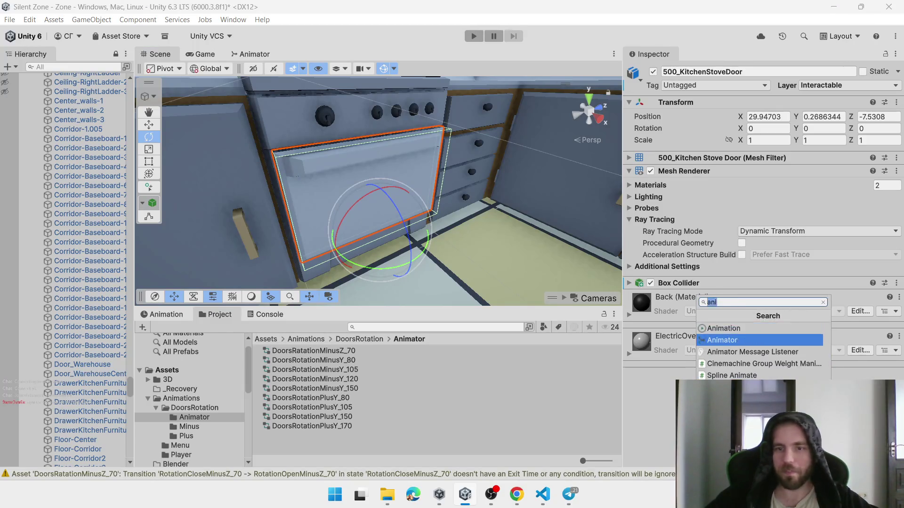
key(Return)
scroll(763, 263, down, 2)
click(759, 450)
text(inta)
key(BackSpace)
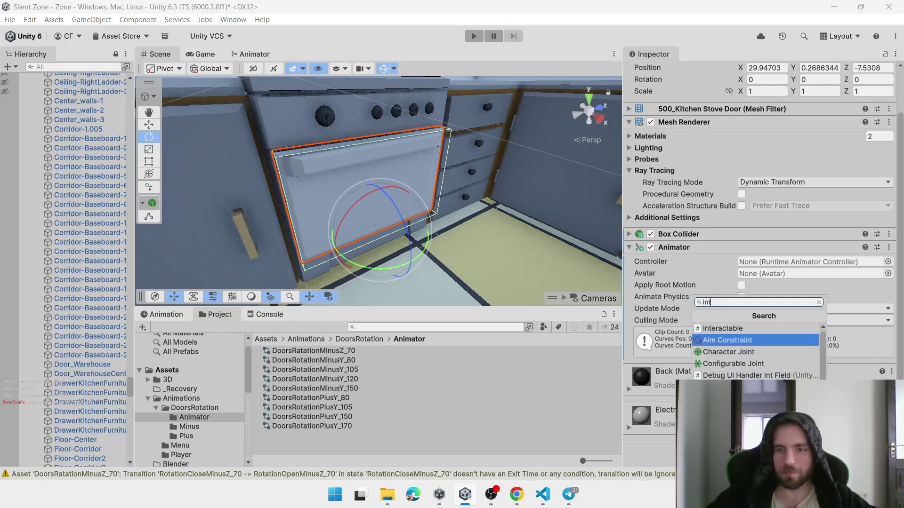
key(Up)
key(Return)
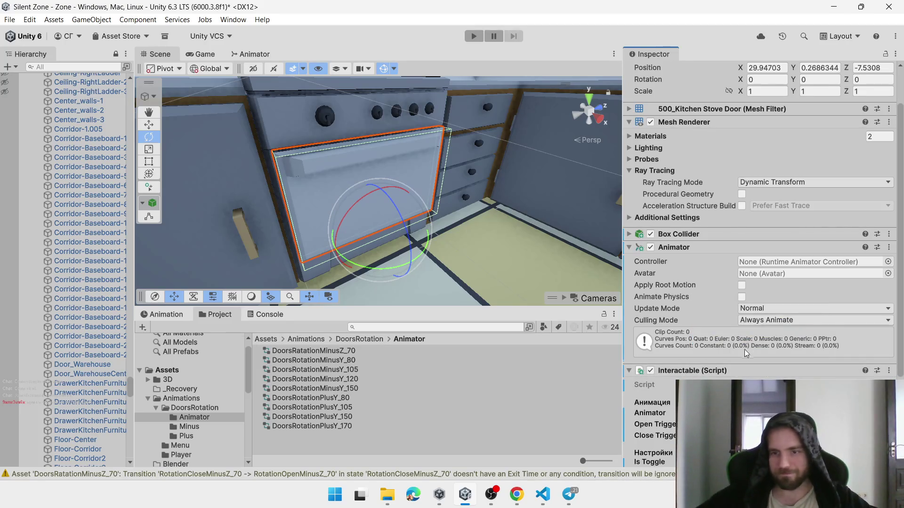
Assign DoorsRatationMinusZ_70 as the stove door's Animator controller and run the game
drag(408, 233, 435, 343)
key(ctrl+z)
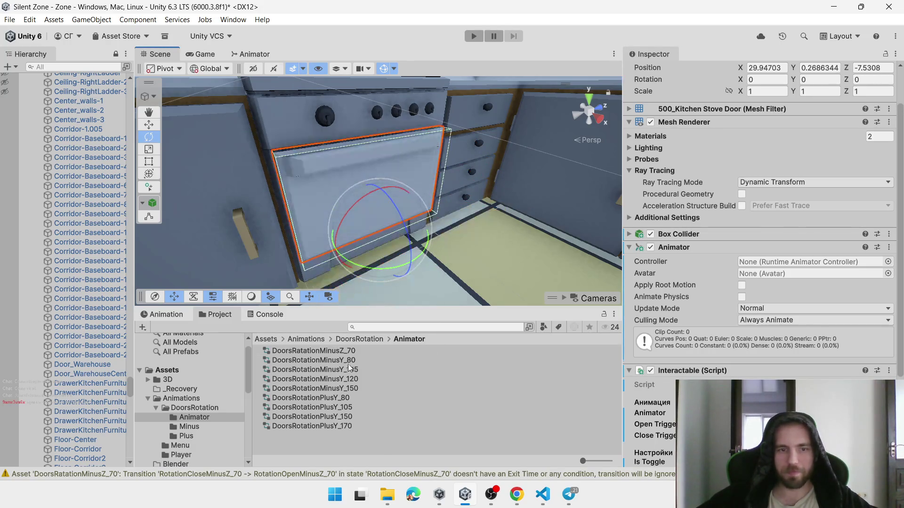
mouse_move(342, 351)
mouse_down()
mouse_move(818, 289)
mouse_move(795, 262)
mouse_up()
scroll(387, 188, down, 6)
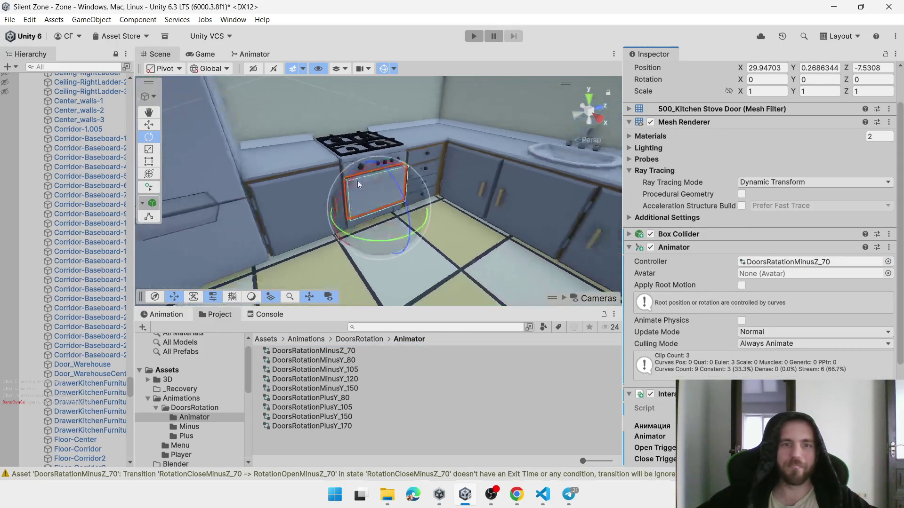
scroll(738, 149, up, 2)
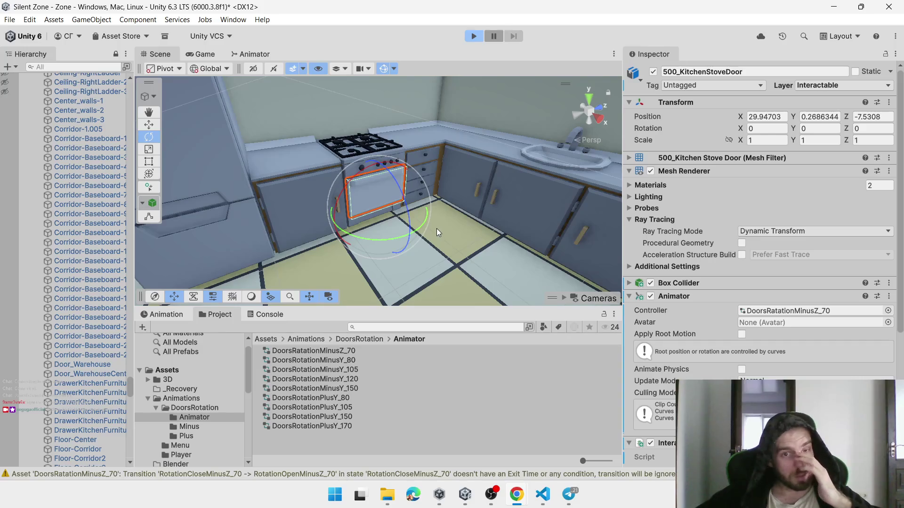
click(472, 199)
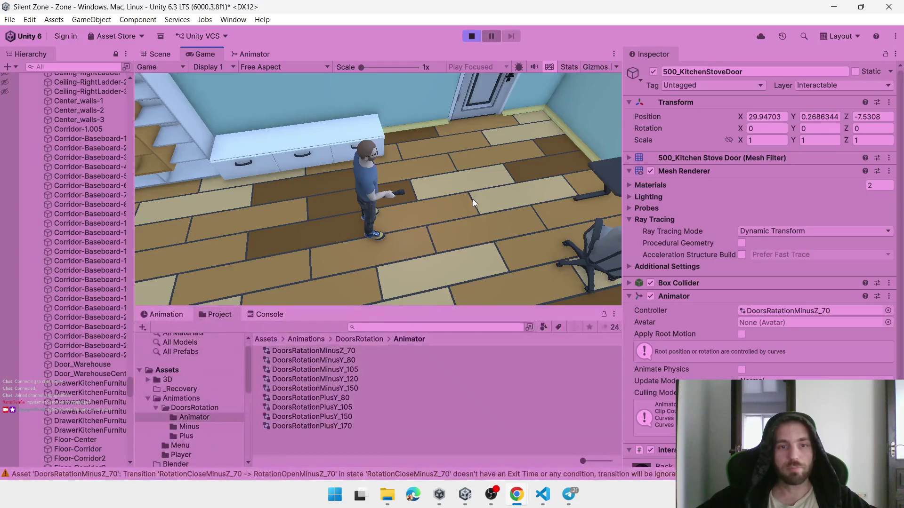
Open the nearby drawer and the room door, then walk up to the stove
key(e)
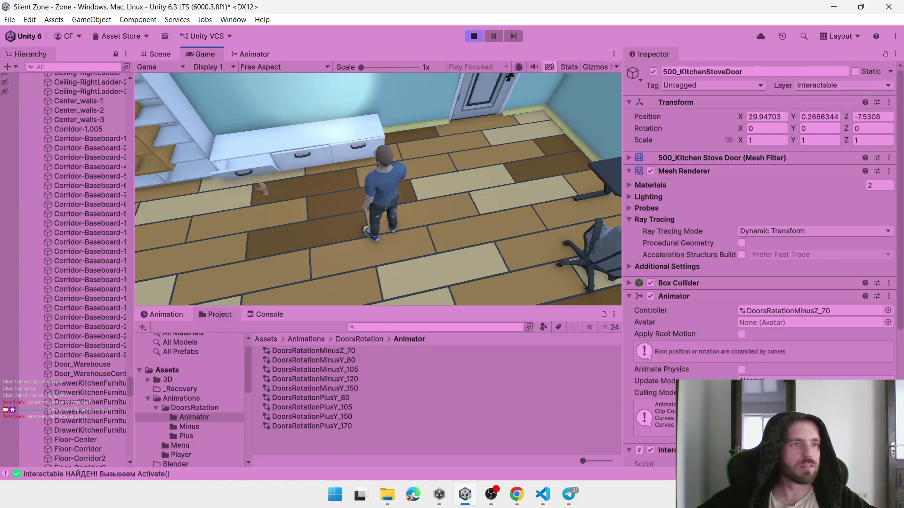
key(w)
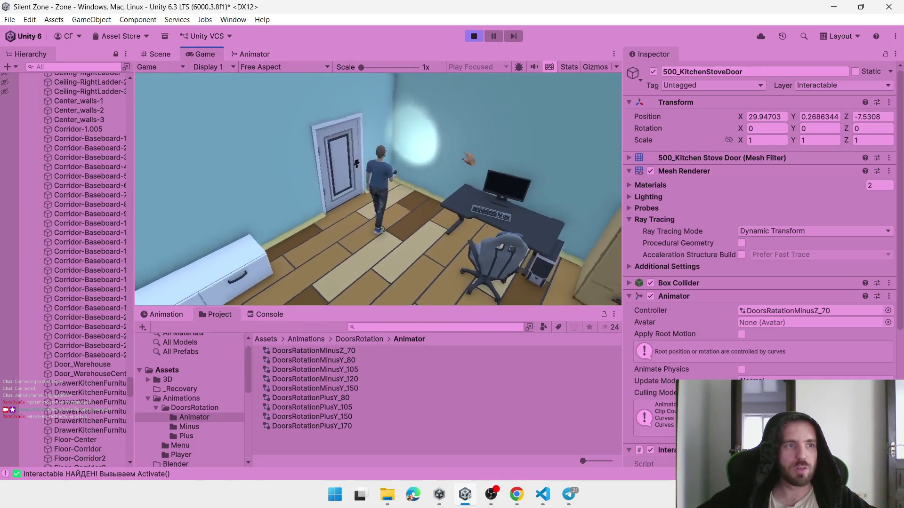
key(e)
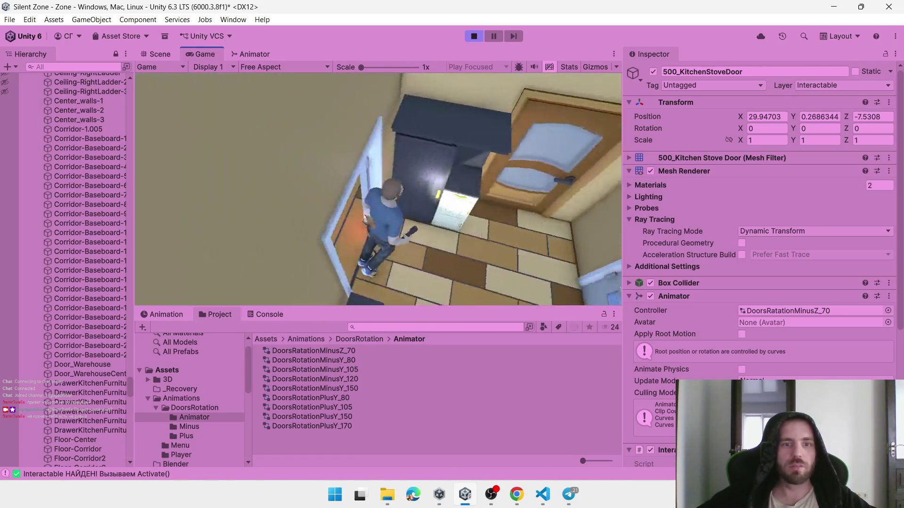
key(w)
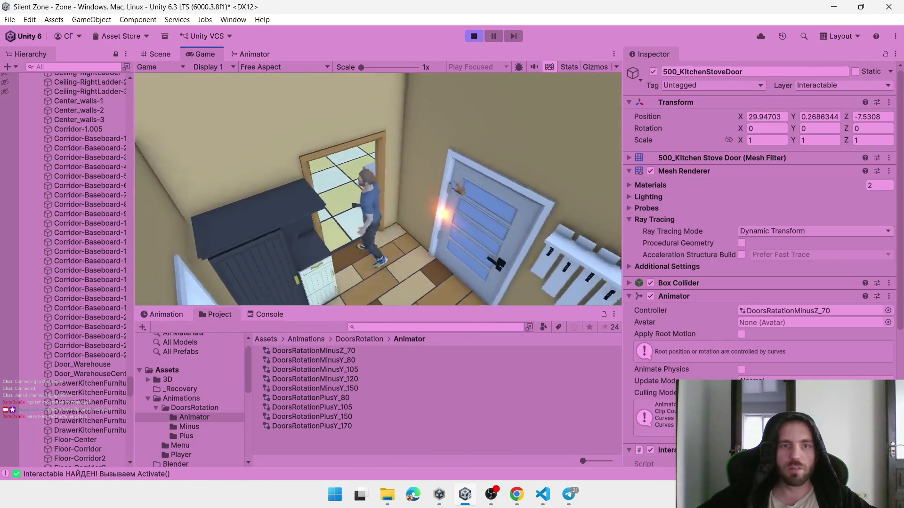
key(w)
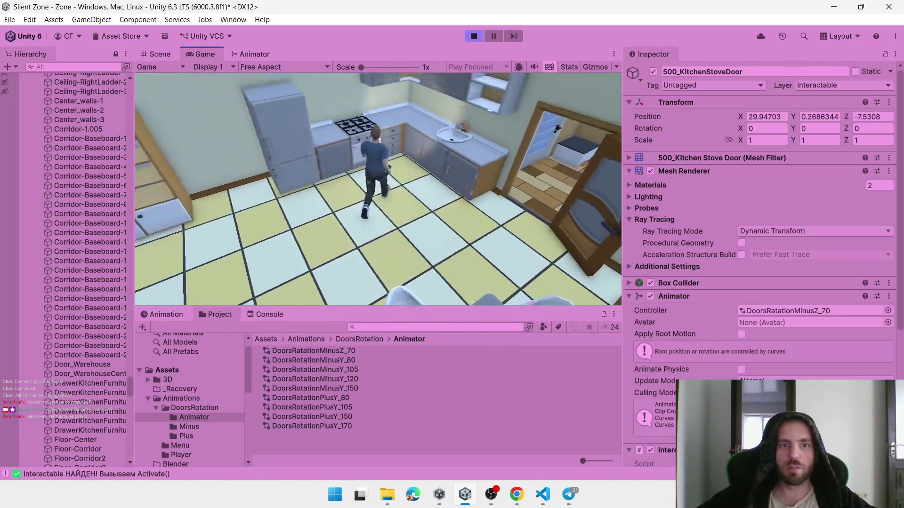
key(w)
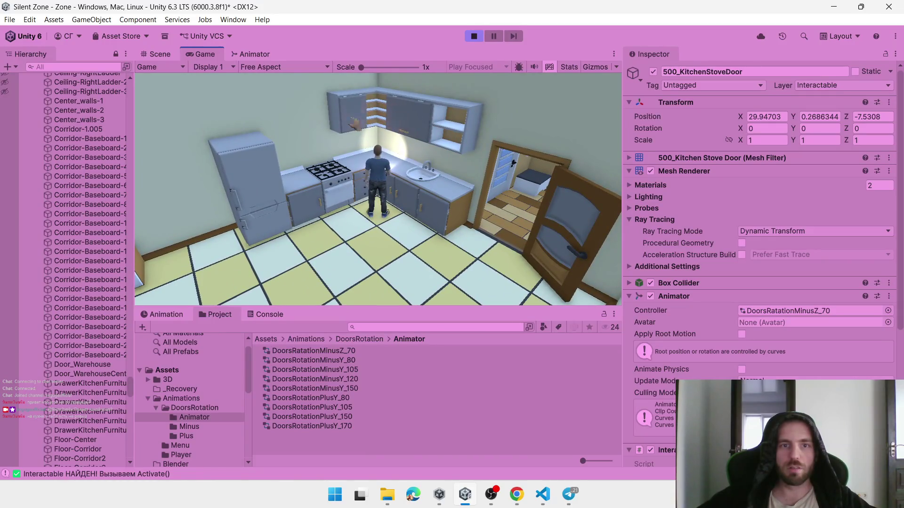
Try the upper kitchen cabinet, step back, and open the cabinet door beside the stove
click(404, 133)
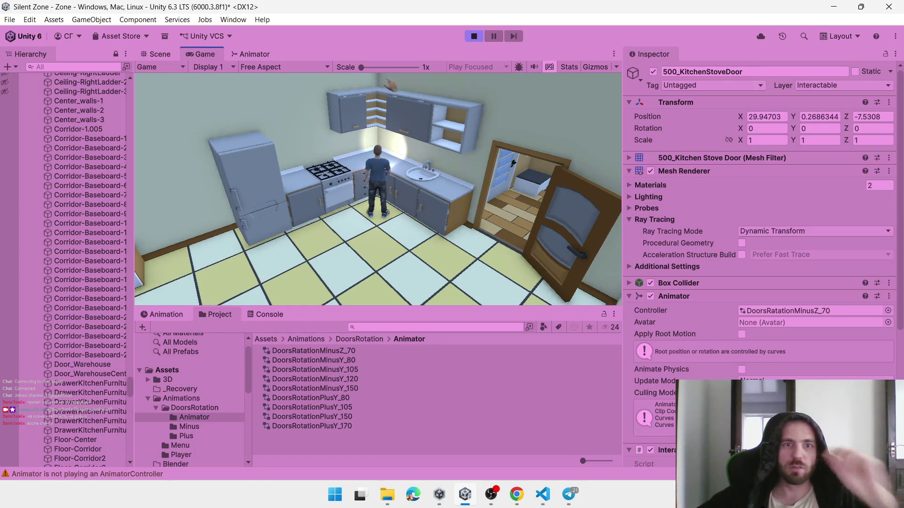
key(s)
key(s)
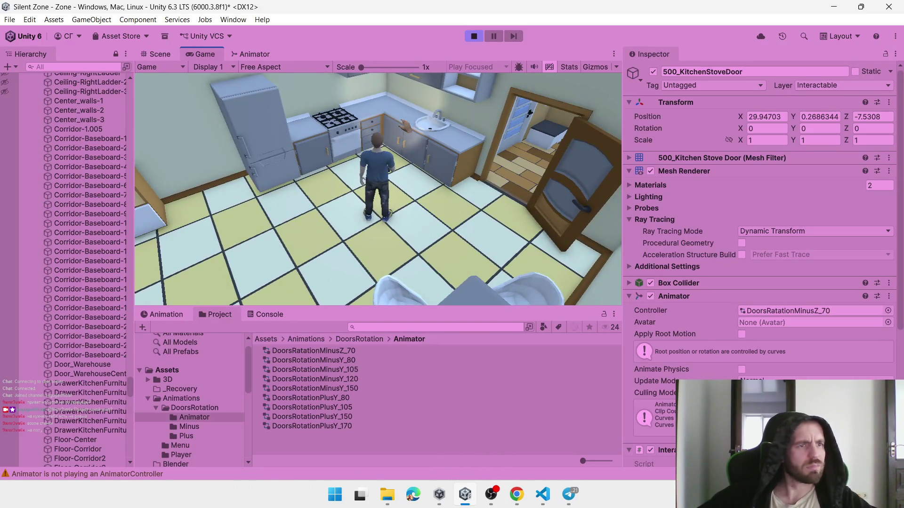
key(s)
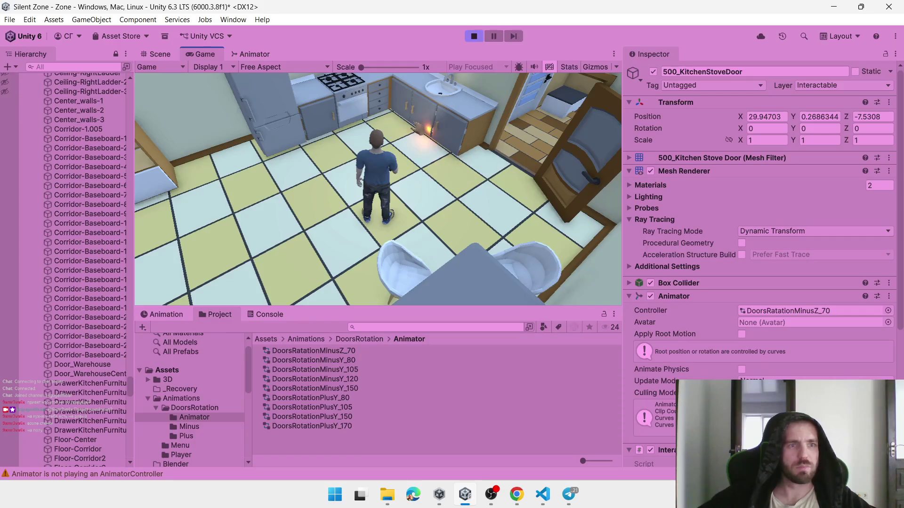
click(329, 137)
Open and close the sink cabinet doors, the stove-side cabinet and the fridge door
click(396, 109)
click(394, 112)
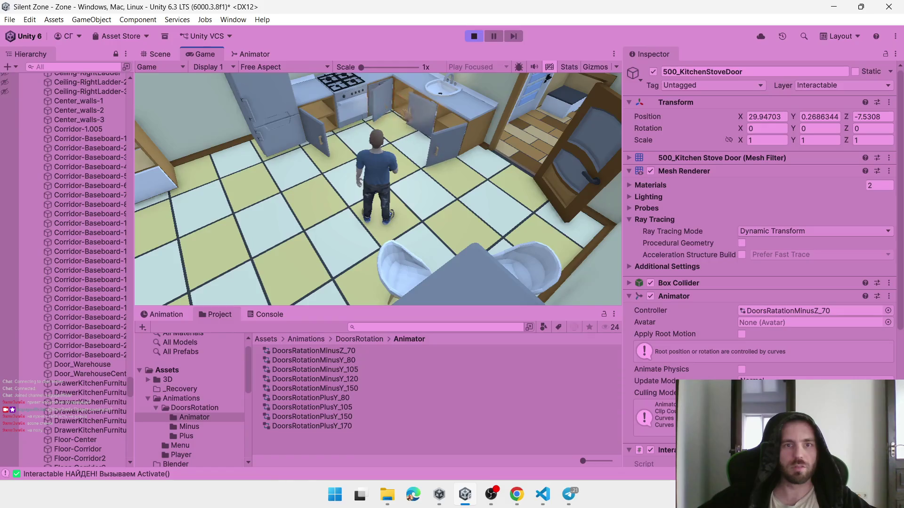
click(430, 144)
click(304, 137)
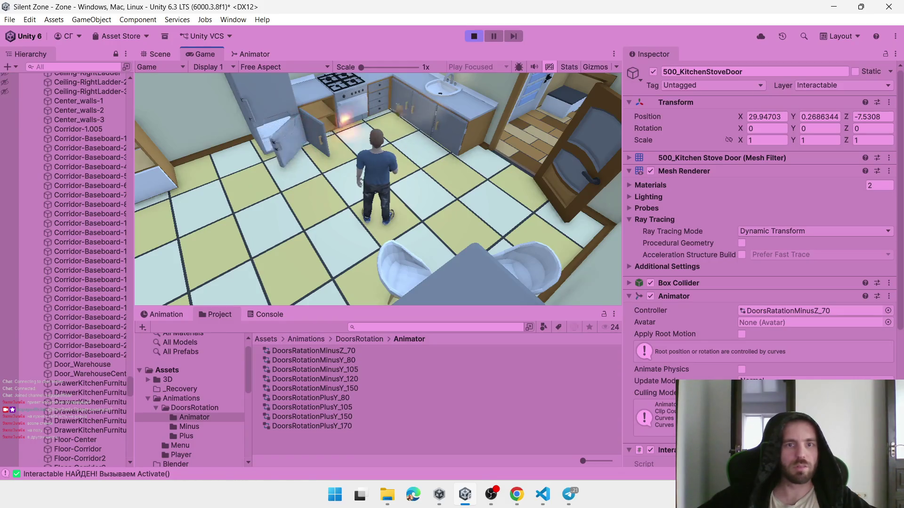
click(286, 147)
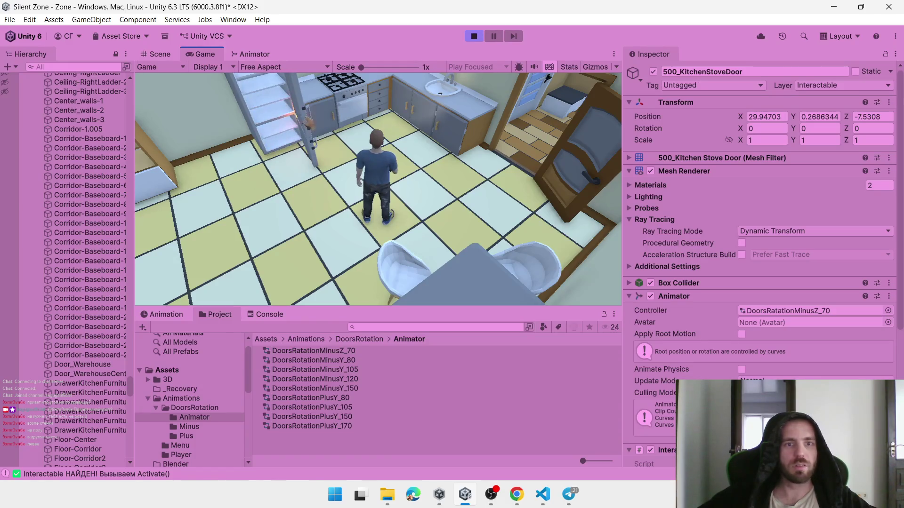
click(308, 121)
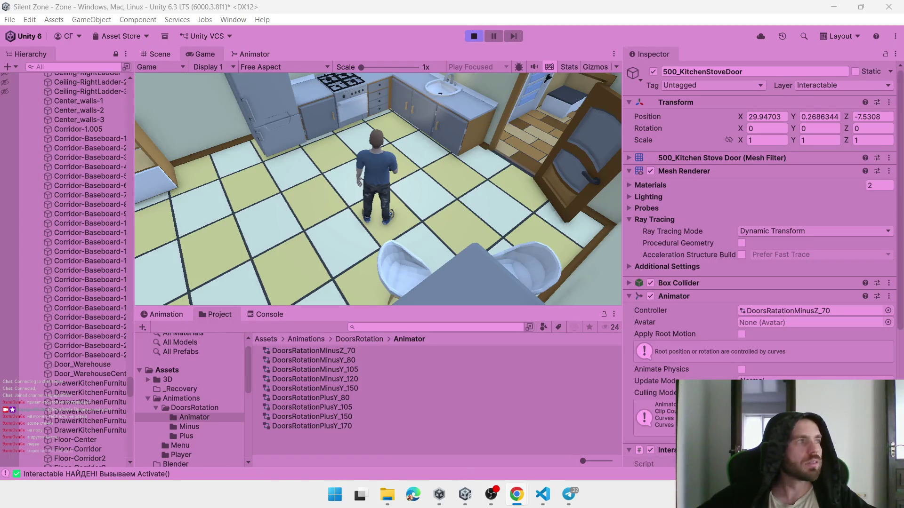
Walk the character past the fridge into the living room by the TV stand and stop the game
key(alt+Tab)
key(a)
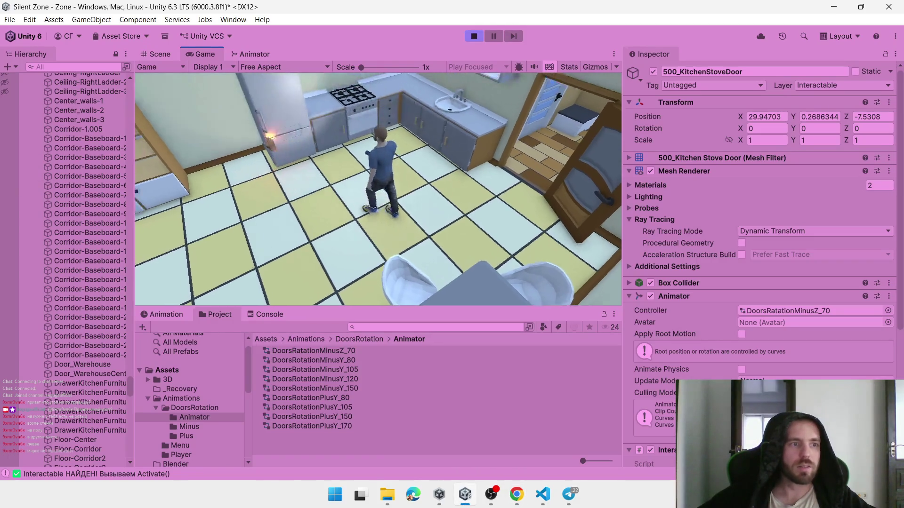
key(w)
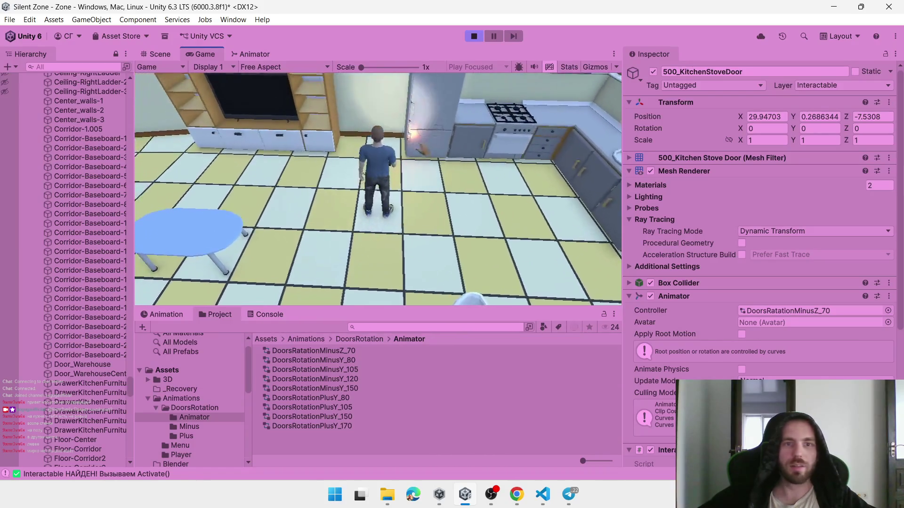
key(e)
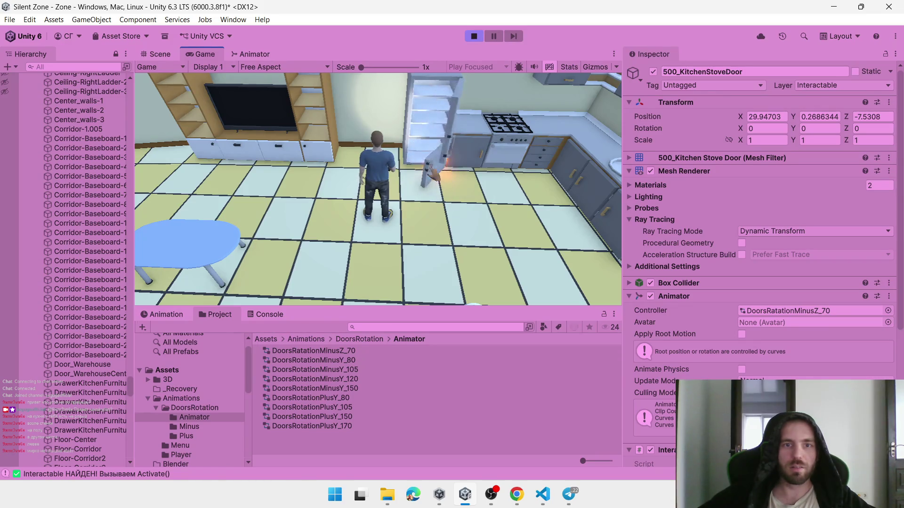
key(w)
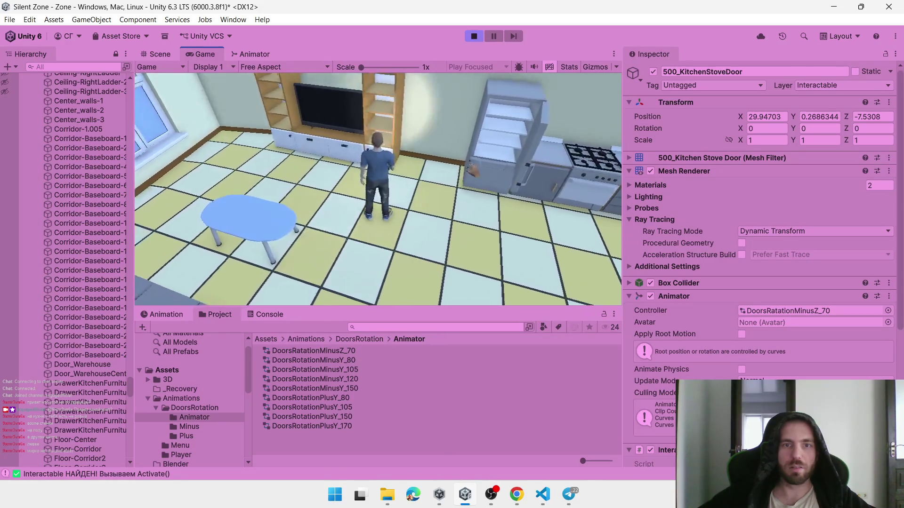
key(a)
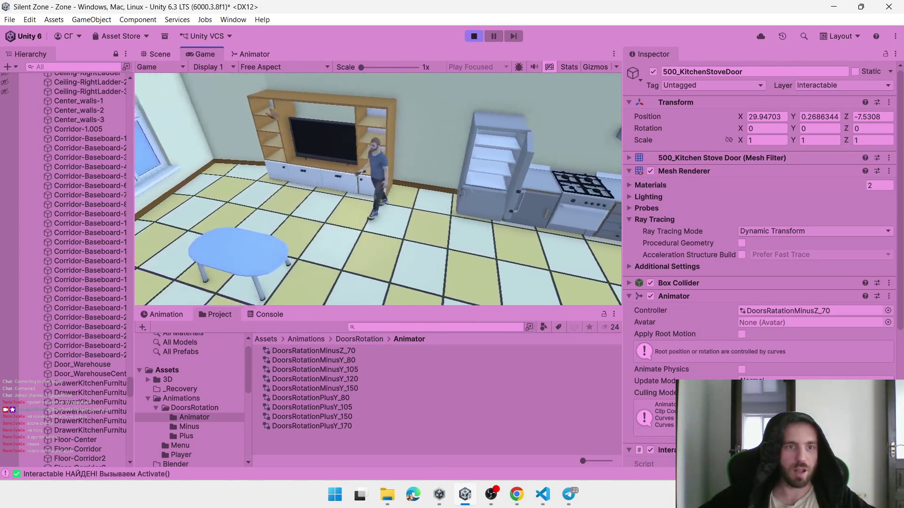
key(w)
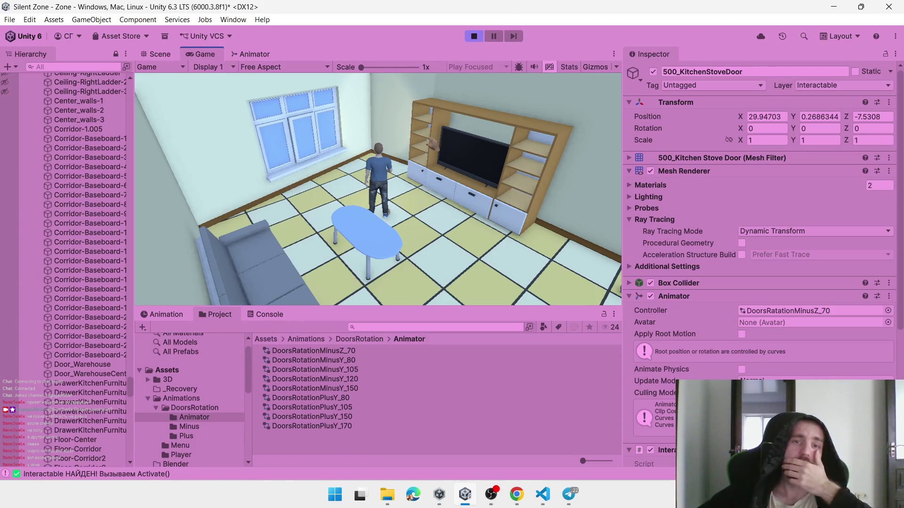
click(474, 36)
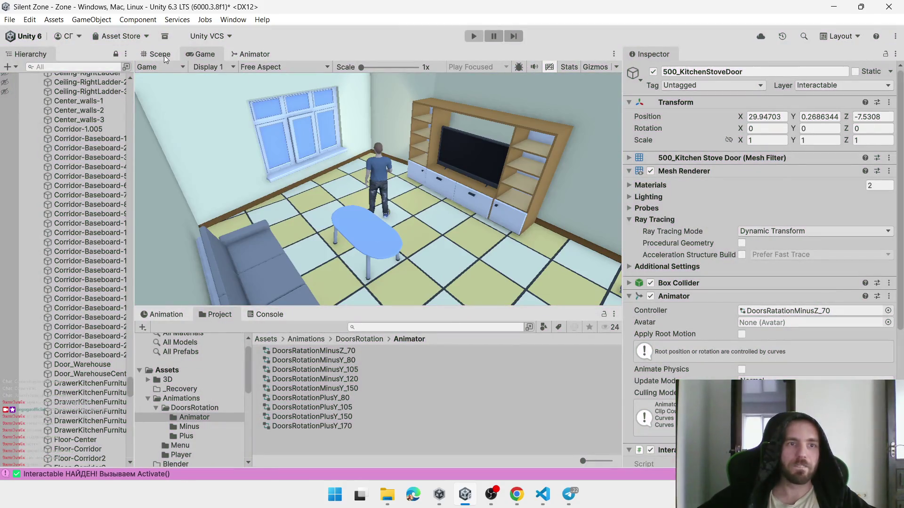
Show the Scene view orbited down over the kitchen, select the apartment prefab, and run the game
click(164, 55)
scroll(368, 158, down, 10)
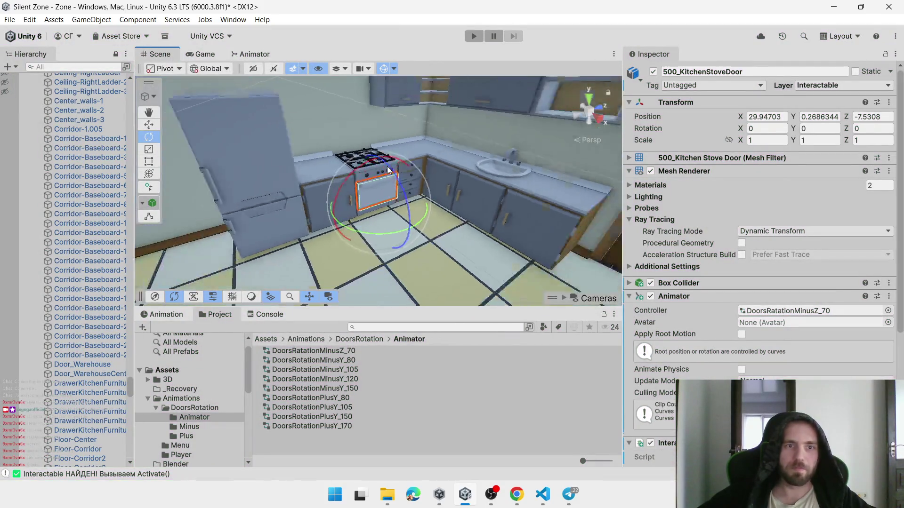
mouse_move(389, 194)
mouse_down()
mouse_move(527, 363)
mouse_move(360, 346)
mouse_move(42, 388)
mouse_move(832, 368)
mouse_move(555, 278)
mouse_move(442, 222)
mouse_move(430, 203)
mouse_move(423, 72)
mouse_move(438, 204)
mouse_move(448, 210)
mouse_move(27, 99)
mouse_move(451, 226)
mouse_move(465, 249)
mouse_move(330, 207)
mouse_up()
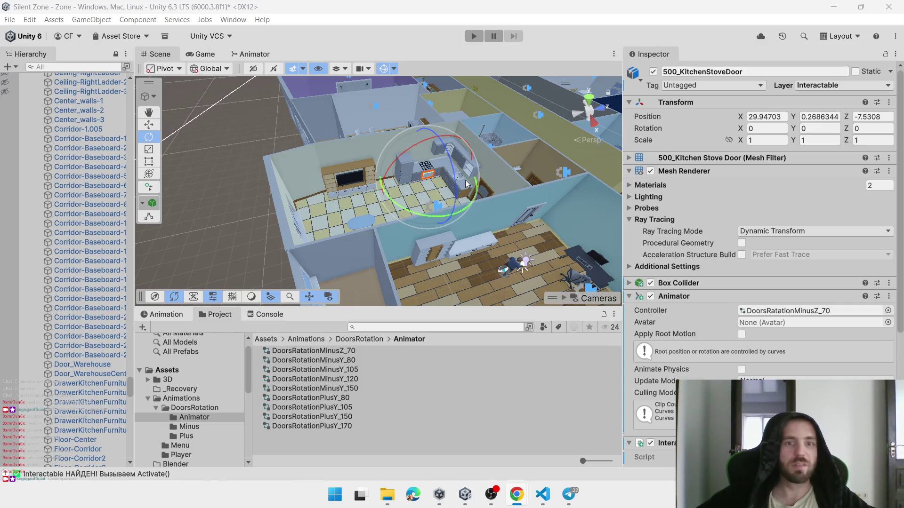
click(355, 130)
click(466, 38)
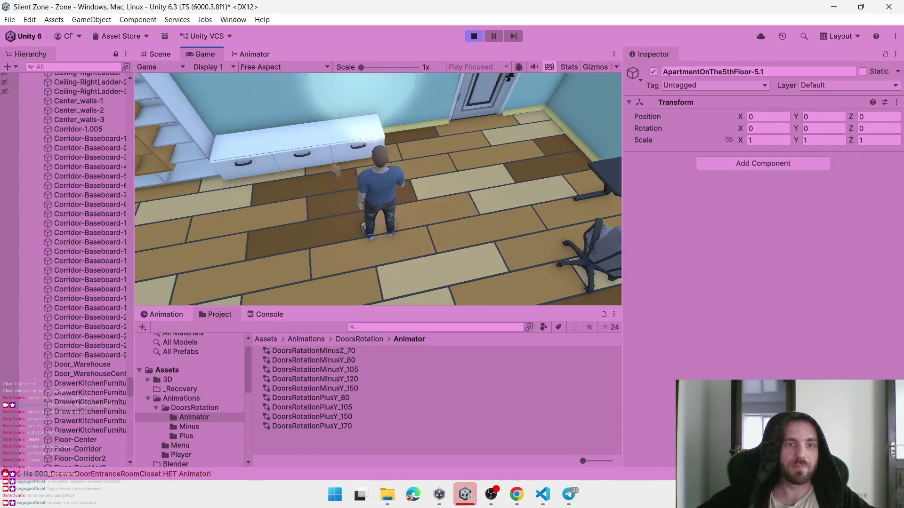
Open and close the left, right and lower-left cabinet drawers in the game
click(310, 164)
click(308, 164)
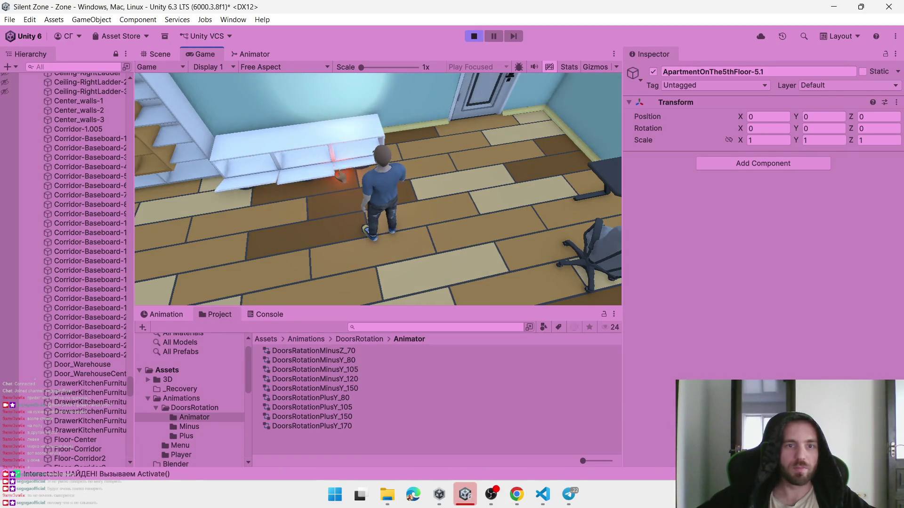
click(247, 166)
click(366, 163)
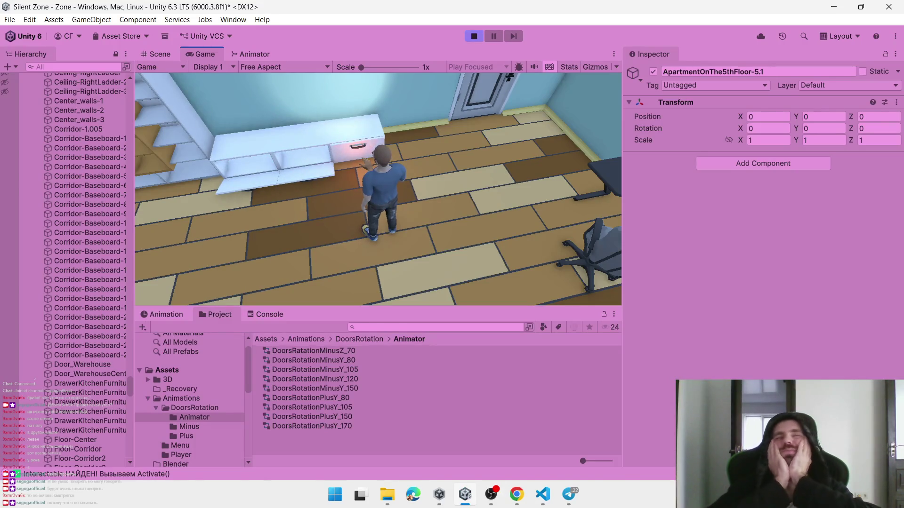
click(366, 162)
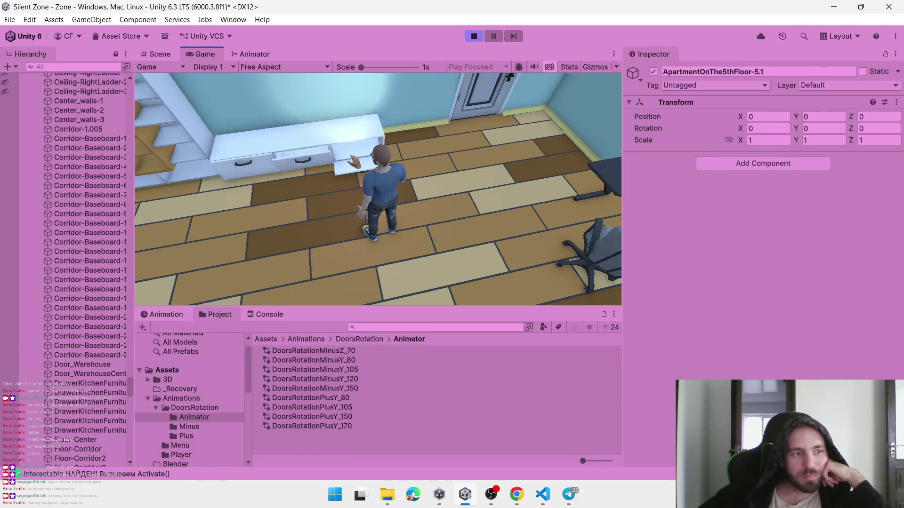
click(261, 184)
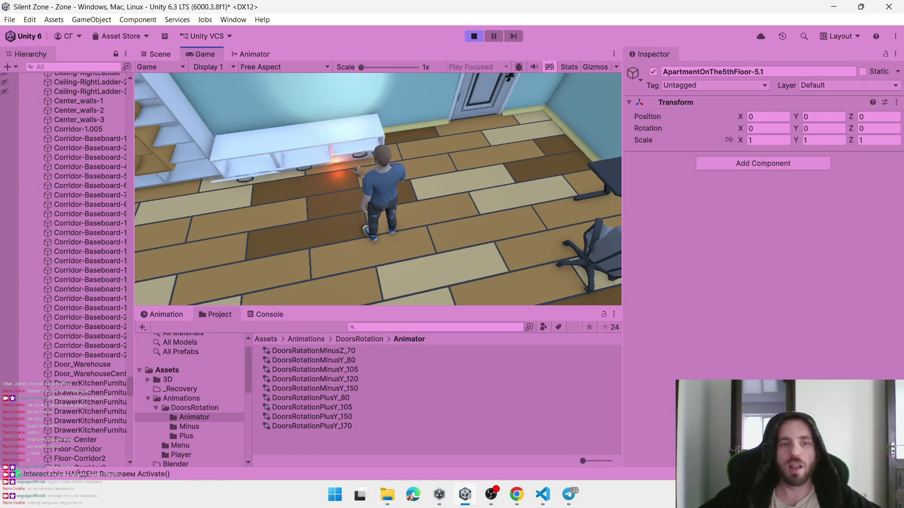
Walk into the living room, open the rightmost TV-unit cabinet door, and show the Console
key(w)
key(w)
key(w)
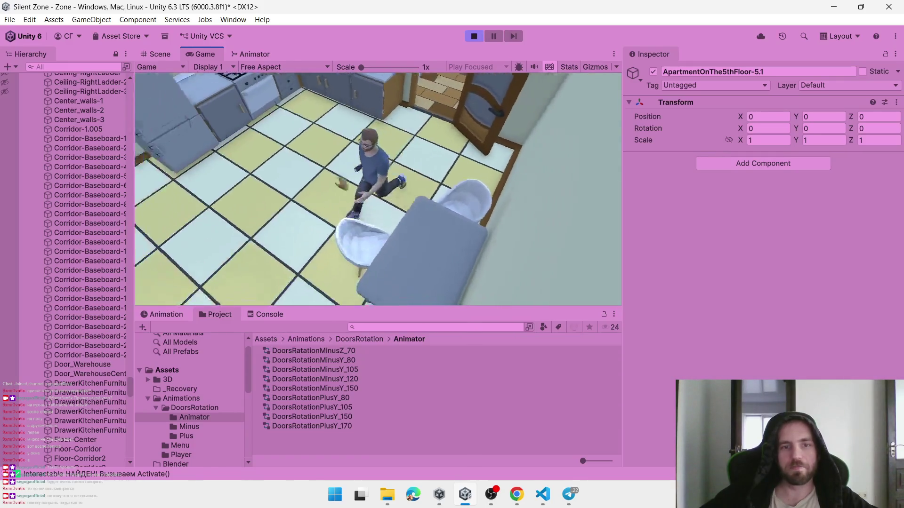
key(w)
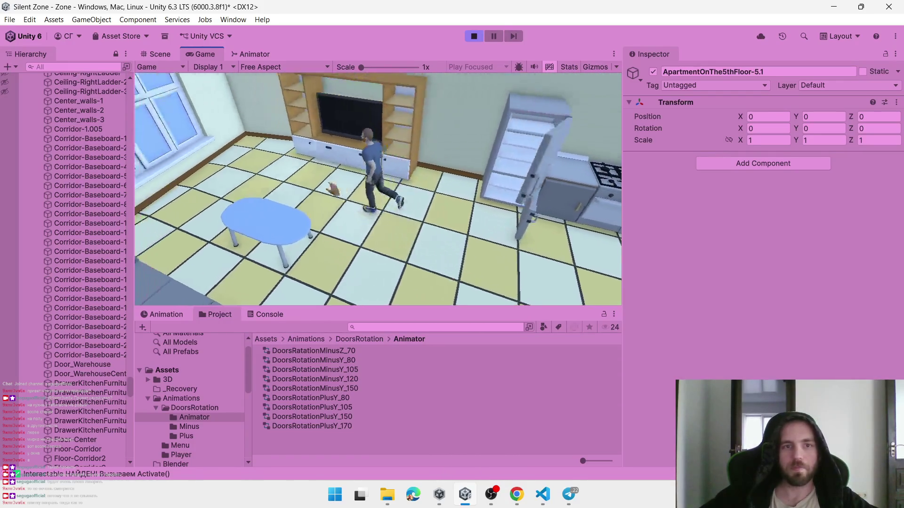
key(w)
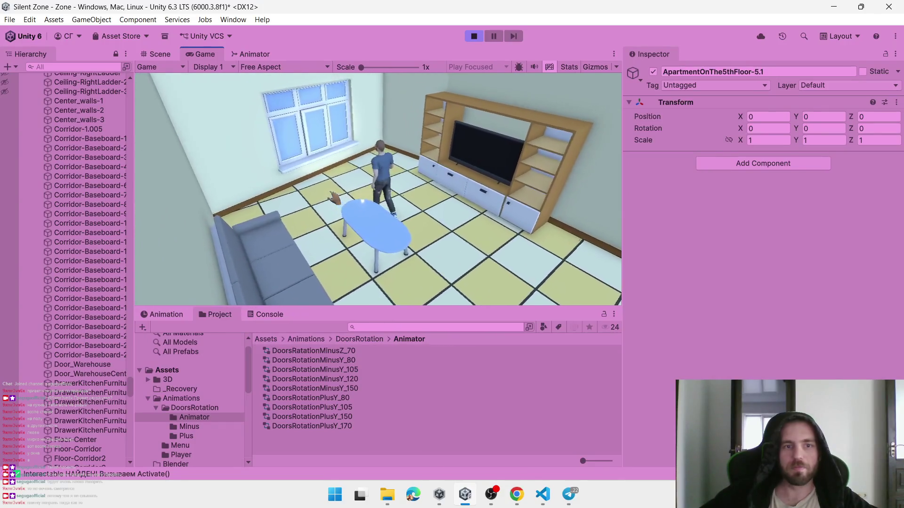
key(w)
click(437, 178)
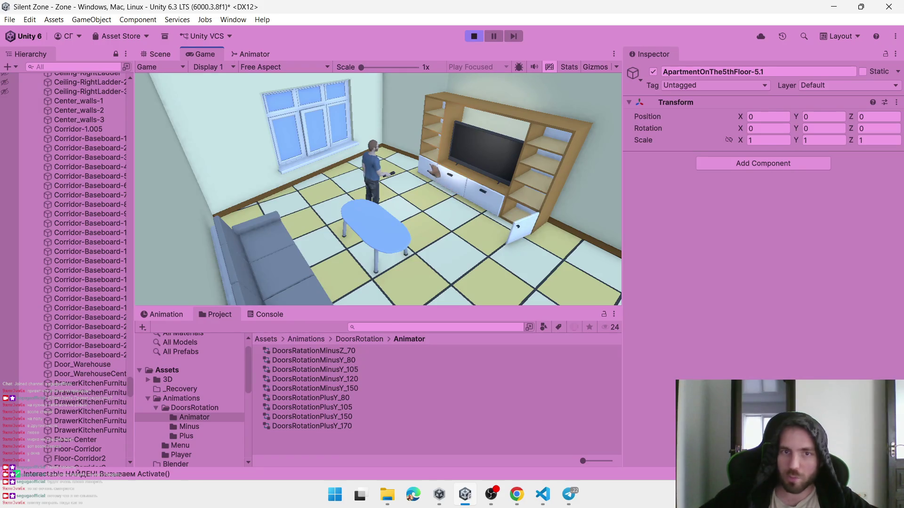
click(283, 314)
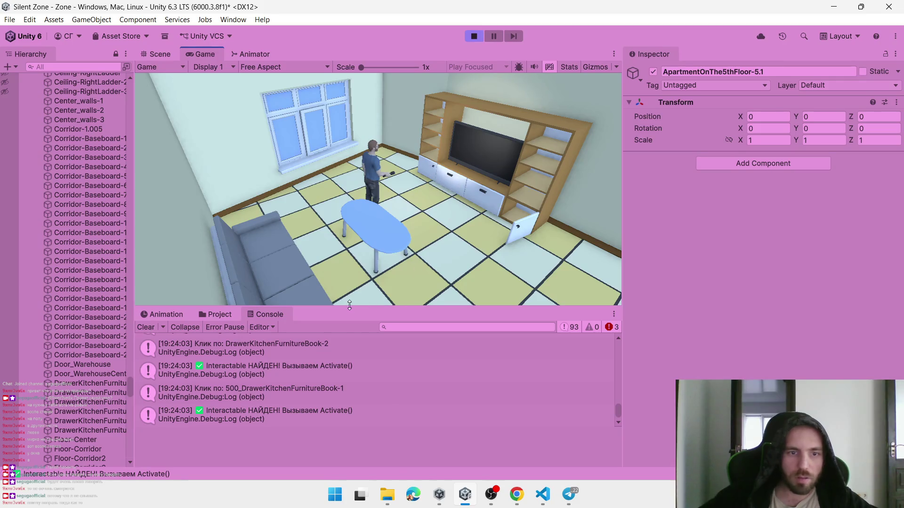
Scroll through the Console's Activate() messages, click a kitchen book drawer, and stop the game
scroll(332, 370, up, 5)
scroll(331, 369, up, 8)
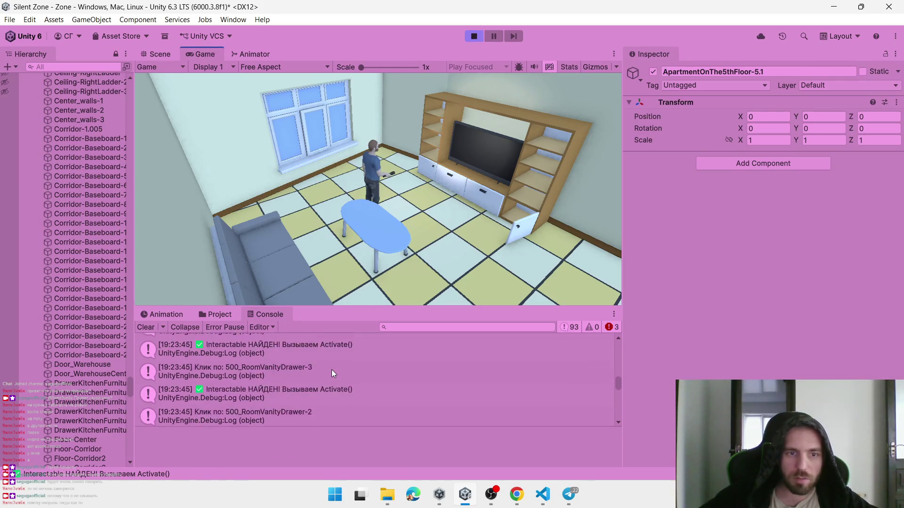
drag(617, 363, 621, 339)
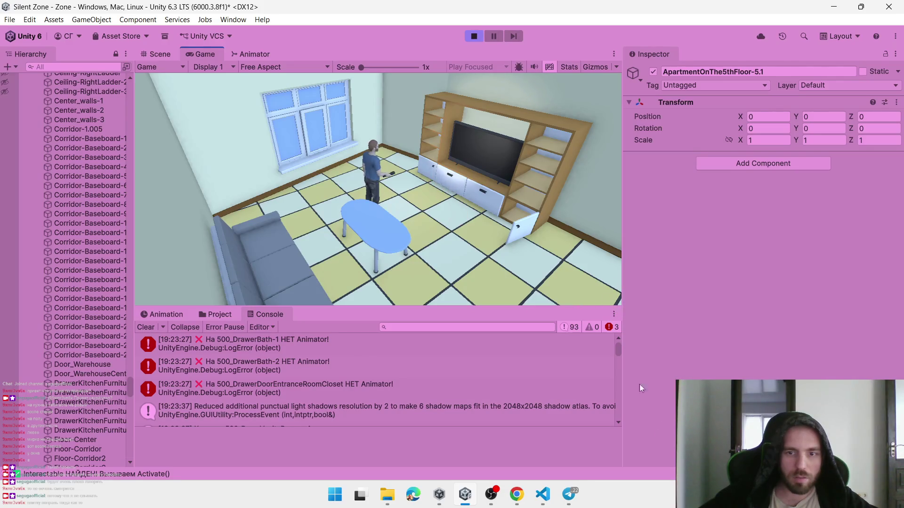
click(448, 229)
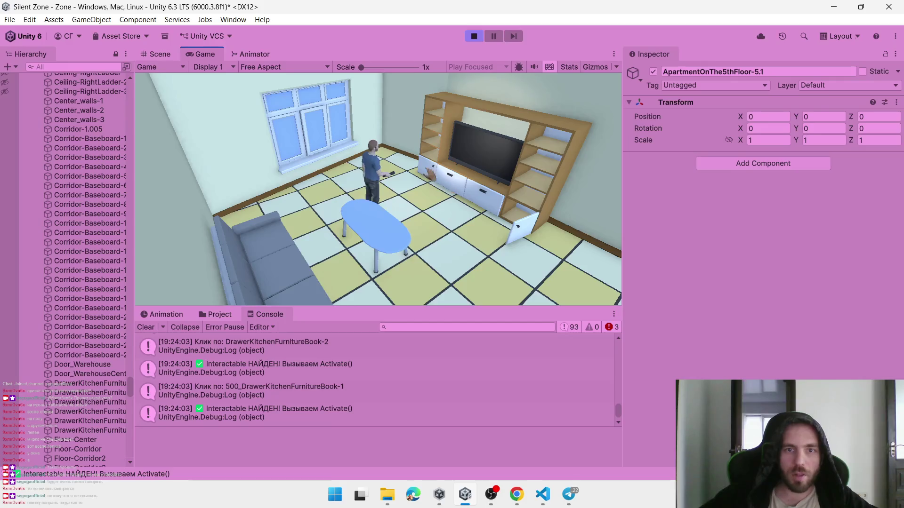
click(474, 36)
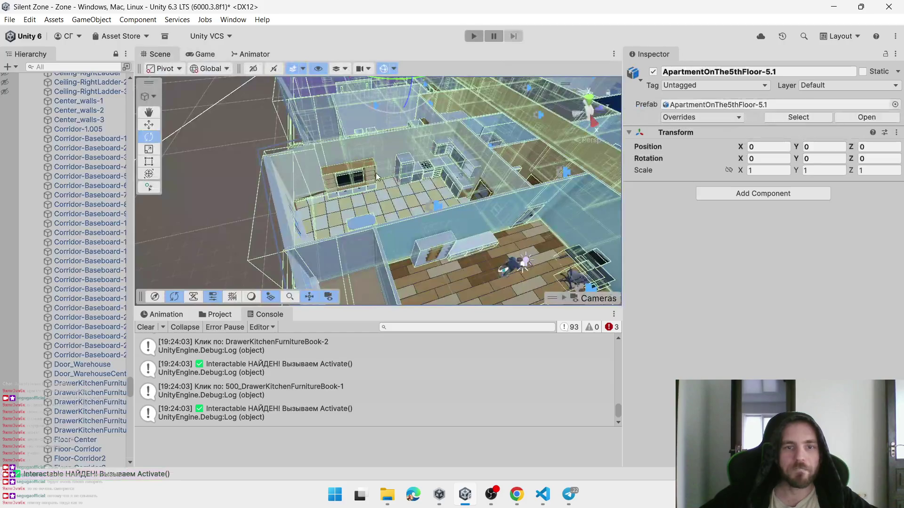
Select and frame DrawerKitchenFurnitureBook-3, inspecting its components in the Inspector
click(333, 207)
key(f)
drag(388, 209, 349, 193)
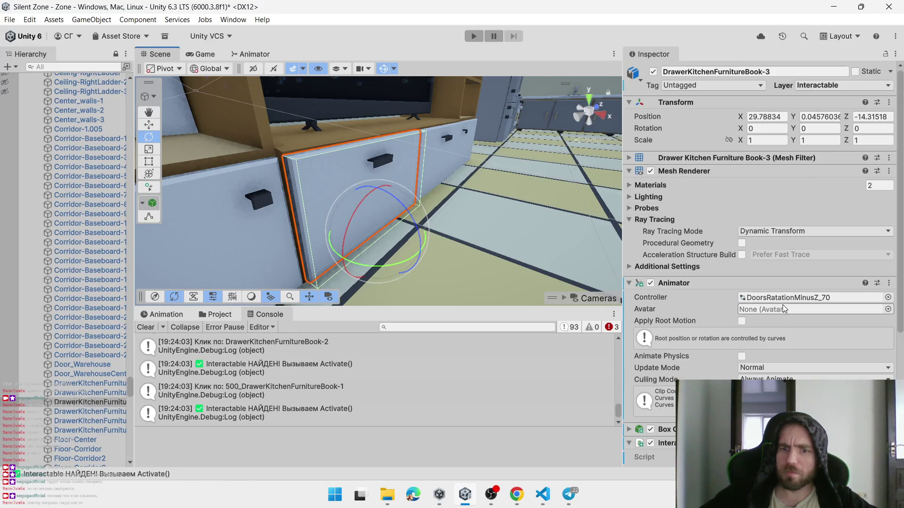
scroll(782, 304, down, 8)
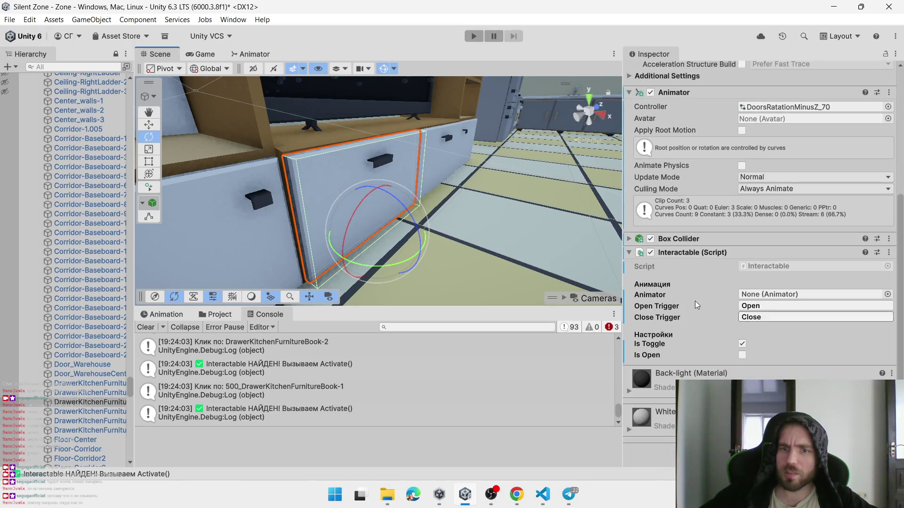
scroll(693, 301, up, 3)
drag(698, 314, 695, 295)
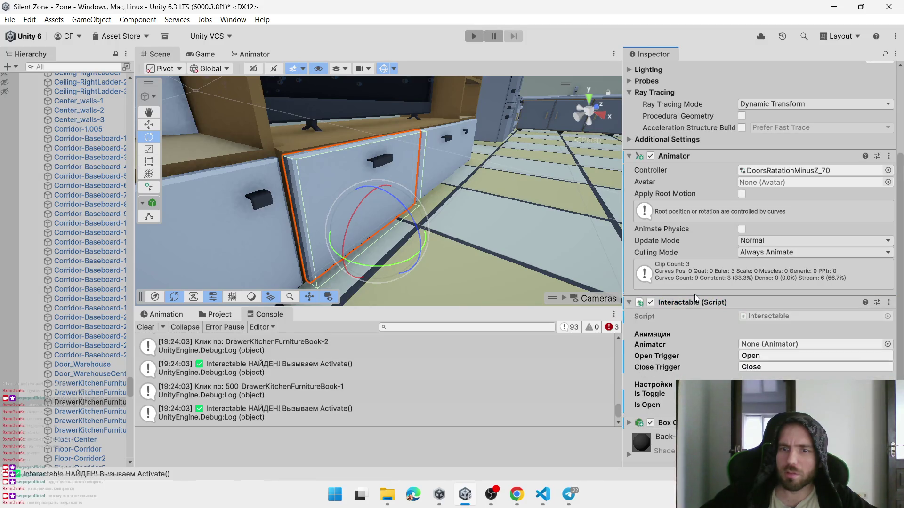
scroll(693, 294, up, 5)
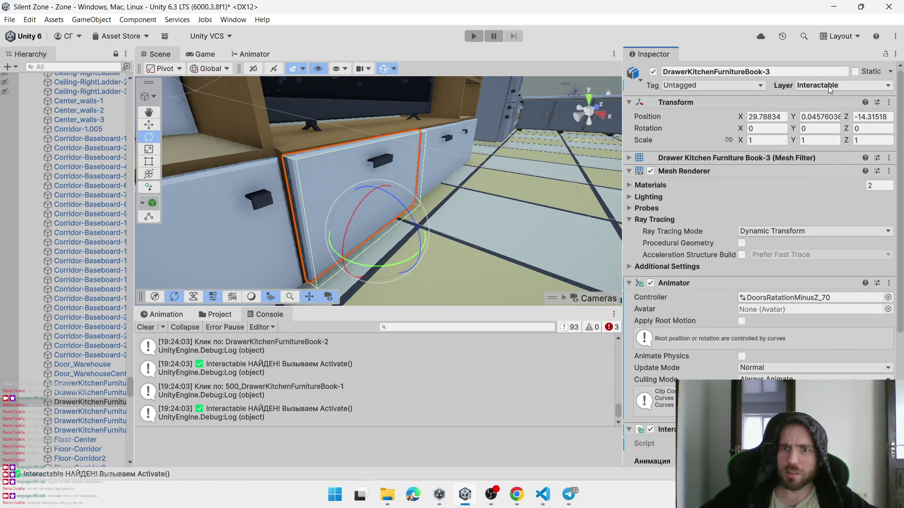
scroll(442, 211, down, 2)
scroll(441, 211, down, 4)
Select DrawerKitchenFurnitureBook-4 and open its Layer dropdown to confirm it is Interactable
click(311, 217)
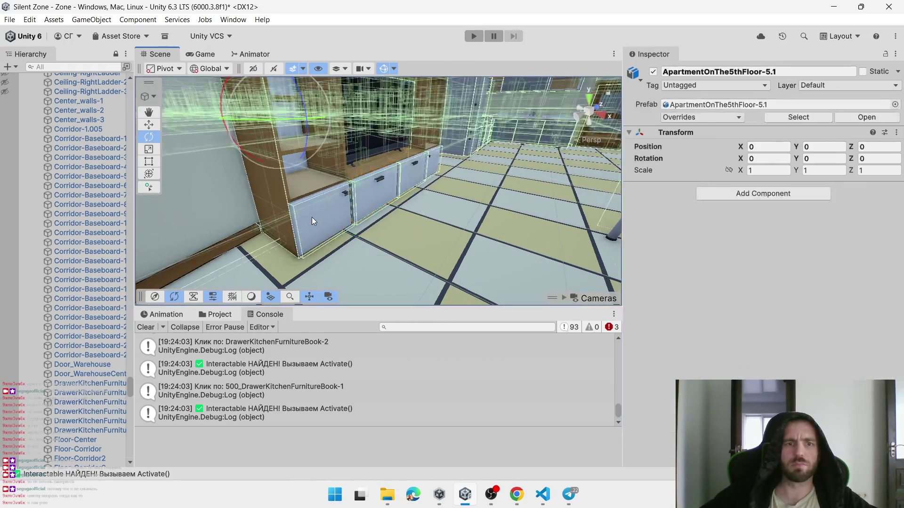
click(303, 222)
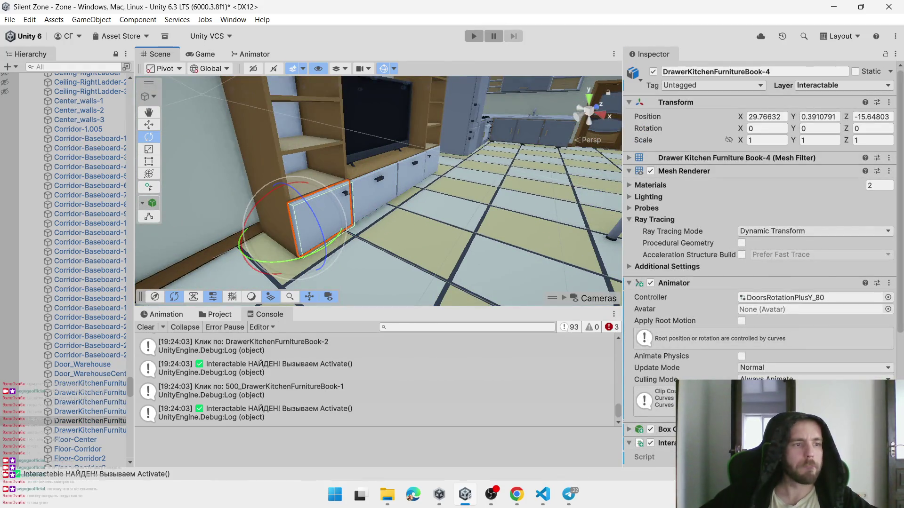
key(alt+Tab)
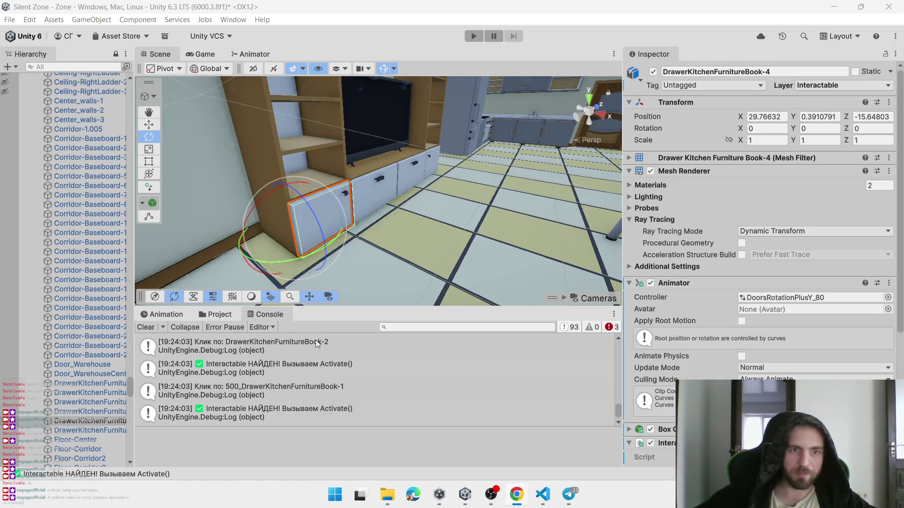
click(805, 86)
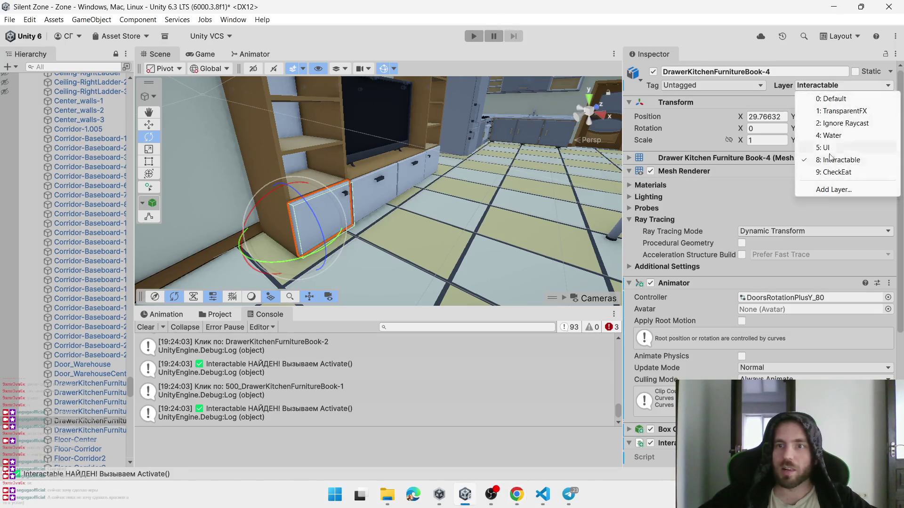
Keep the Interactable layer and inspect the RotationZero, RotationOpenPlusY_80 and RotationClosePlusY_80 states and transitions
click(800, 157)
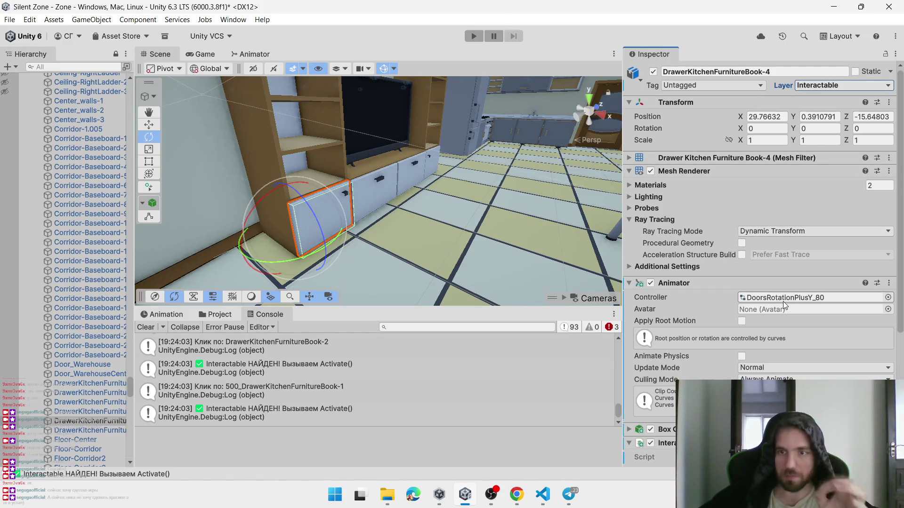
click(249, 54)
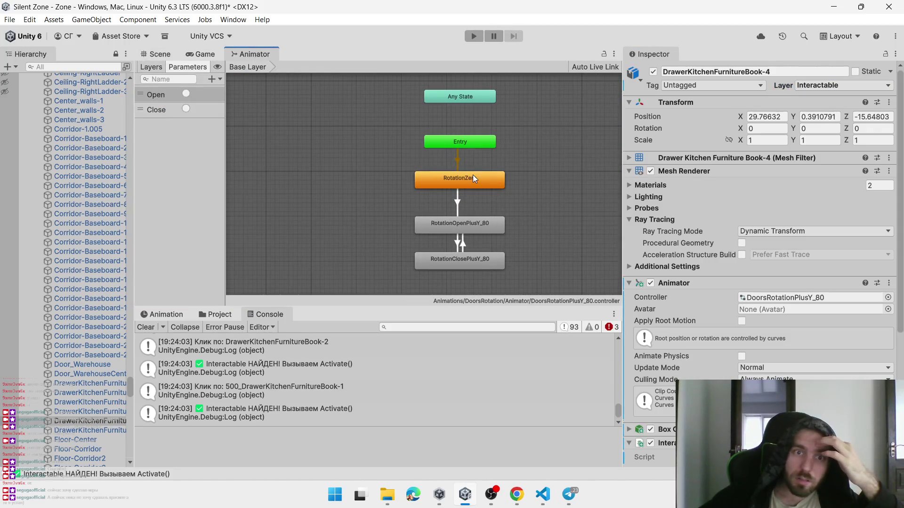
click(473, 177)
click(746, 209)
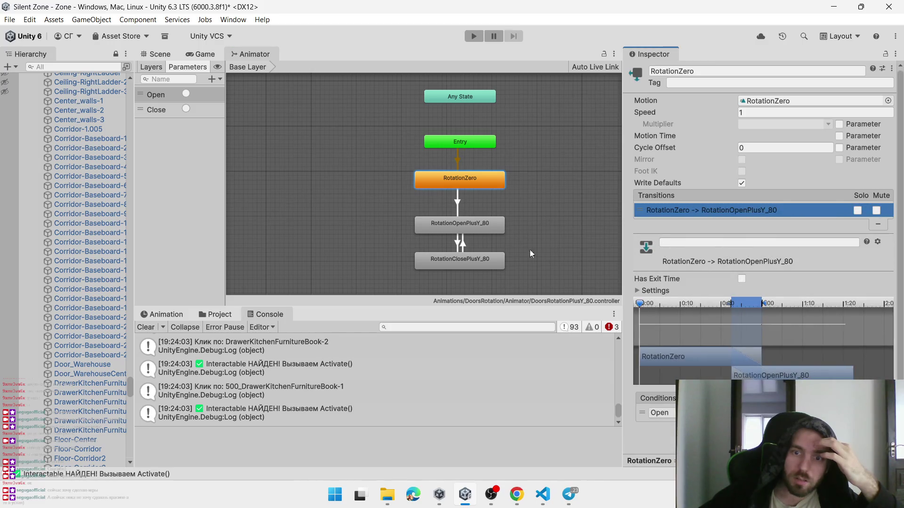
click(466, 225)
click(710, 209)
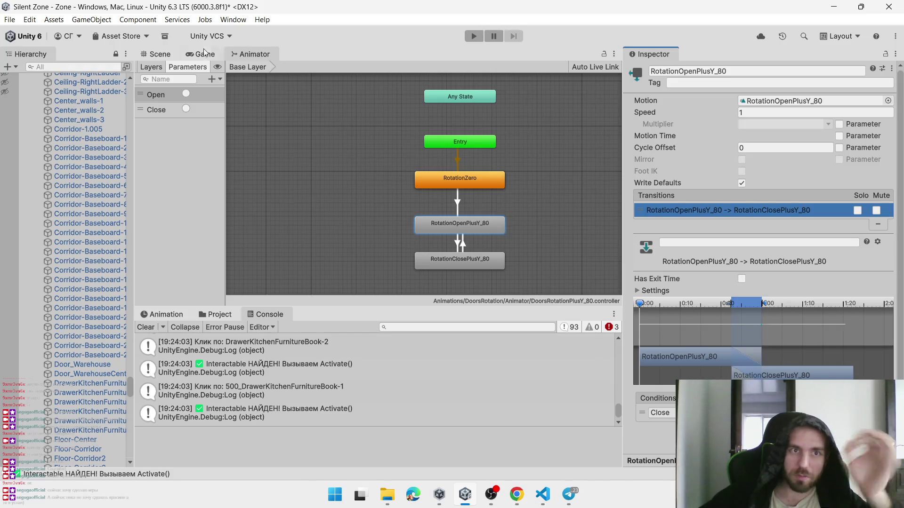
Back in the Scene, select DrawerKitchenFurnitureBook-4 and review its Interactable Open/Close triggers
click(172, 53)
click(327, 239)
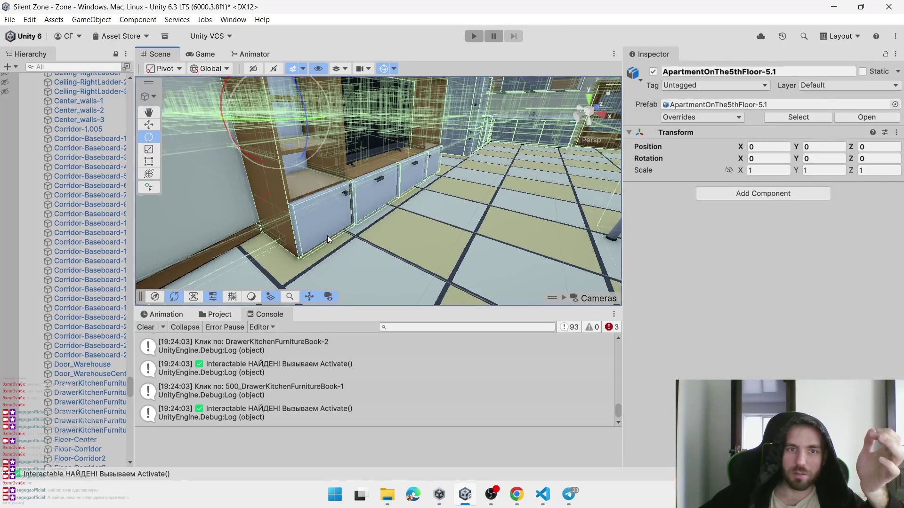
click(327, 237)
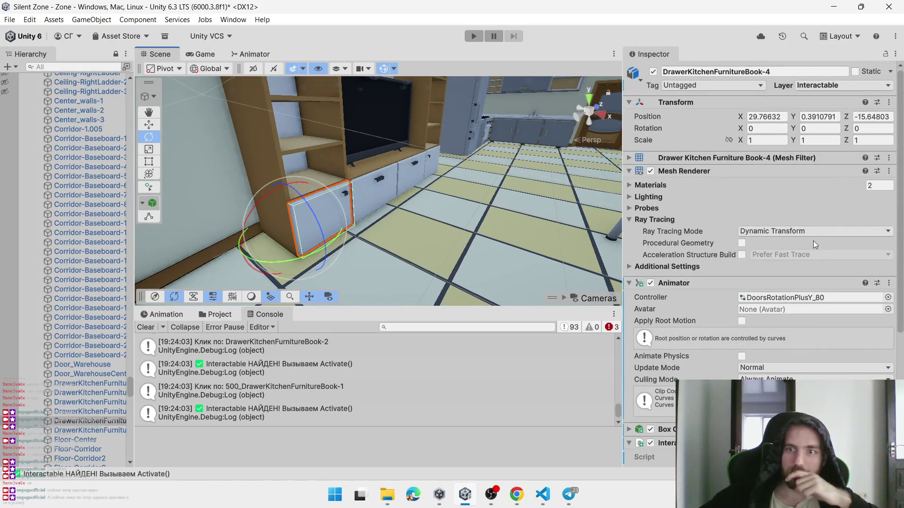
scroll(815, 244, down, 8)
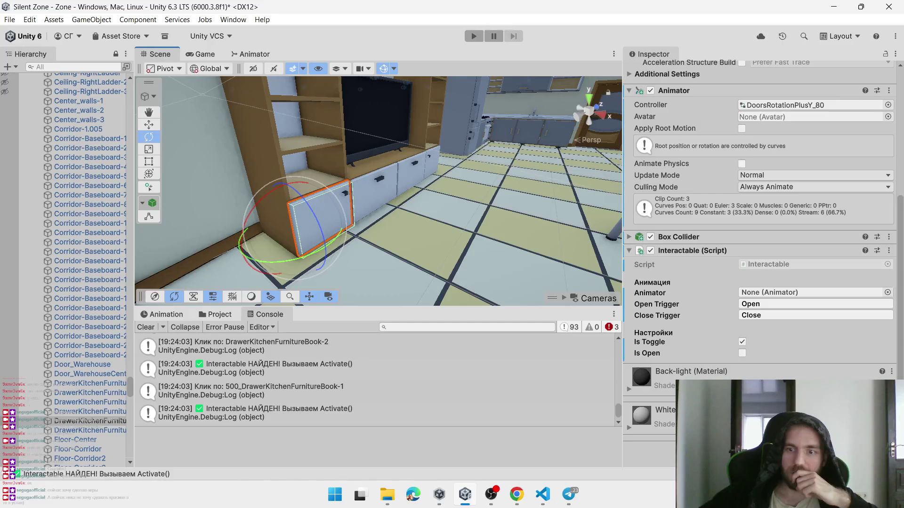
Switch to OBS Studio, show the hidden tray icons, and bring up the Windows Start menu
click(491, 494)
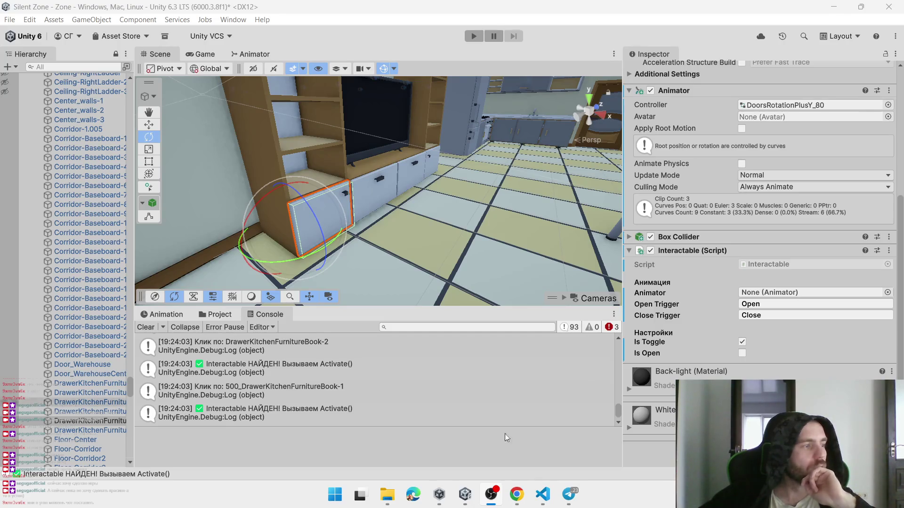
click(655, 494)
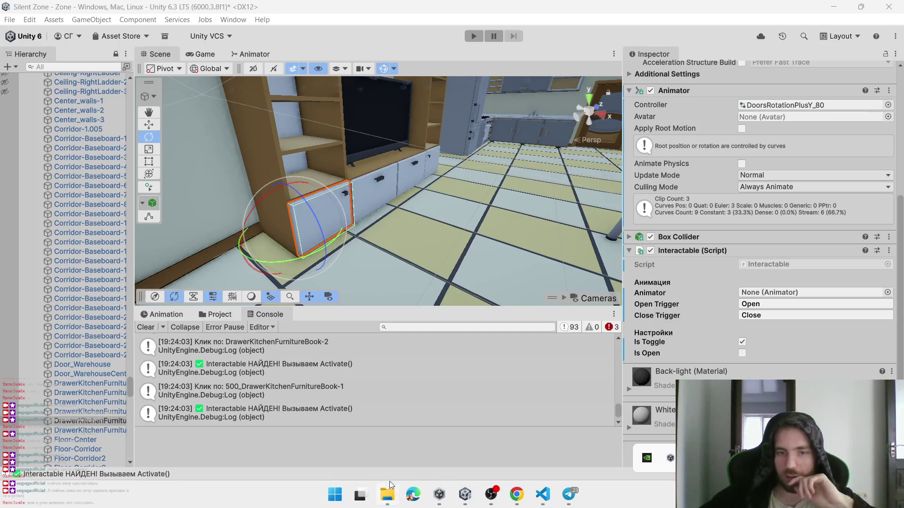
click(335, 494)
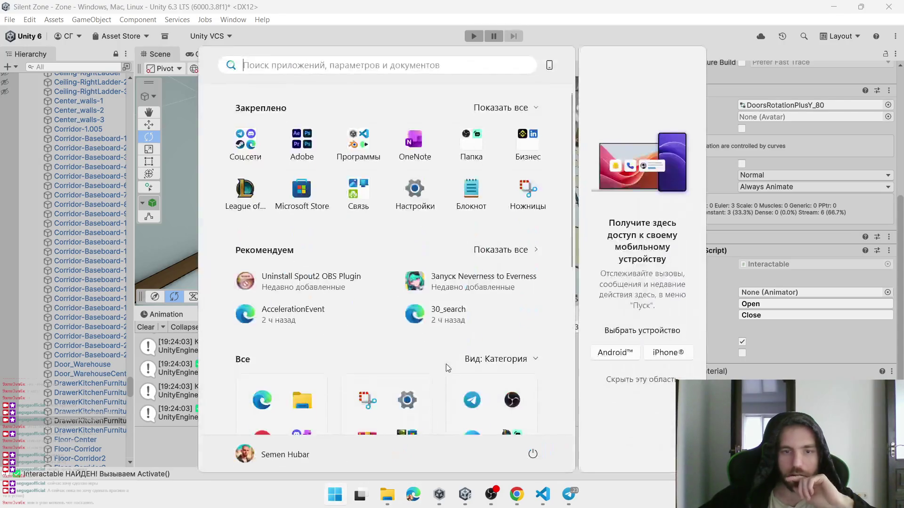
Search Settings for 'микрофон' and allow microphone access for the device and for Unigram
click(404, 190)
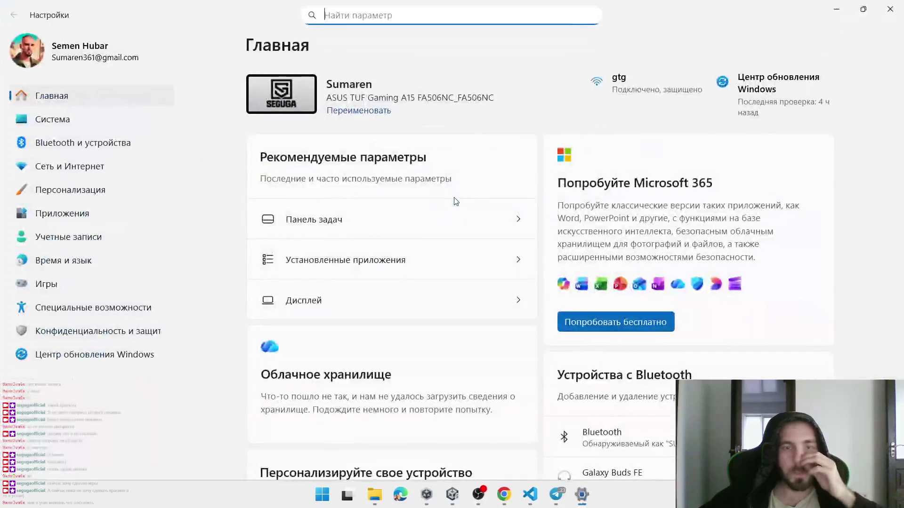
text(микрофон)
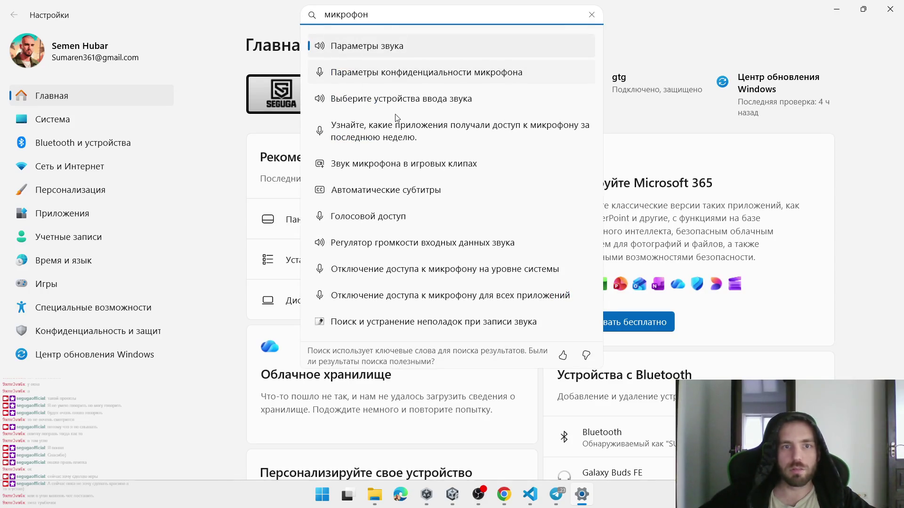
click(351, 73)
click(813, 148)
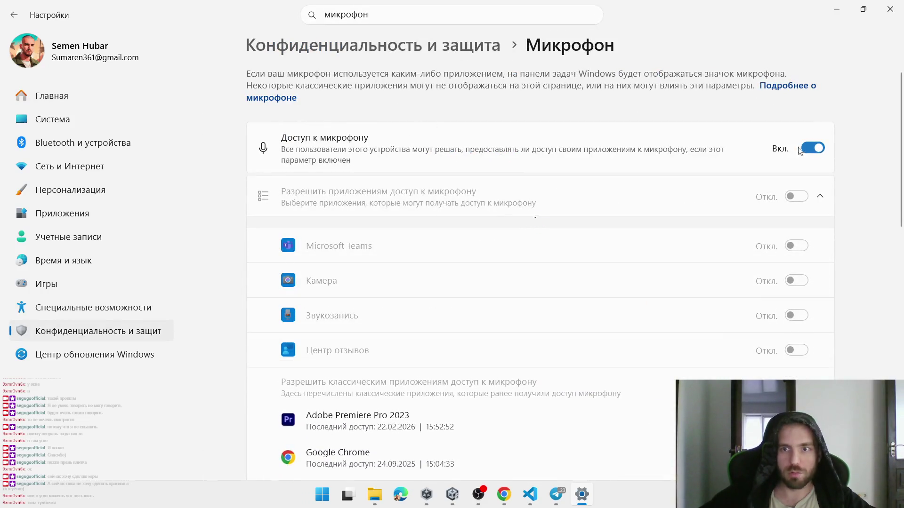
scroll(424, 245, down, 3)
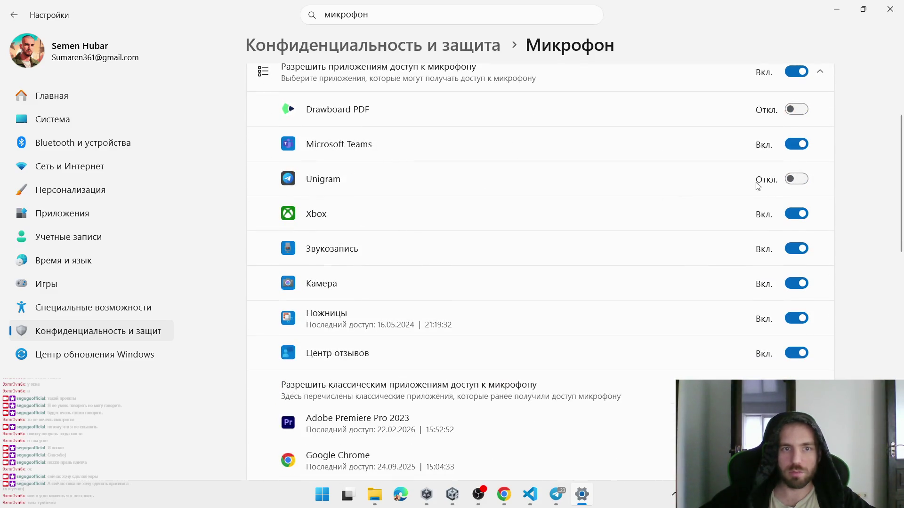
click(795, 180)
scroll(408, 215, down, 3)
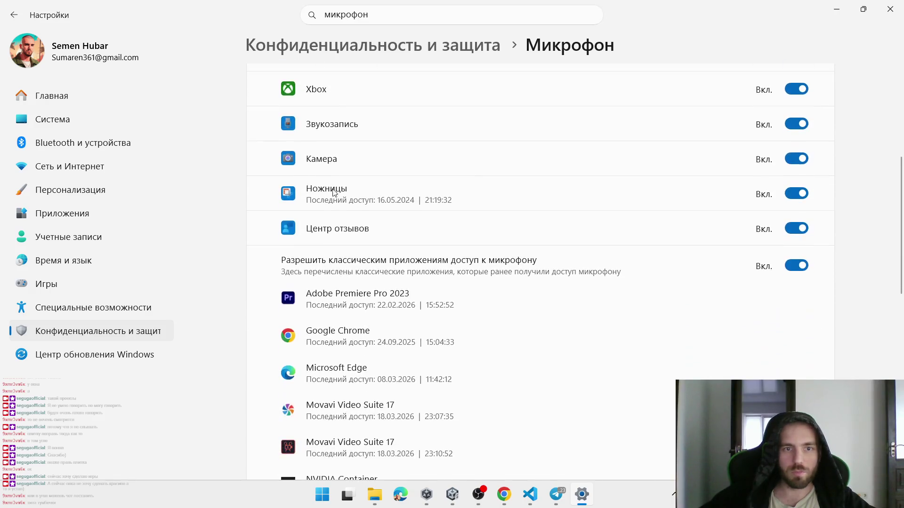
scroll(331, 204, down, 3)
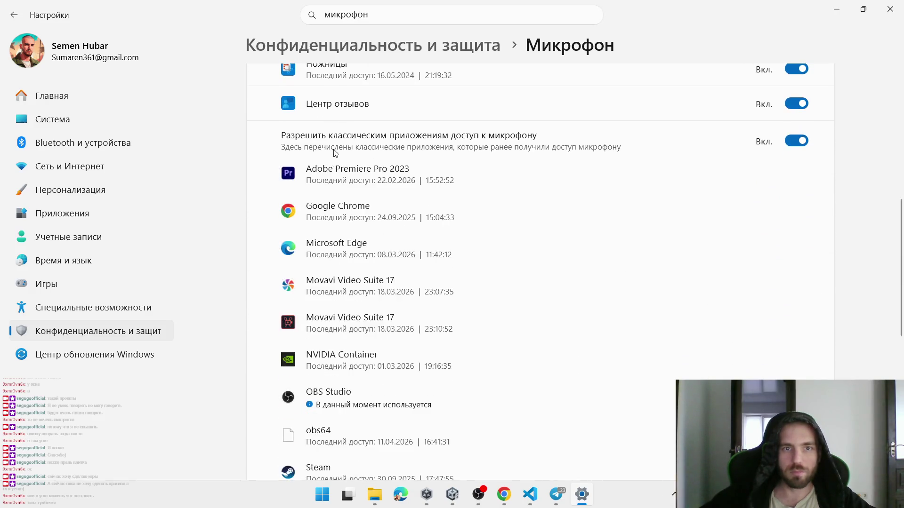
scroll(601, 180, down, 3)
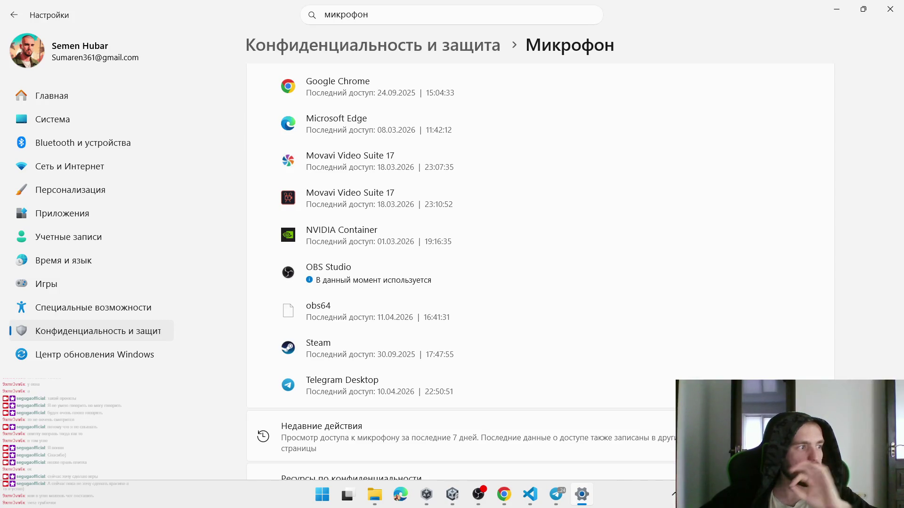
Close the stray Edge window and maximize OBS Studio to fill the screen
key(alt+Tab)
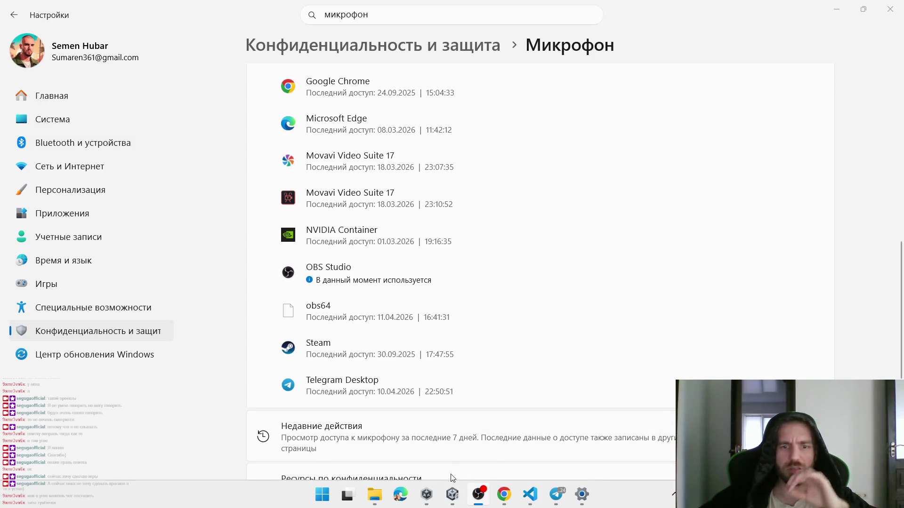
click(412, 490)
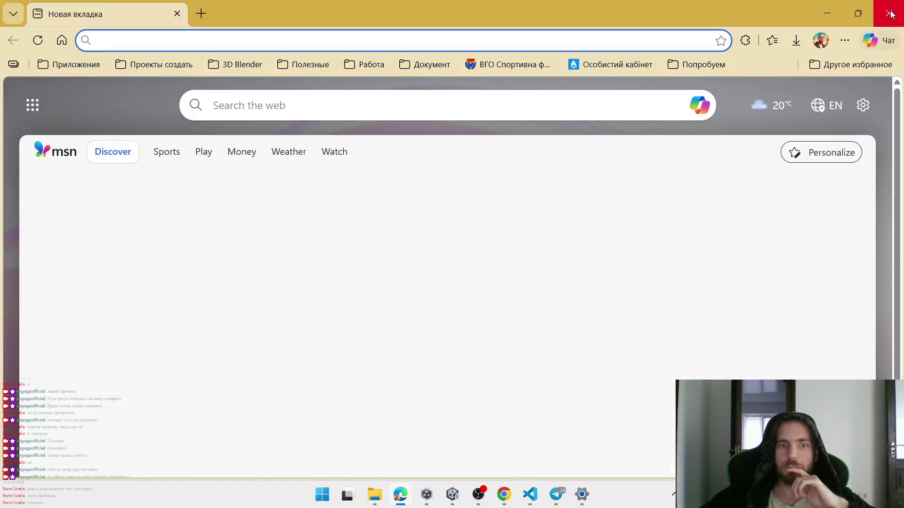
click(889, 10)
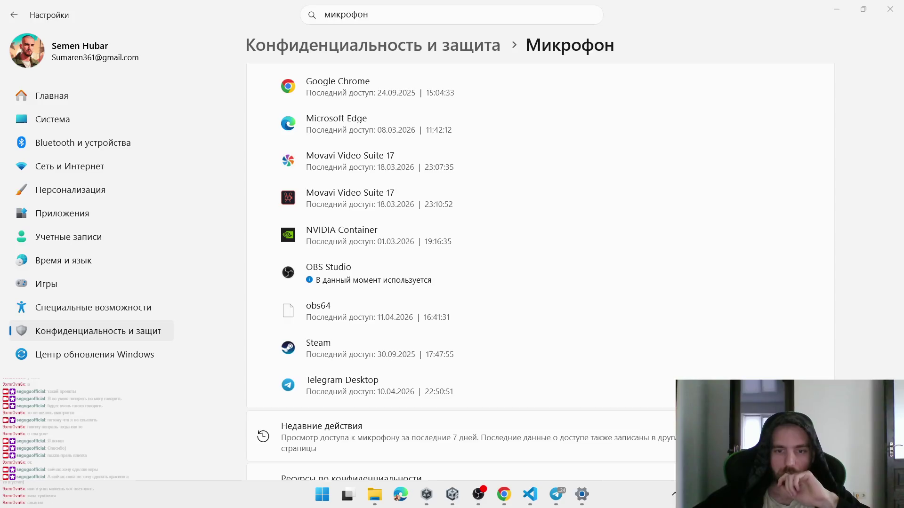
key(alt+Tab)
key(alt+Tab)
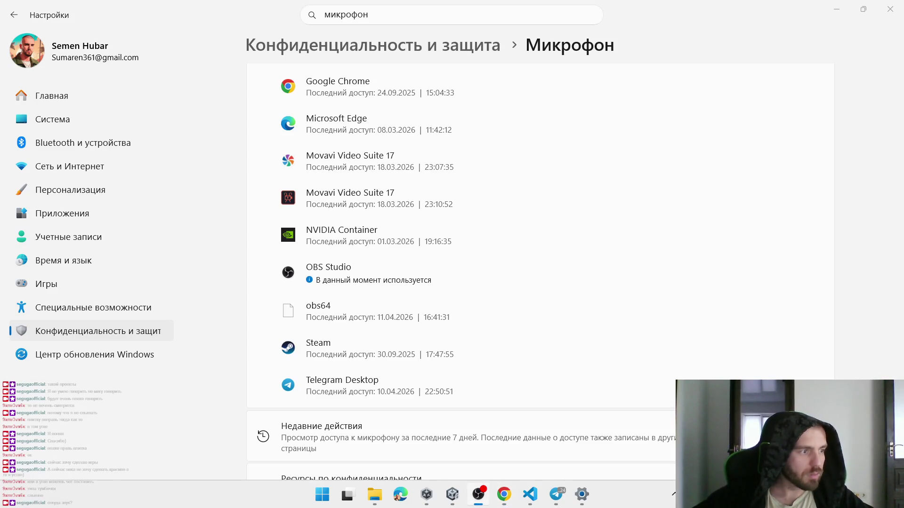
key(alt+Tab)
drag(459, 4, 459, 1)
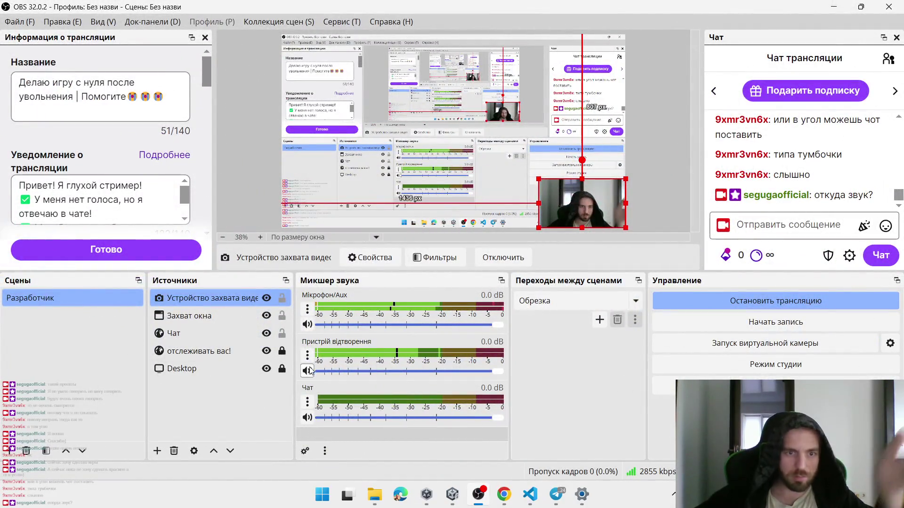
Mute the Пристрій відтворення track in OBS, restore the OBS window, and close Settings
click(307, 371)
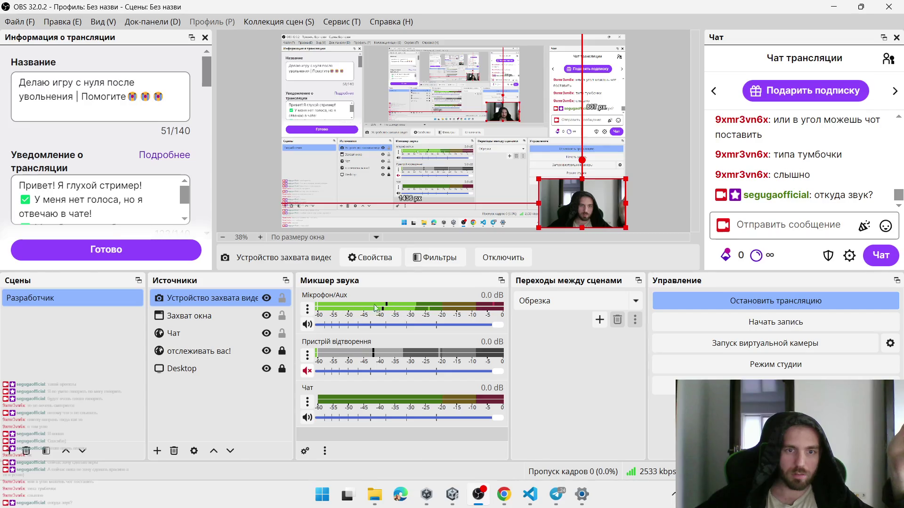
key(alt+Tab)
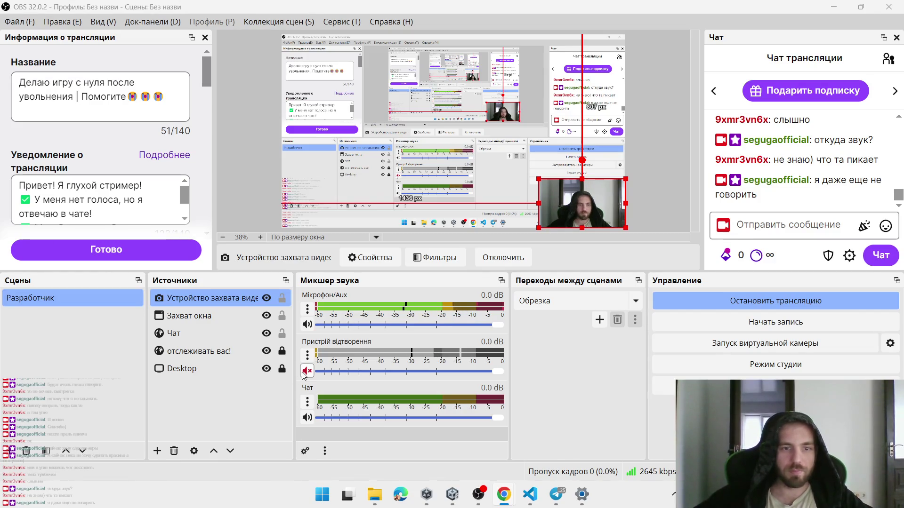
key(super+Down)
key(super+Down)
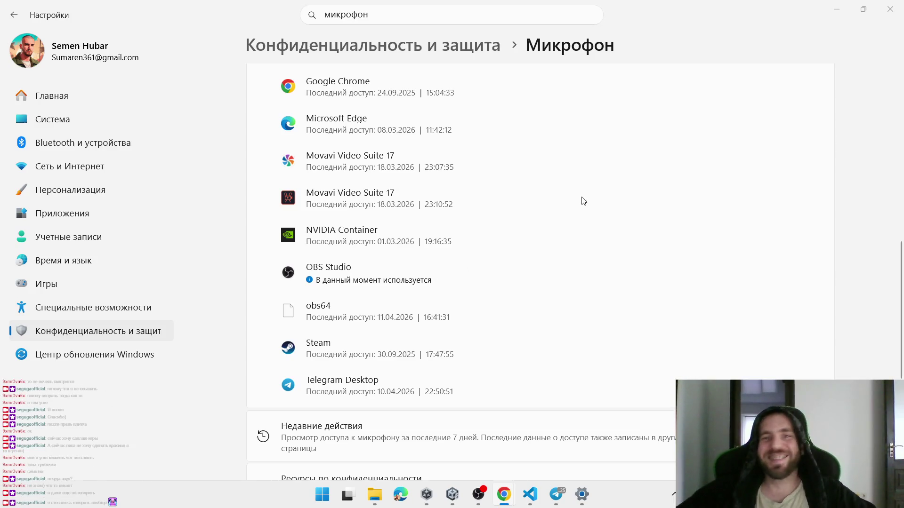
click(889, 9)
Select the 500_FloorKichen floor object and start the game in Play mode
click(465, 193)
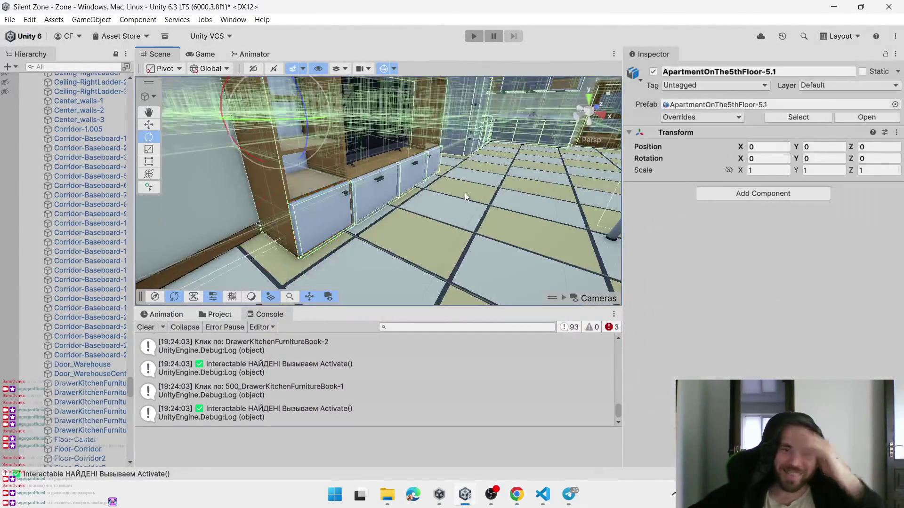
click(429, 212)
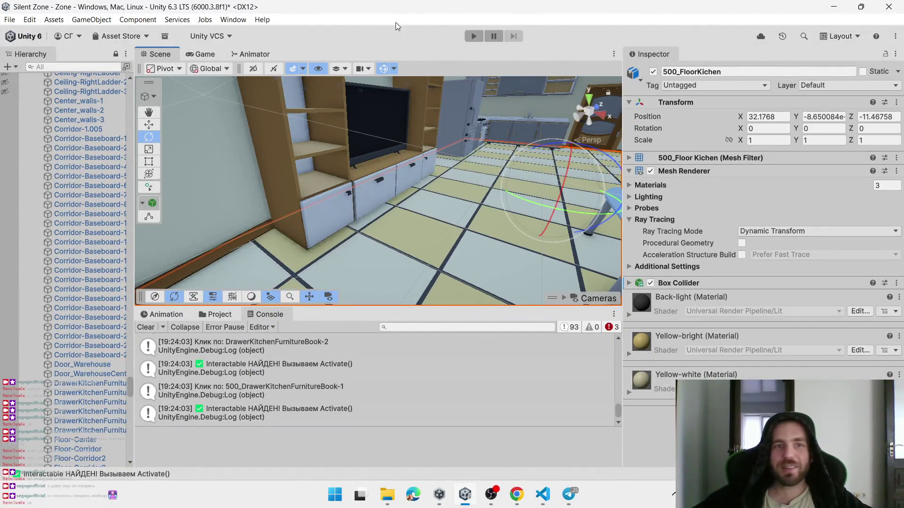
click(473, 37)
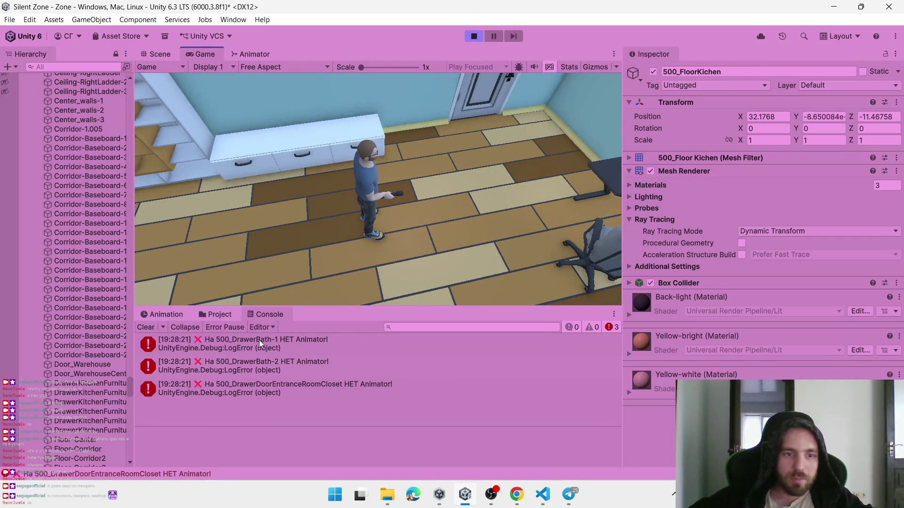
Trace the 500_DrawerBath-2 missing-Animator error to line 30 of Interactable.cs, then minimise VS Code
click(261, 368)
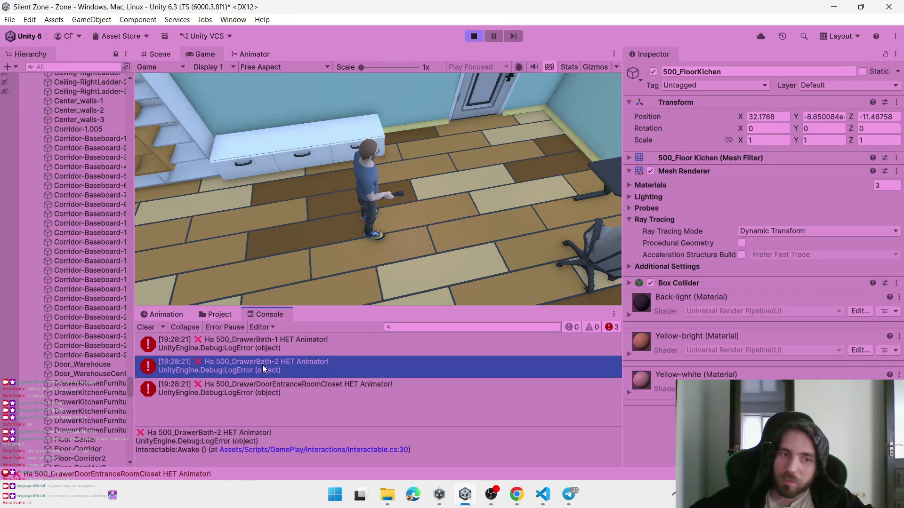
double_click(286, 387)
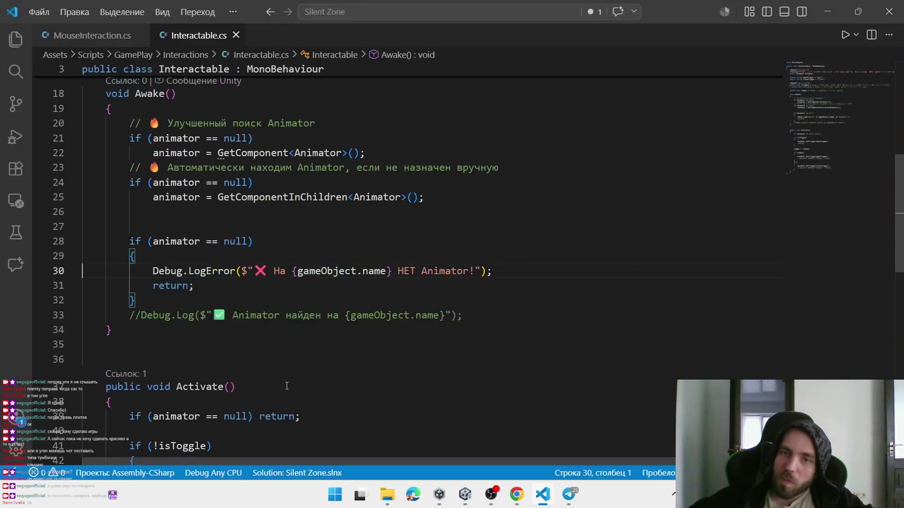
click(827, 11)
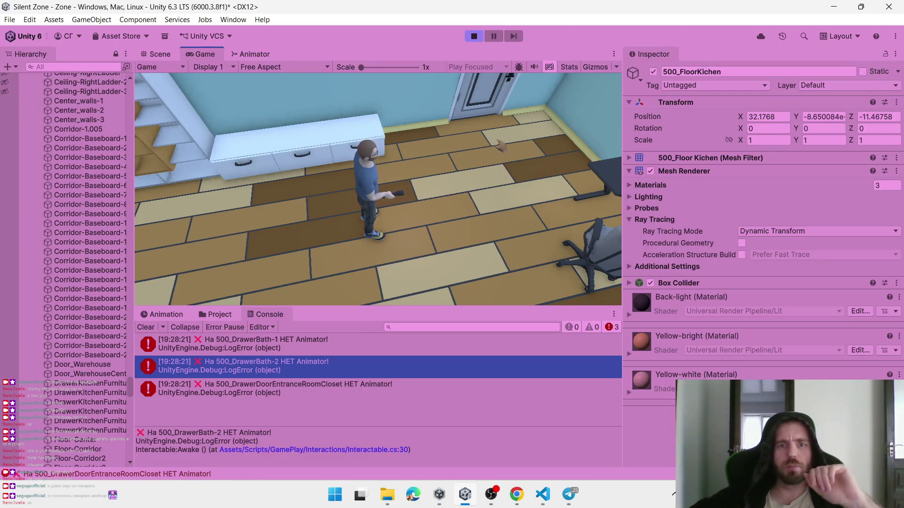
Walk across the room and open the room door, kitchen door and sink cabinet doors
click(466, 155)
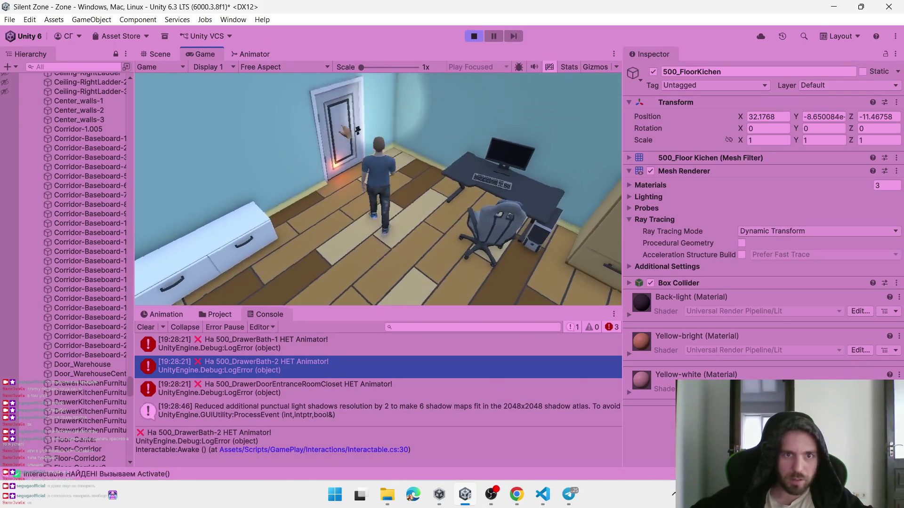
click(364, 188)
click(433, 165)
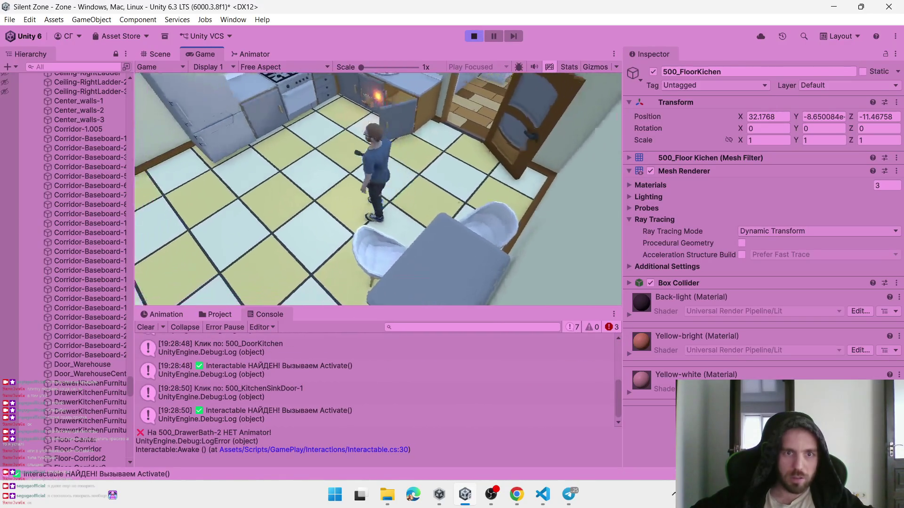
click(421, 141)
click(459, 155)
Open the fridge, the upper kitchen cabinets and both kitchen top shelf doors
click(344, 132)
click(292, 104)
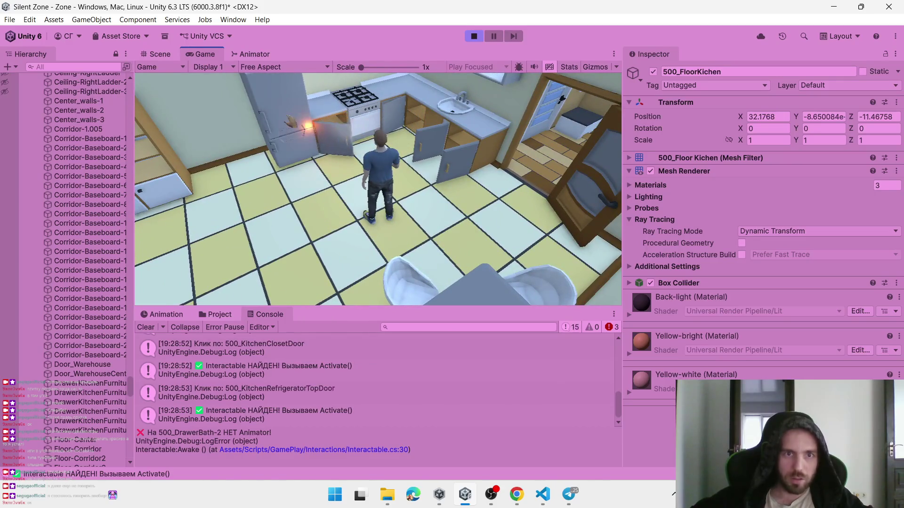
click(292, 146)
click(375, 100)
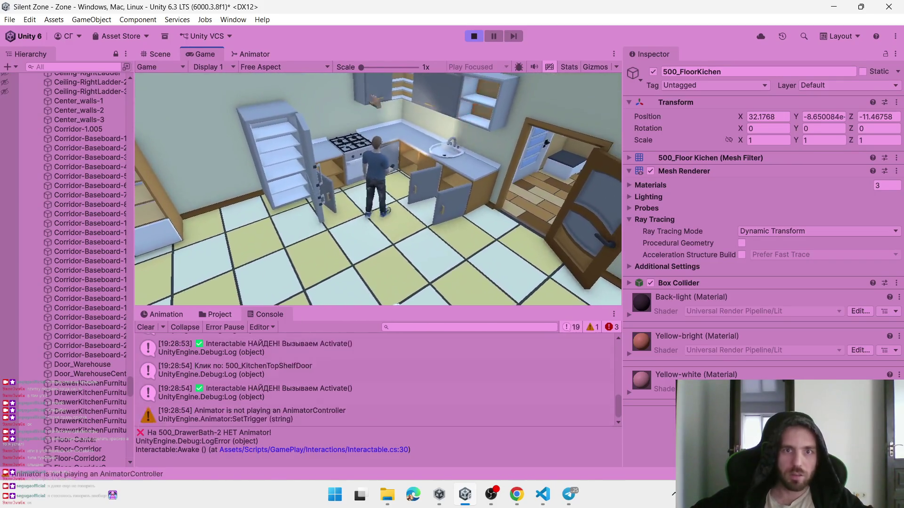
click(376, 102)
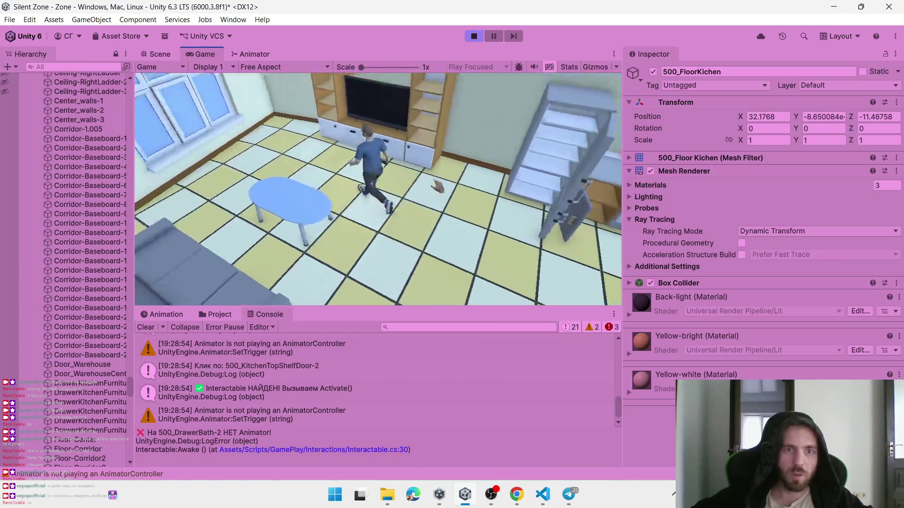
Open and close the drawers under the TV, then check their Activate() logs in the Console
click(445, 202)
click(489, 219)
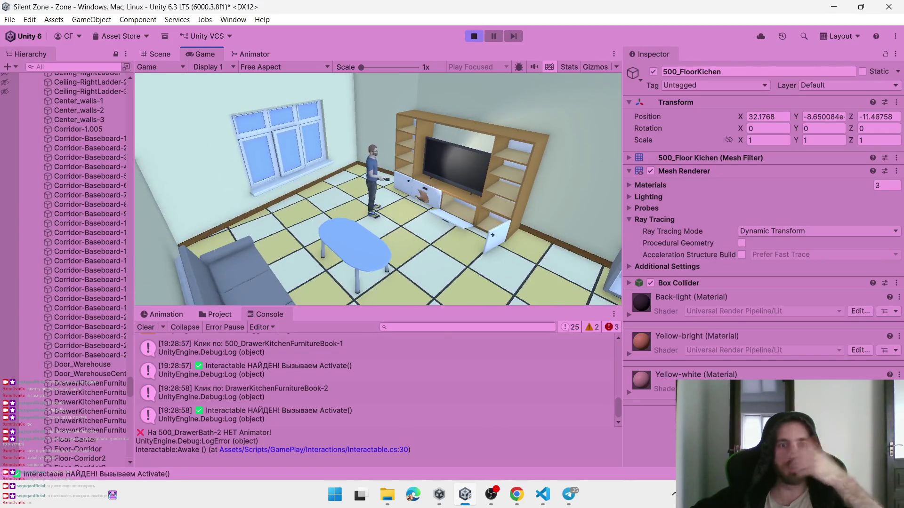
click(437, 207)
click(457, 217)
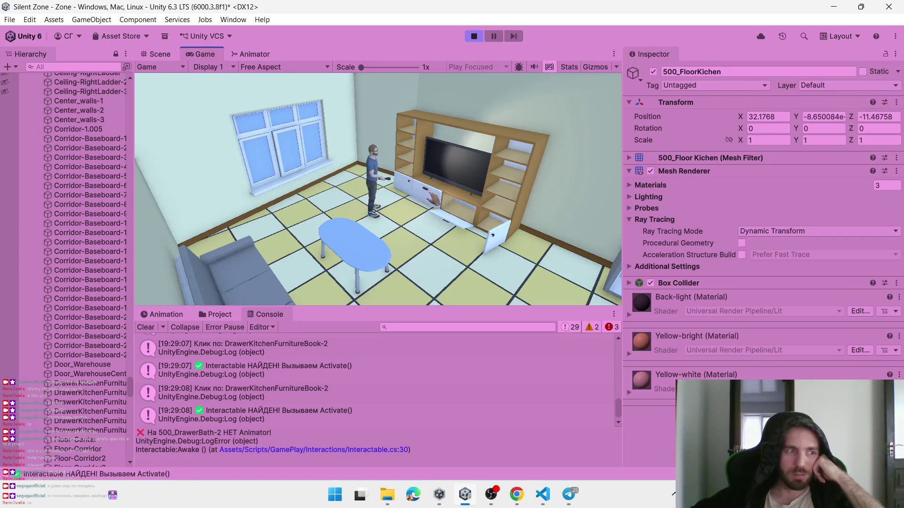
click(436, 203)
click(447, 221)
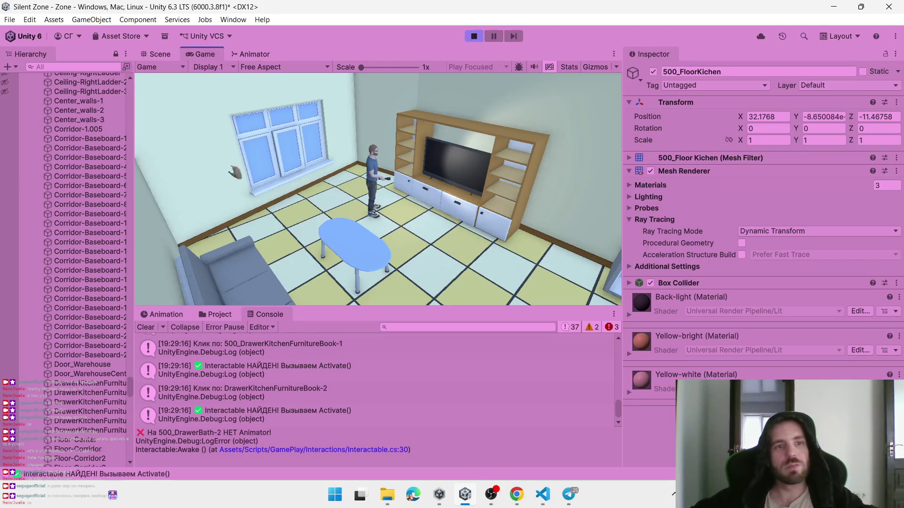
scroll(89, 142, up, 15)
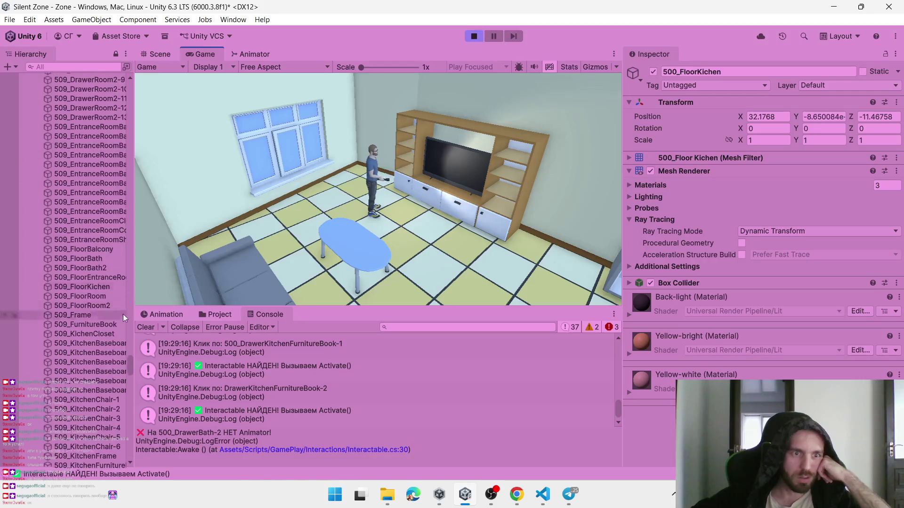
mouse_move(130, 360)
mouse_down()
mouse_move(141, 100)
mouse_move(117, 96)
mouse_up()
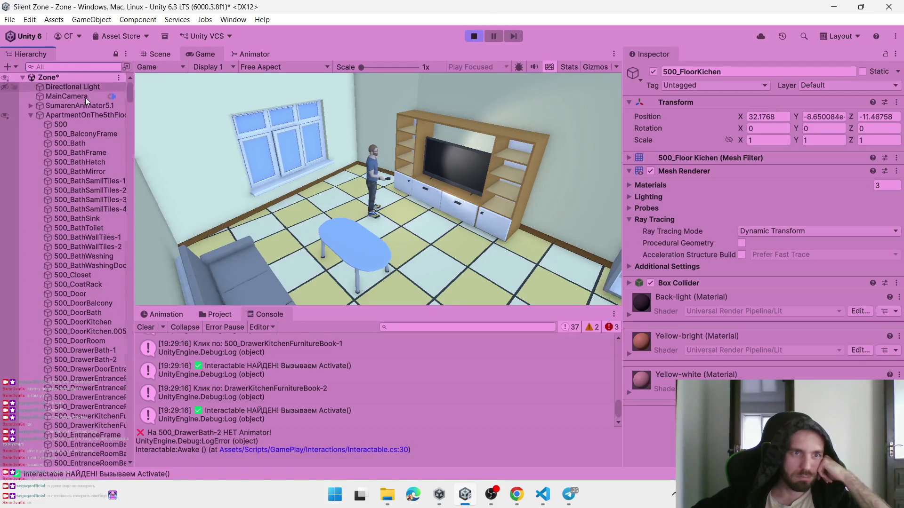
Raise SumarenAnimator5.1's Interaction Distance from 7 to 10
click(31, 115)
click(50, 106)
drag(689, 213, 696, 210)
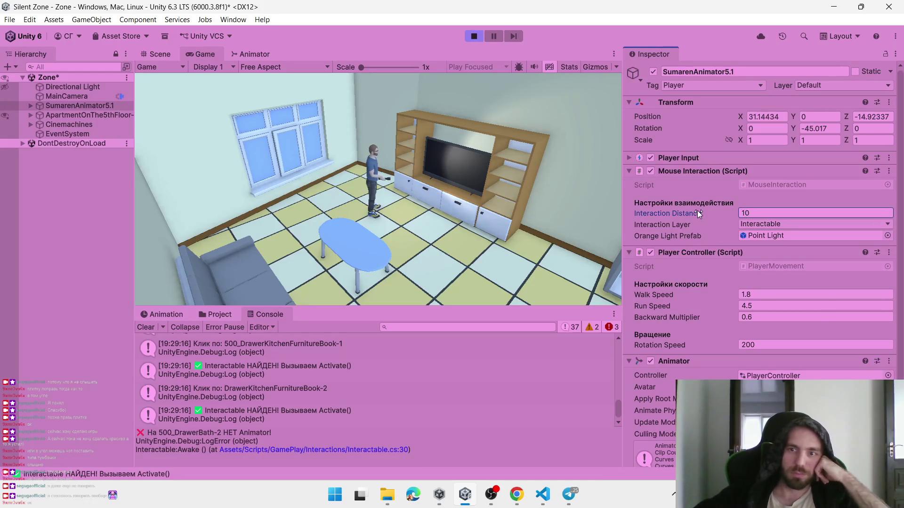
Open and close the TV-unit drawers, including DrawerKitchenFurnitureBook-3, from farther away
click(426, 198)
click(422, 195)
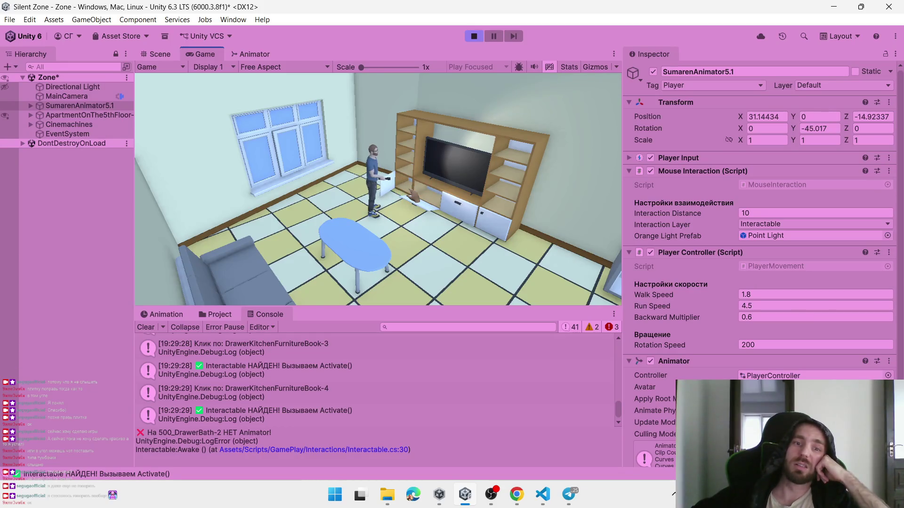
click(413, 197)
click(400, 195)
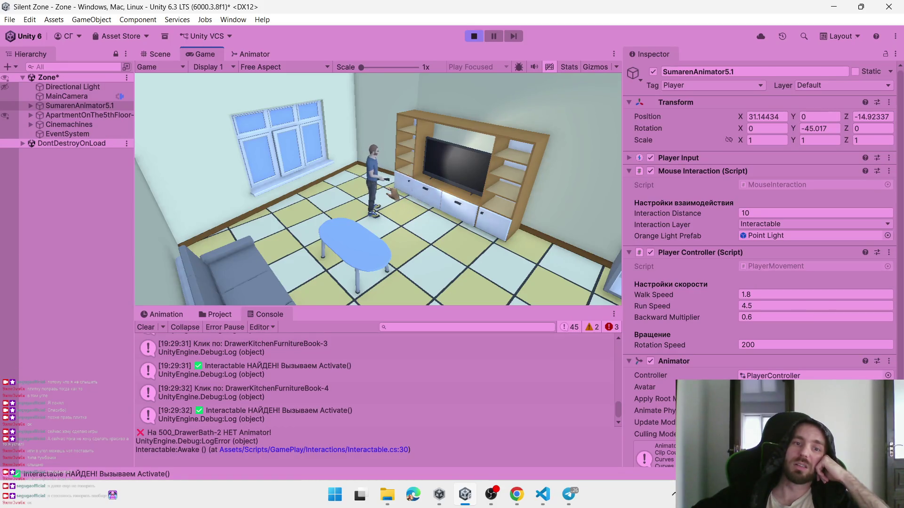
click(400, 195)
click(414, 197)
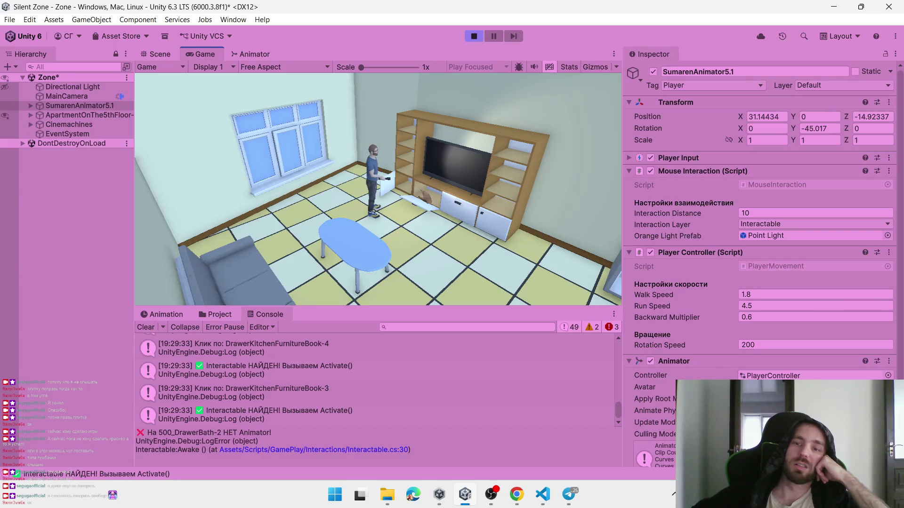
click(427, 212)
click(417, 193)
click(446, 205)
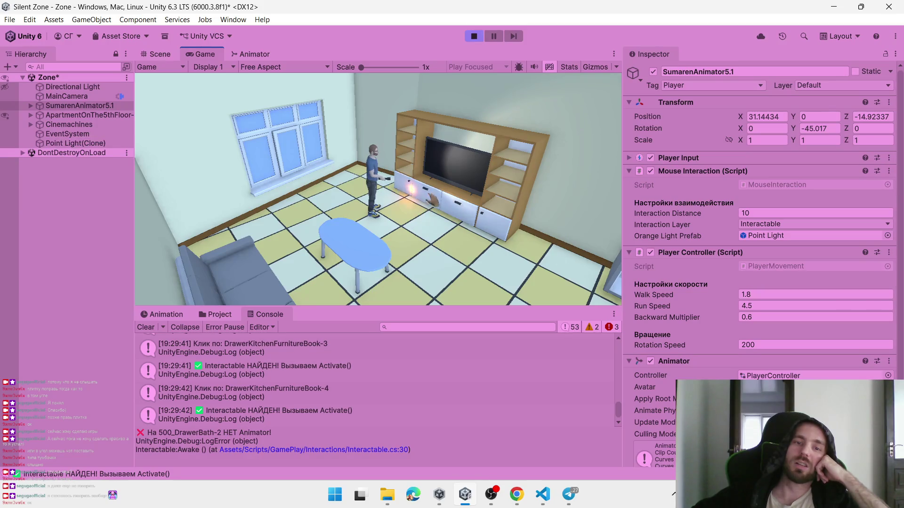
click(430, 206)
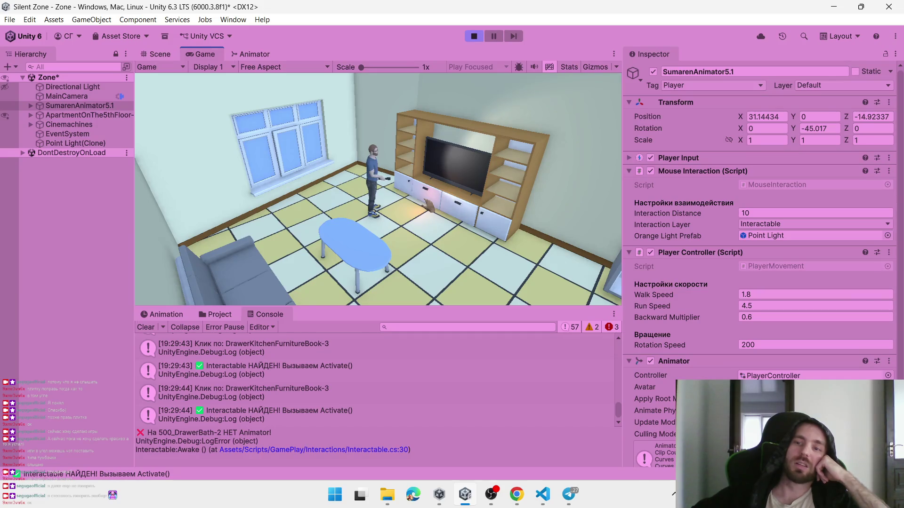
Walk closer, open and close DrawerKitchenFurnitureBook-4, then stop Play mode
key(s)
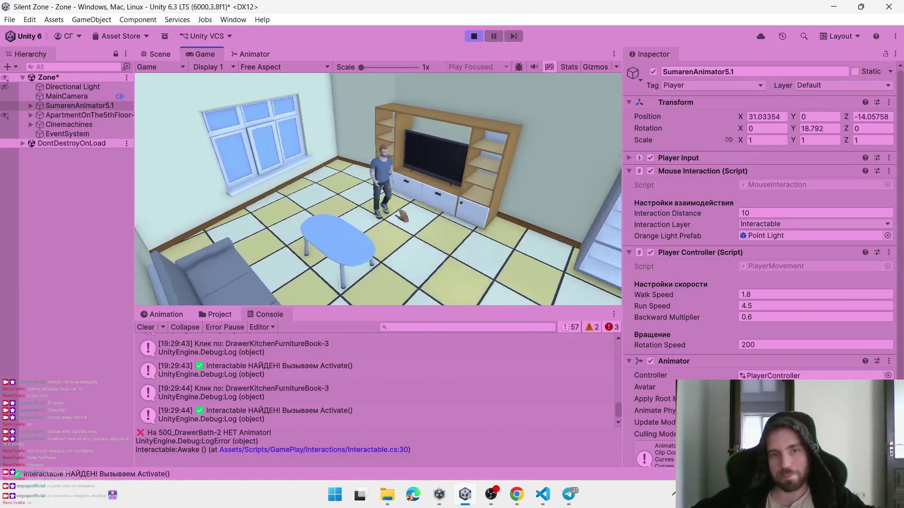
key(w)
click(443, 141)
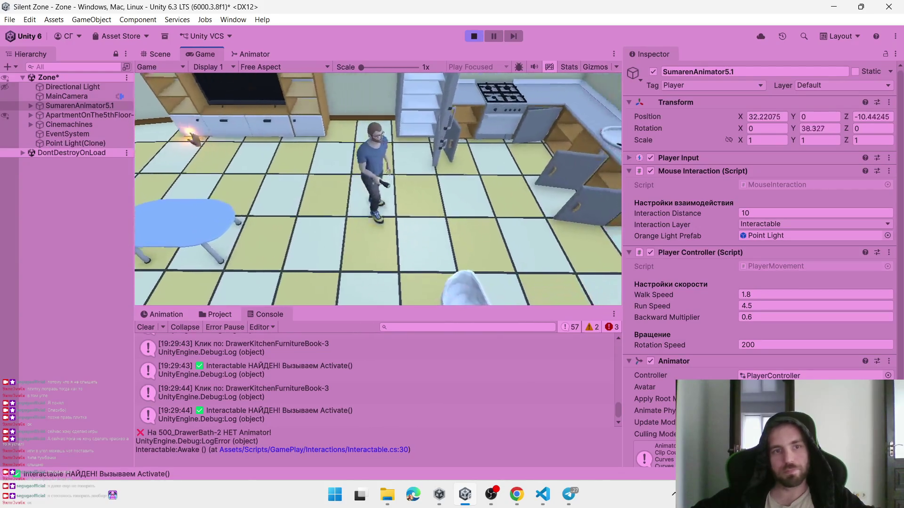
click(189, 138)
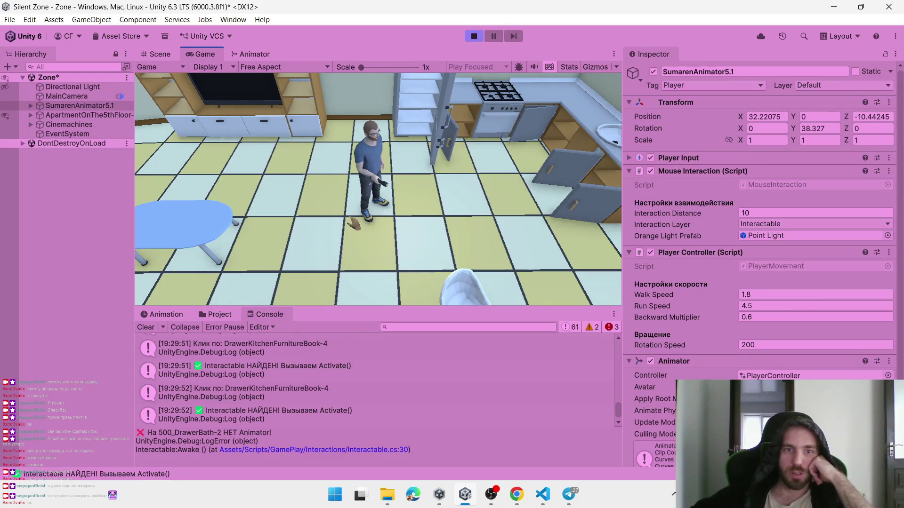
click(659, 214)
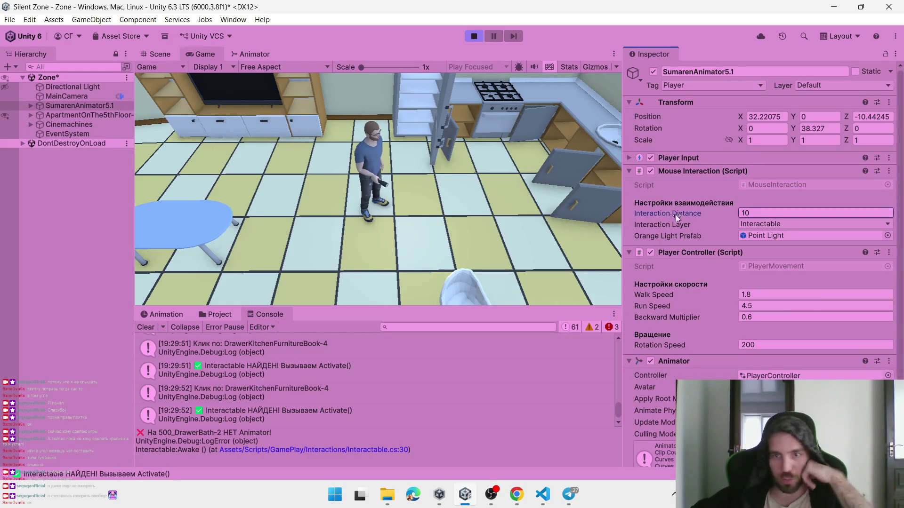
click(473, 36)
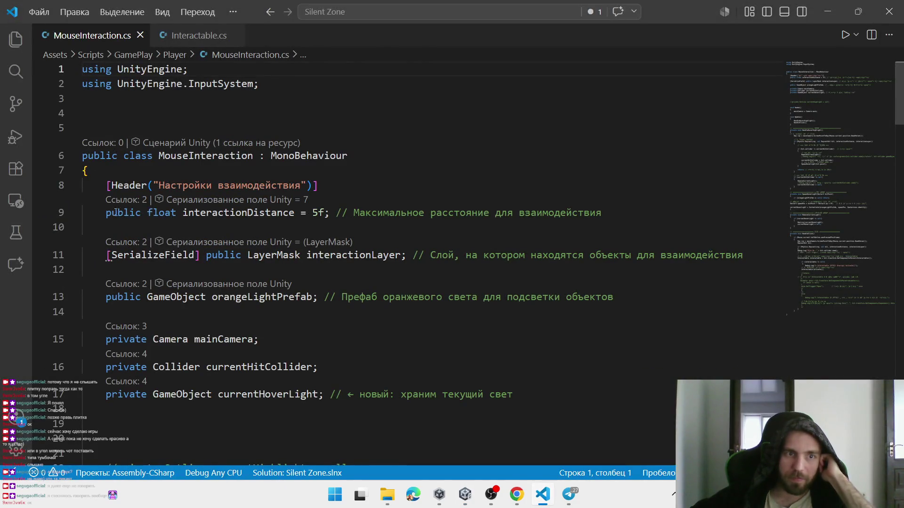
Trace interactionDistance from its declaration to the Physics.Raycast call on line 43 in HandleHoverHighlight
drag(115, 213, 617, 213)
click(230, 199)
double_click(228, 213)
scroll(346, 259, down, 5)
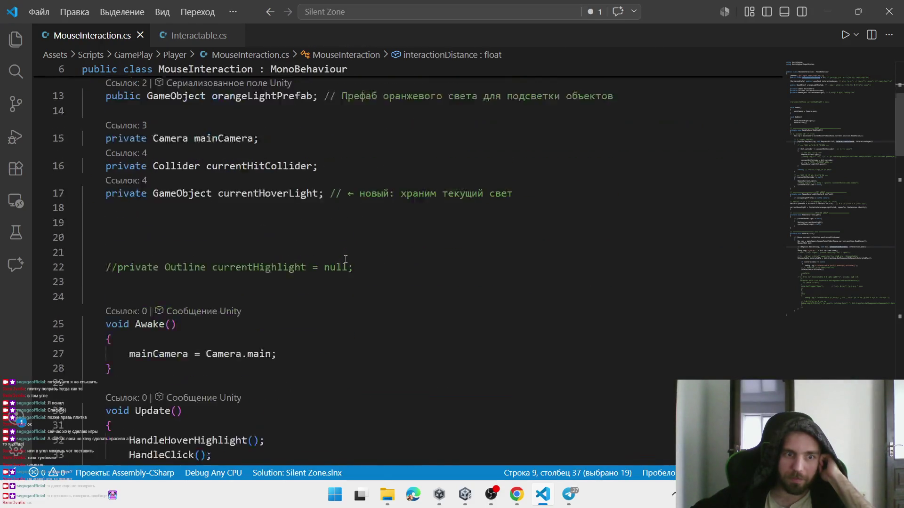
scroll(346, 259, down, 10)
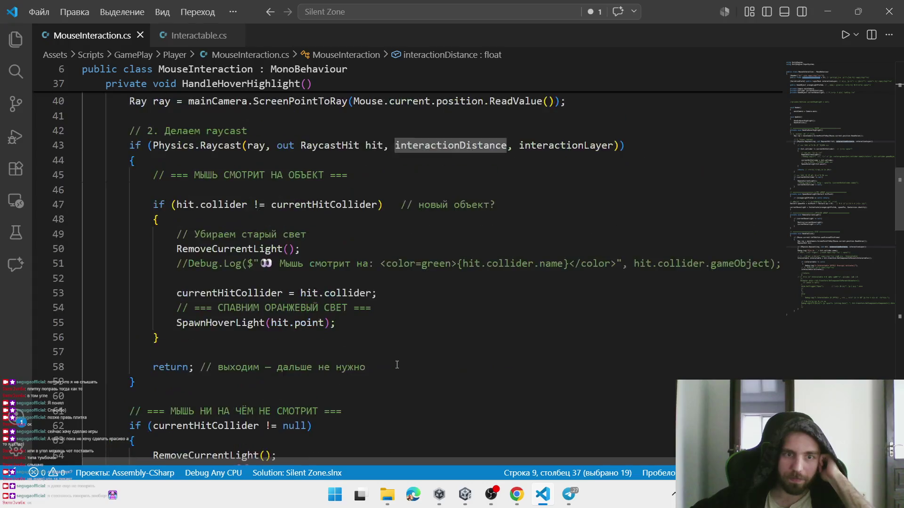
scroll(330, 320, up, 2)
double_click(430, 247)
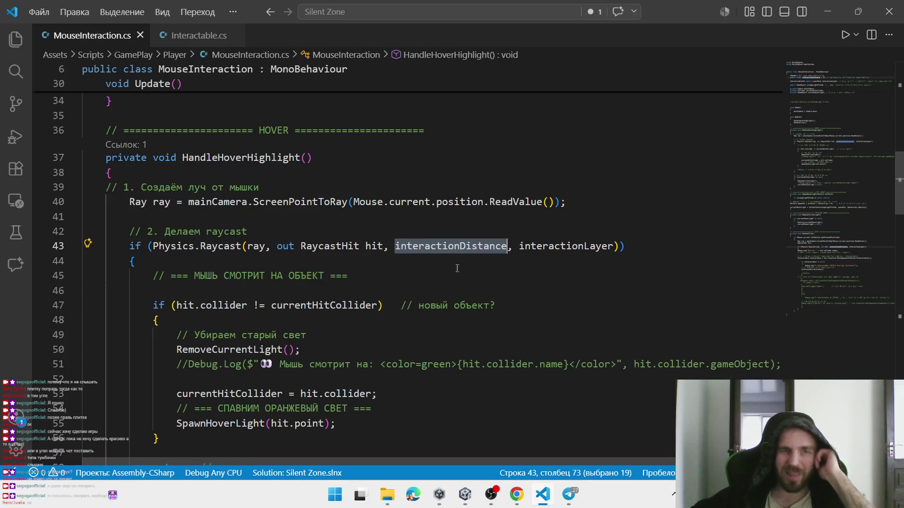
key(alt+Tab)
click(756, 242)
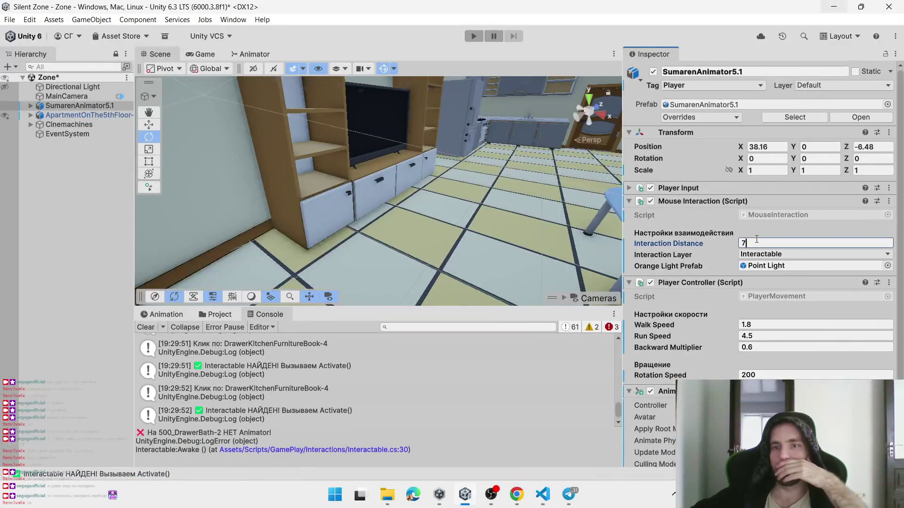
Clear the old interaction distance of 7 and select 500_KitchenTopShelfDoor in the kitchen
key(BackSpace)
text(10)
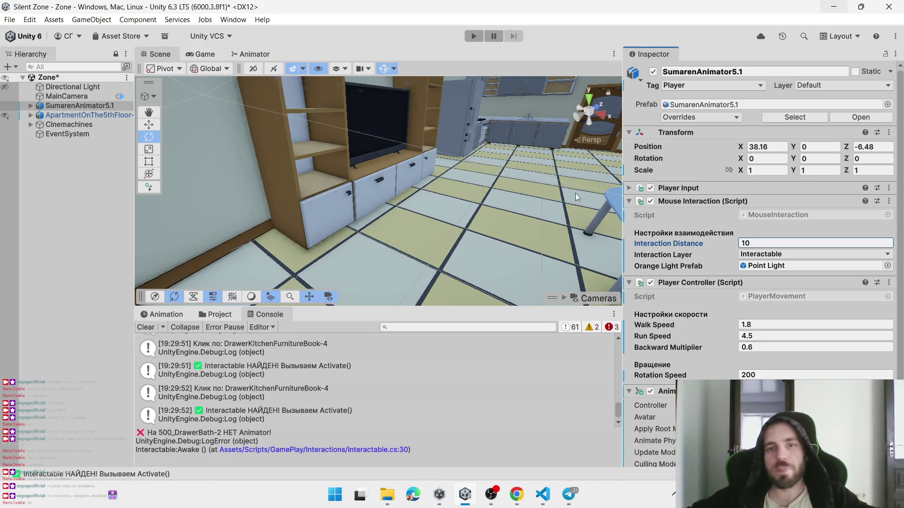
click(453, 182)
key(w)
click(453, 182)
mouse_move(452, 178)
mouse_down()
mouse_move(453, 189)
mouse_move(470, 122)
mouse_move(476, 200)
mouse_move(421, 226)
mouse_move(331, 165)
mouse_up()
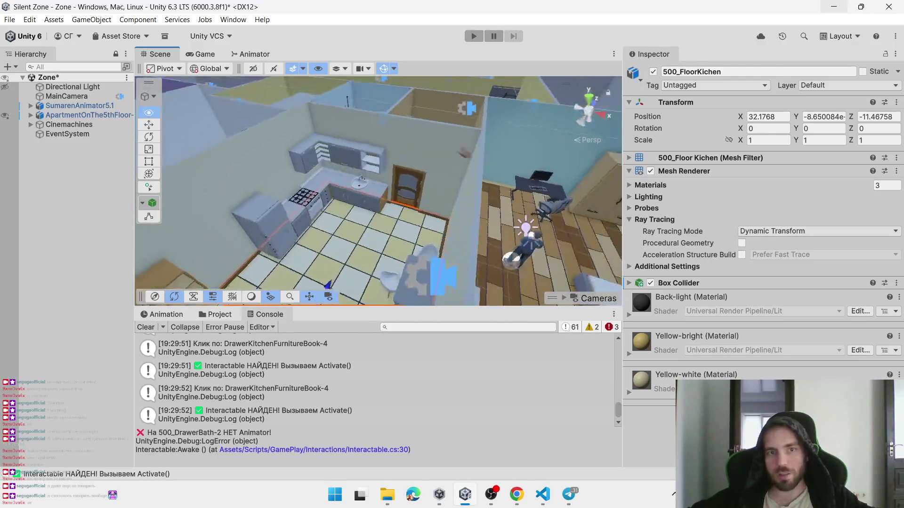
click(341, 175)
click(342, 165)
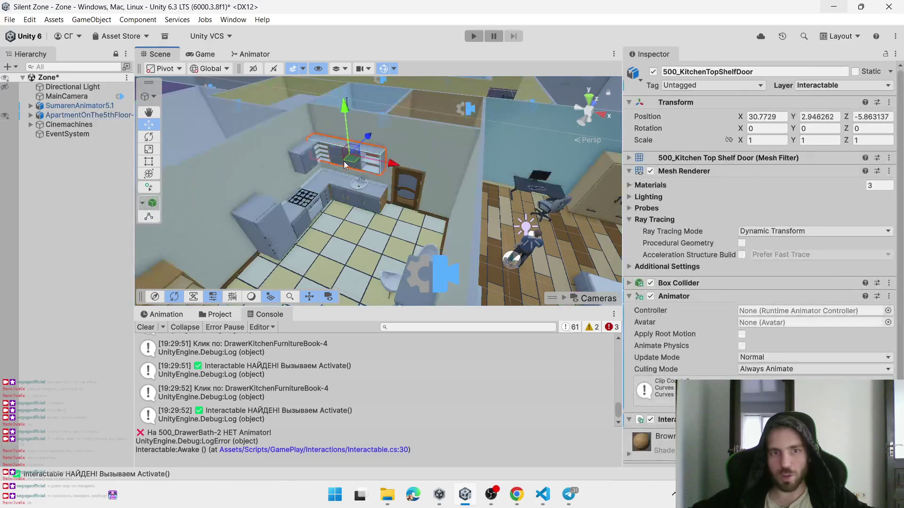
click(351, 168)
scroll(351, 168, up, 5)
click(357, 202)
click(359, 207)
Test-rotate the top shelf door open about X, undo it, and show the DoorsRotation Animator folder
scroll(362, 207, up, 5)
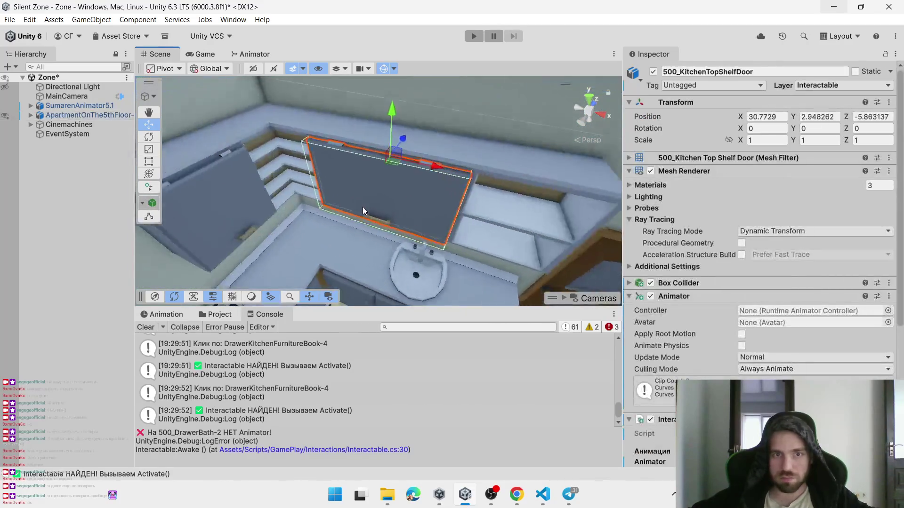
drag(402, 197, 302, 214)
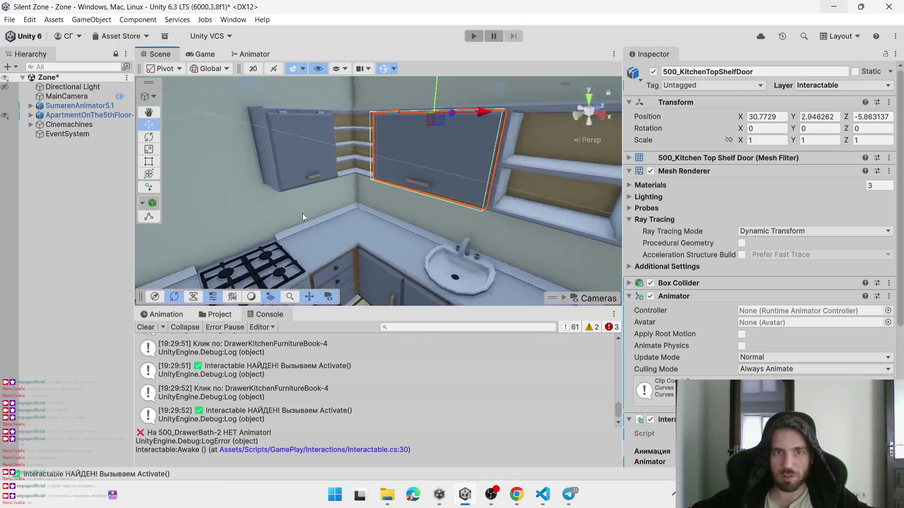
click(148, 137)
drag(407, 143, 433, 40)
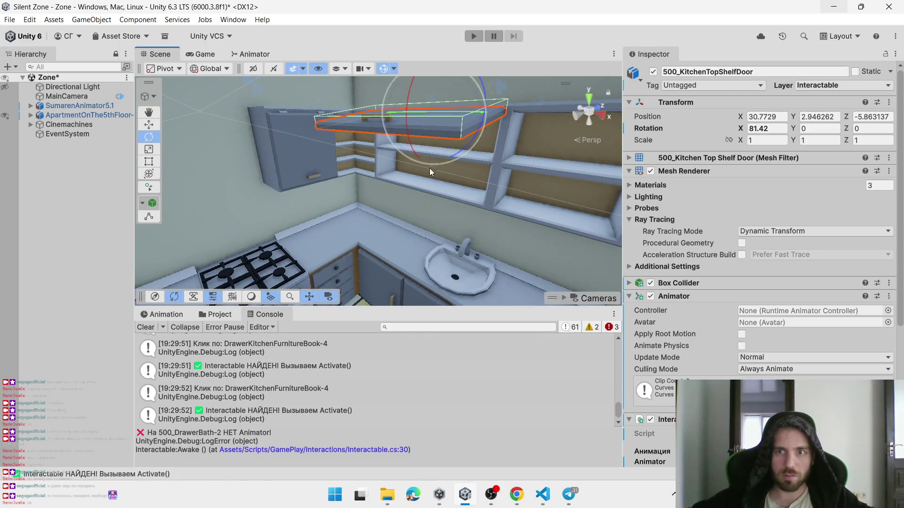
key(ctrl+z)
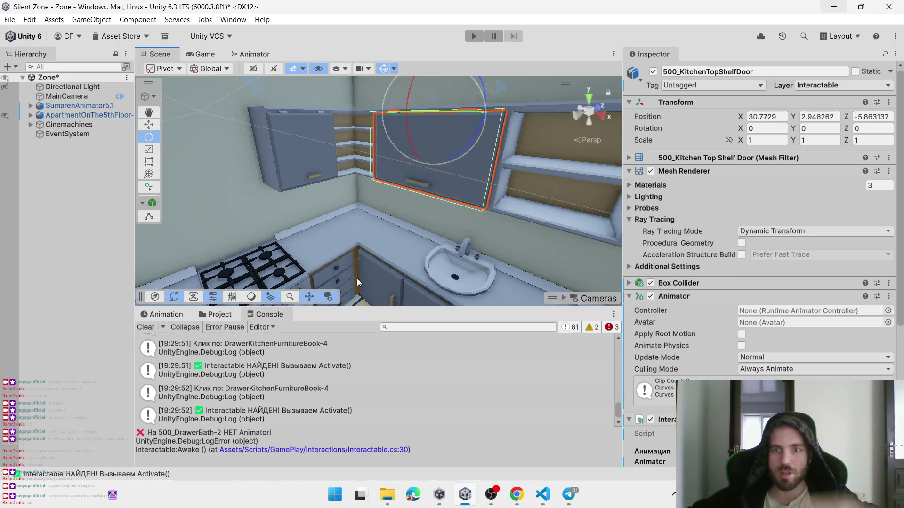
click(218, 315)
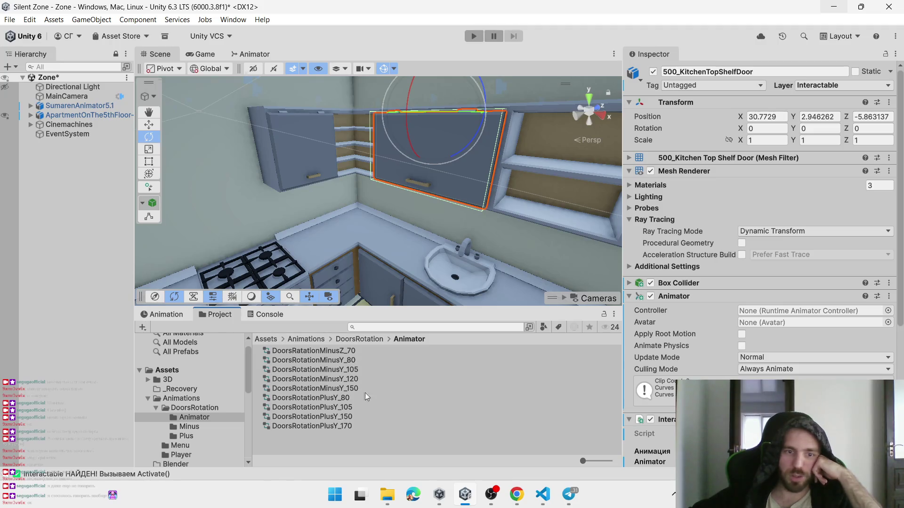
Create a new Animator Controller named DoorsRotationPlusX_80 in the Animator folder
right_click(315, 445)
mouse_move(426, 132)
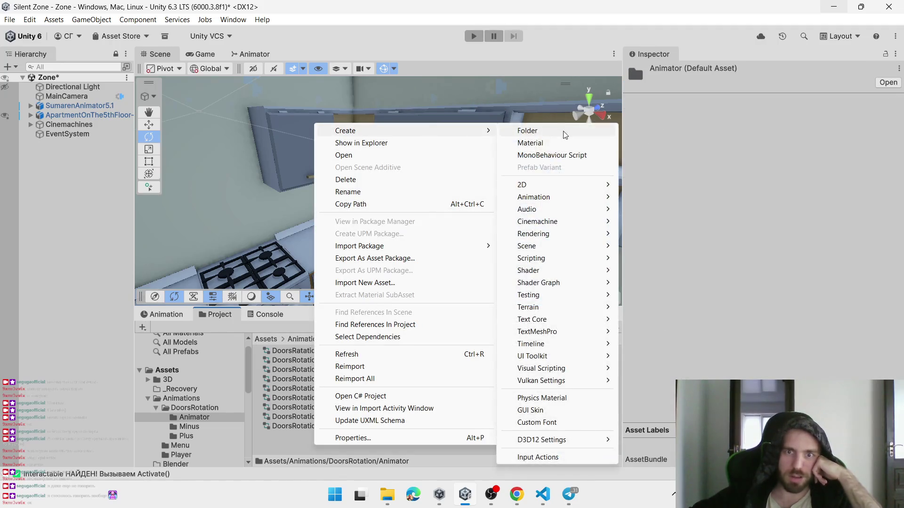
mouse_move(533, 196)
click(668, 197)
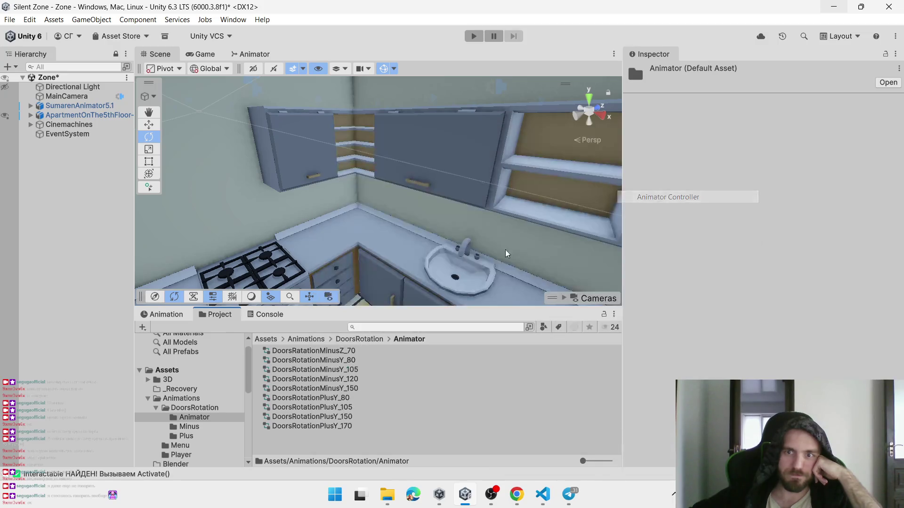
text(Вщ)
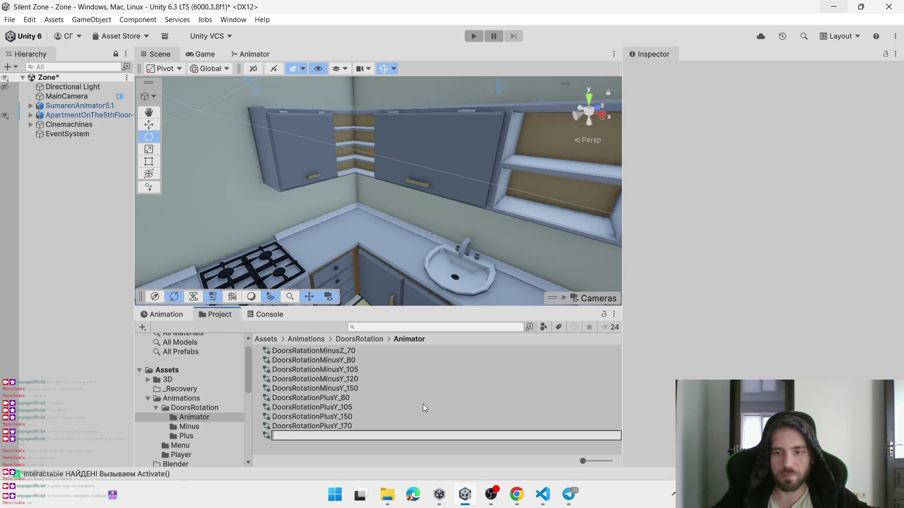
text(DoorsRotationPlux)
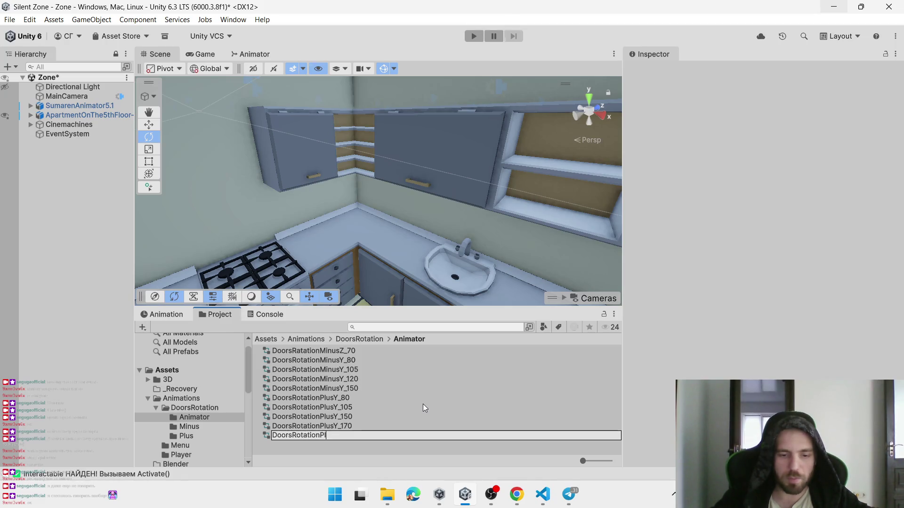
key(BackSpace)
text(sX_80)
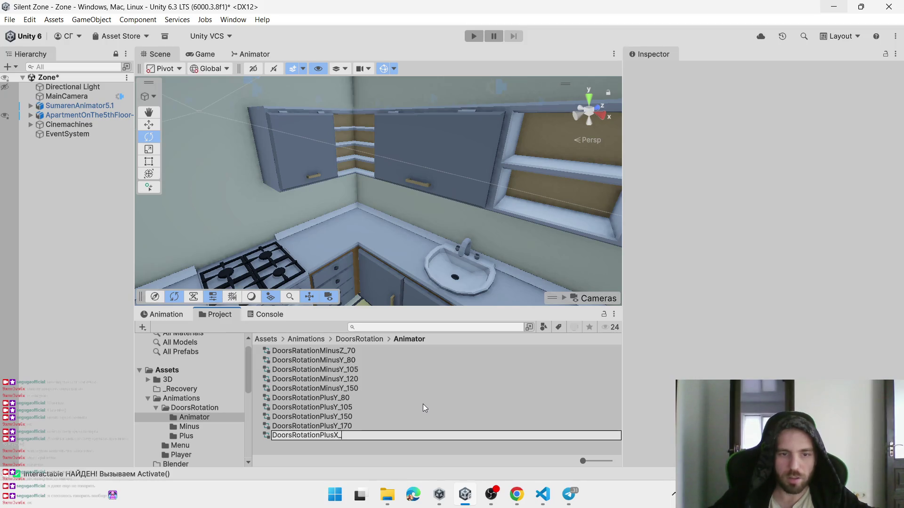
key(Return)
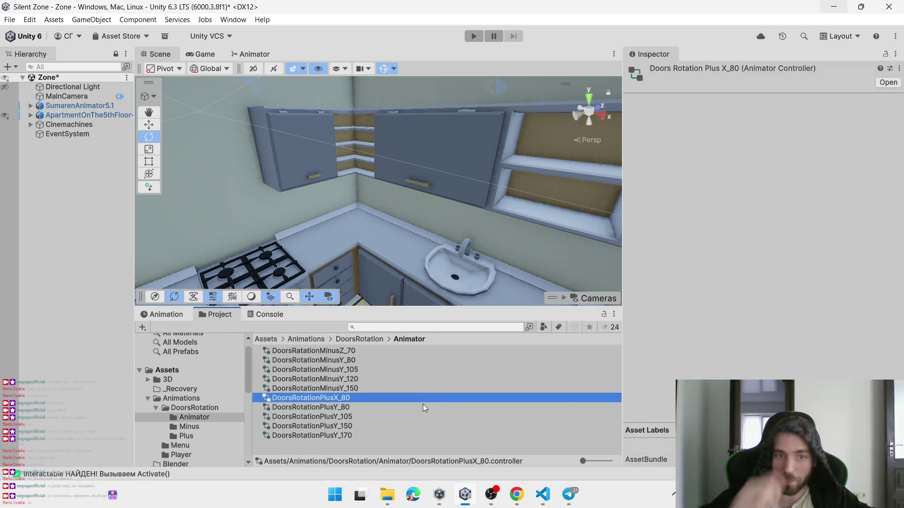
Assign DoorsRotationPlusX_80 as the kitchen top shelf door's Animator Controller
click(431, 171)
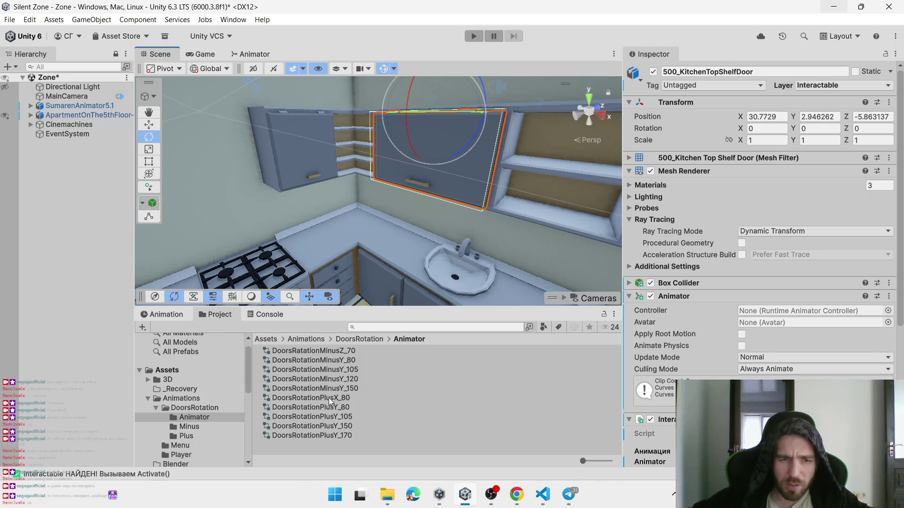
drag(335, 399, 807, 312)
click(354, 341)
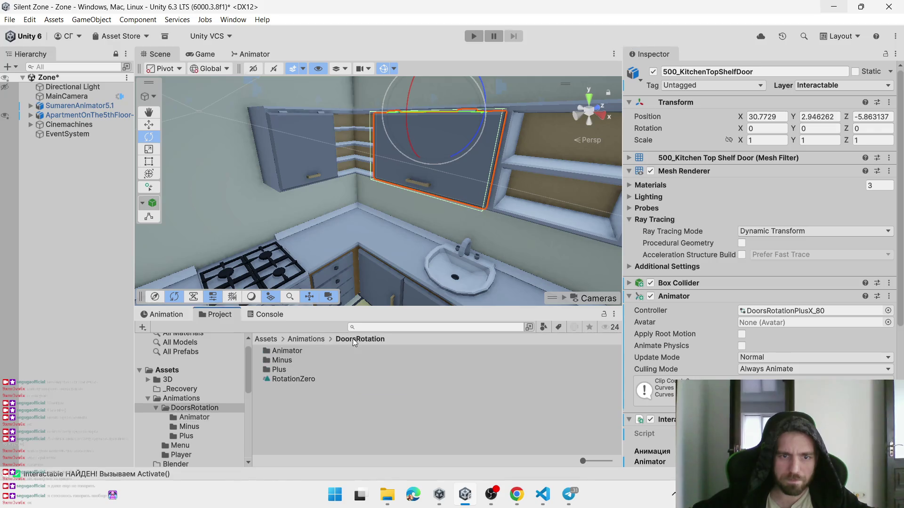
Open DoorsRotationPlusX_80 in the Animator and add RotationZero as its default state
mouse_move(287, 382)
mouse_down()
mouse_move(426, 371)
mouse_move(413, 381)
mouse_move(300, 355)
mouse_up()
double_click(300, 354)
double_click(328, 395)
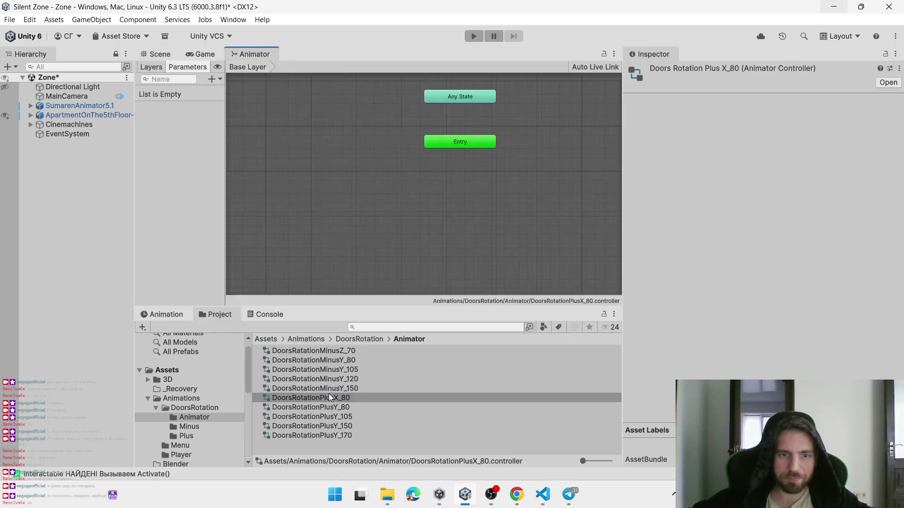
click(312, 338)
double_click(303, 354)
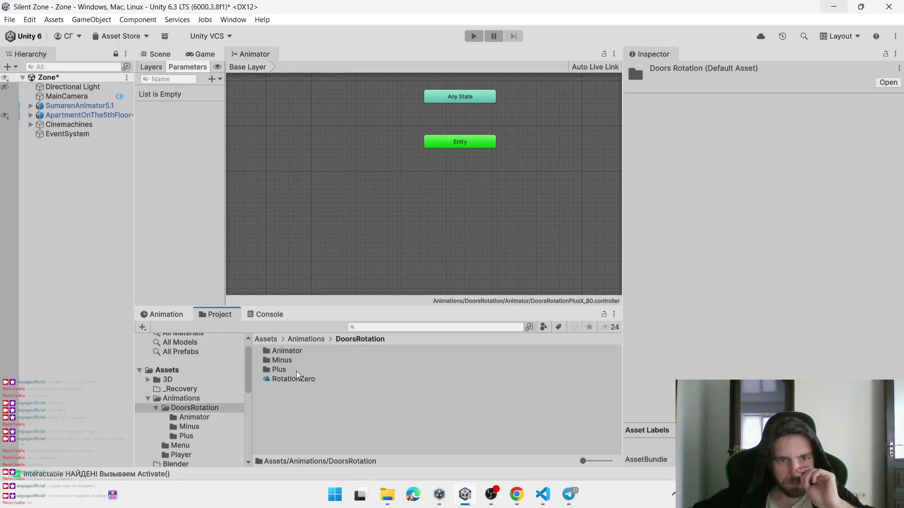
mouse_move(394, 210)
mouse_down()
mouse_move(490, 194)
mouse_move(470, 194)
mouse_up()
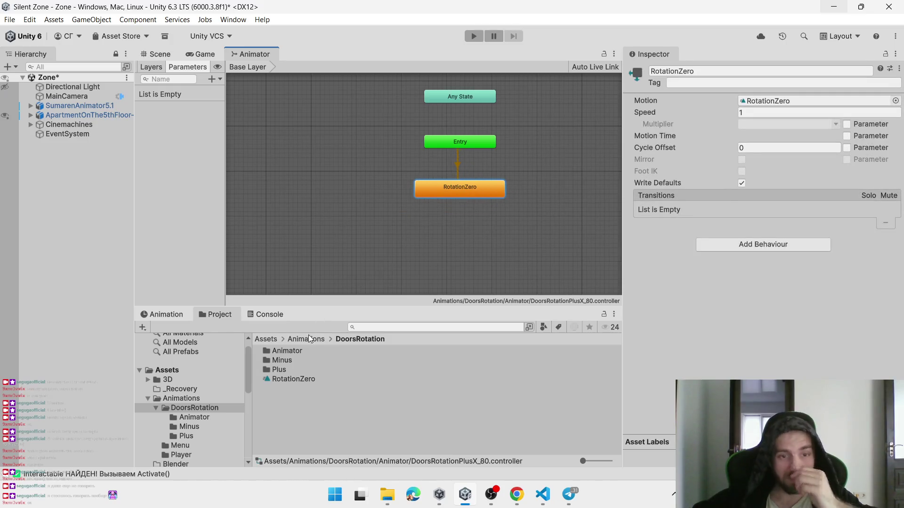
Open the Plus clip folder and test-swing the top shelf door and 500_KitchenTopShelfDoor-2, undoing the latter
double_click(280, 371)
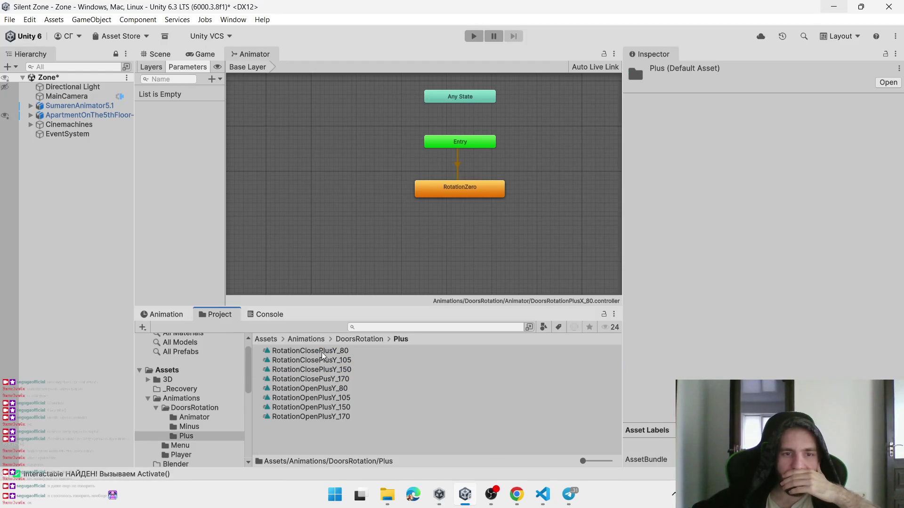
click(161, 315)
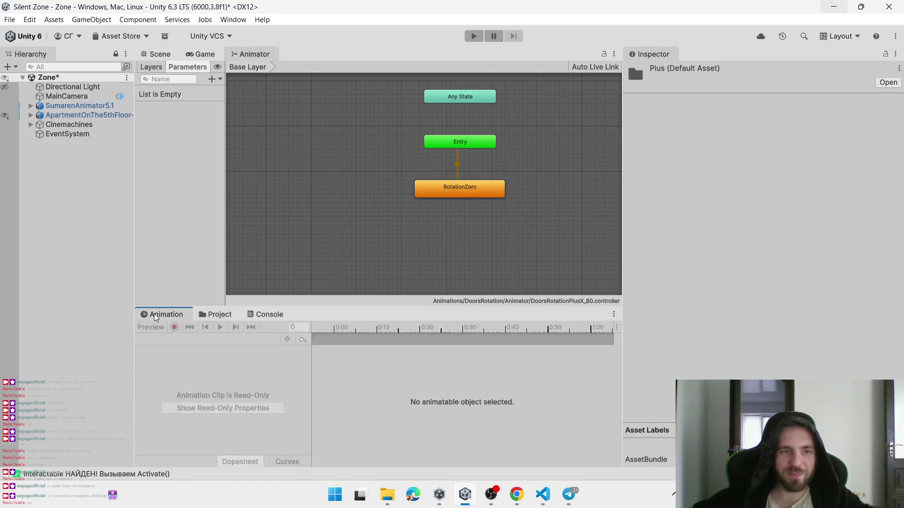
click(156, 53)
click(395, 168)
click(395, 166)
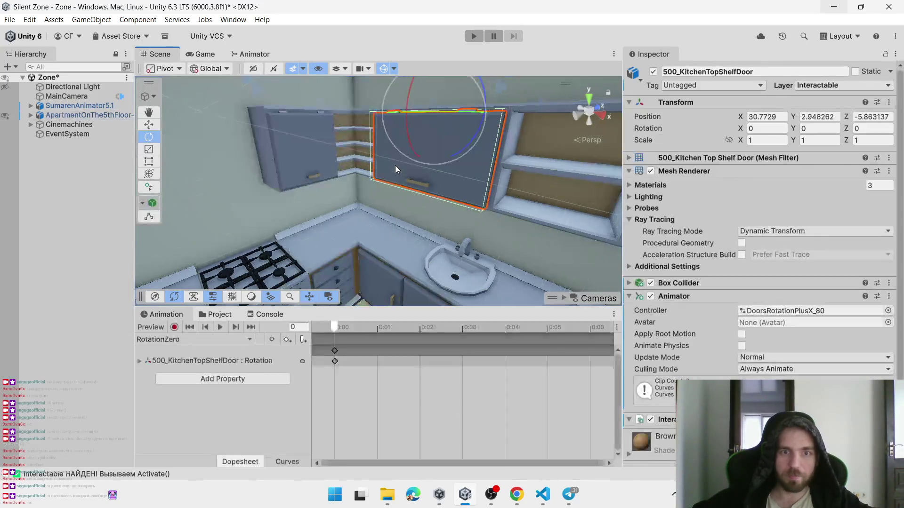
drag(408, 148, 416, 98)
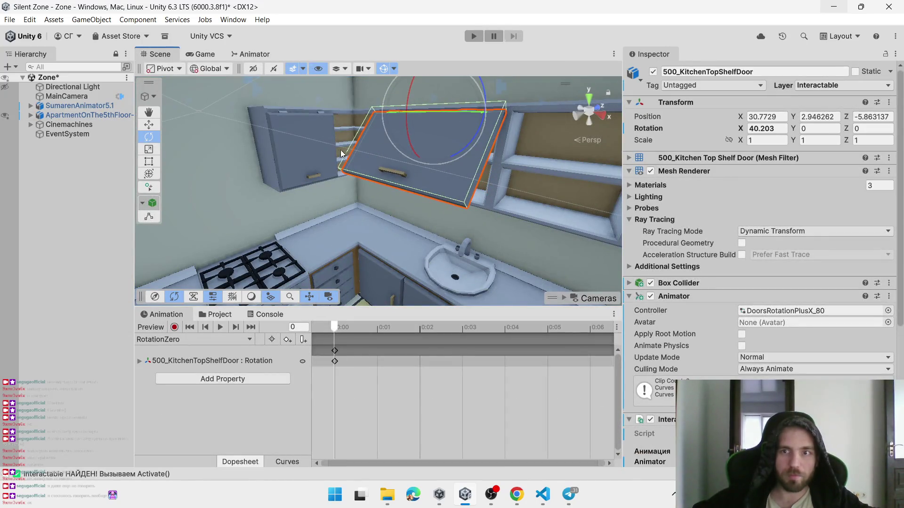
click(298, 154)
click(318, 160)
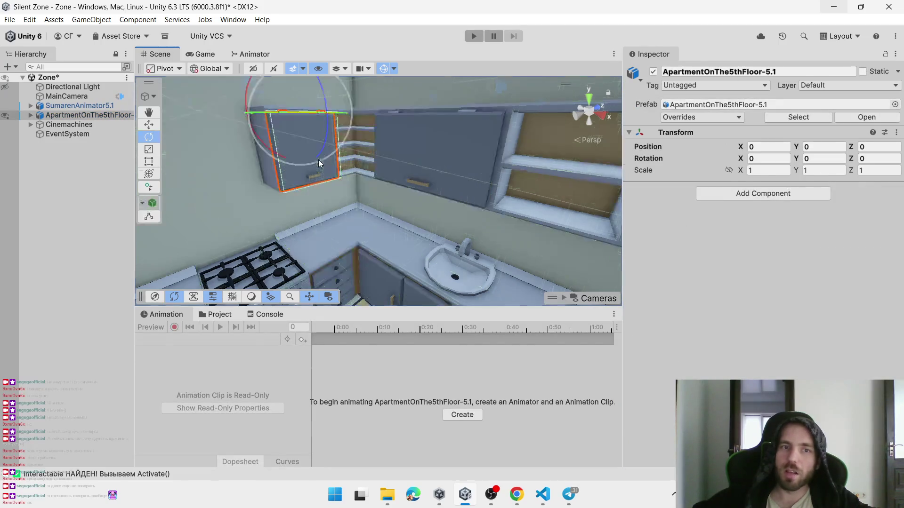
mouse_move(323, 151)
mouse_down()
mouse_move(349, 62)
mouse_move(386, 100)
mouse_up()
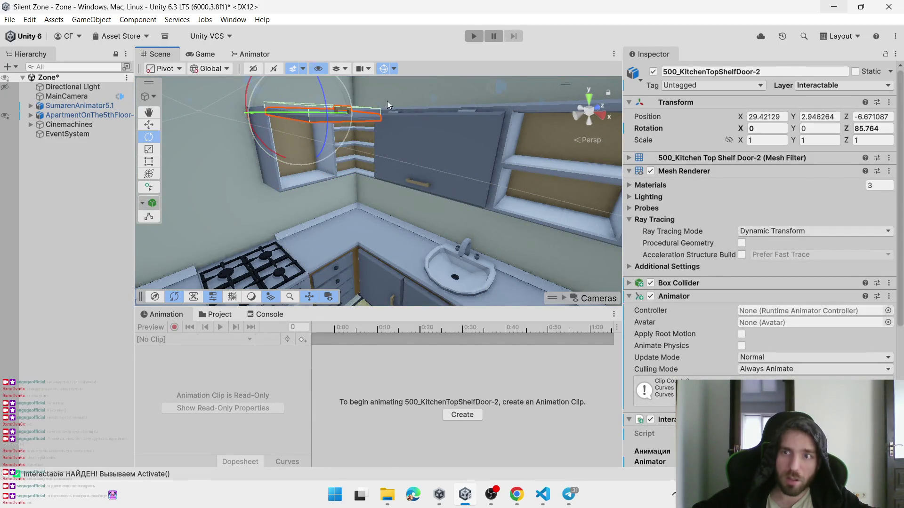
key(ctrl+z)
Reselect the kitchen top shelf door and choose Create New Clip from its clip list
click(454, 148)
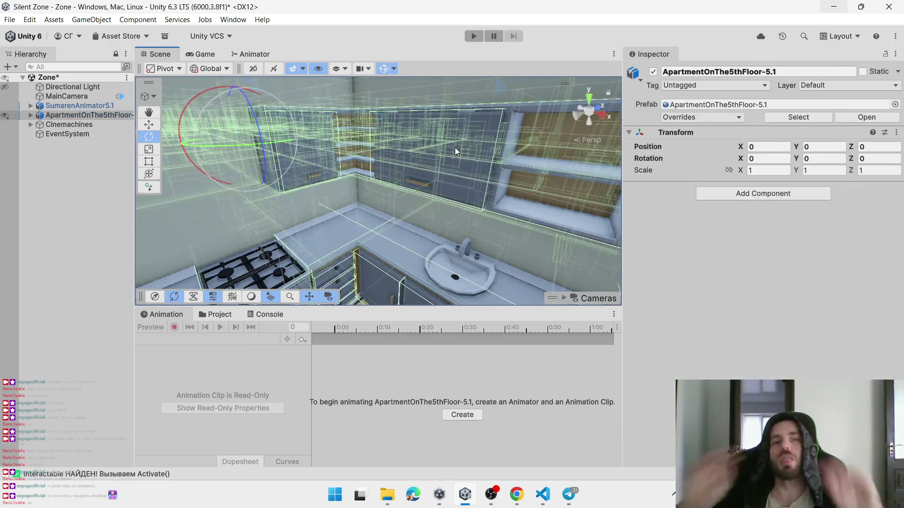
click(454, 148)
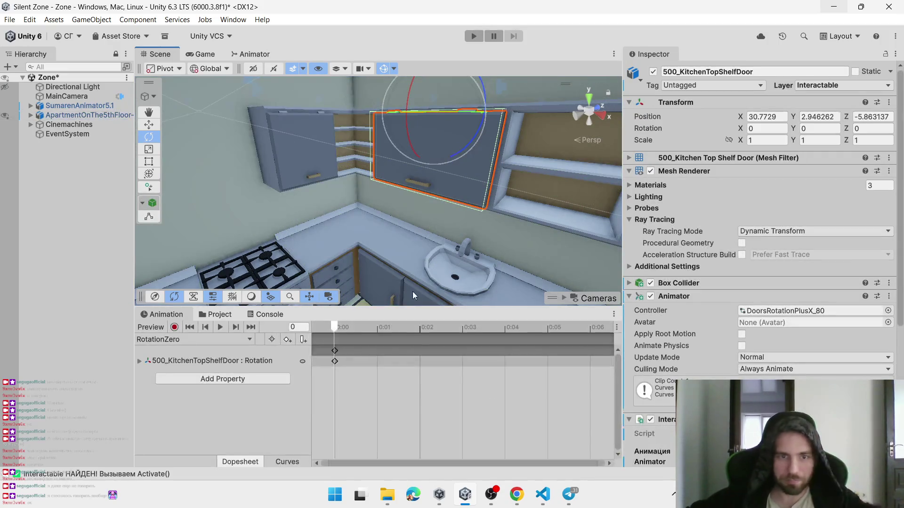
click(202, 339)
click(170, 369)
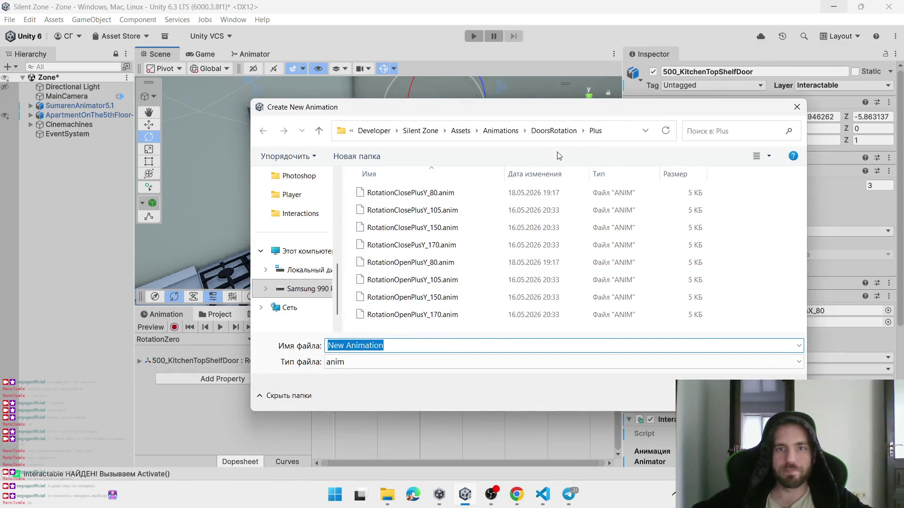
Save the new clip as RotationOpenPlusX_80, adapted from the RotationOpenPlusY_150 name
click(421, 301)
click(374, 346)
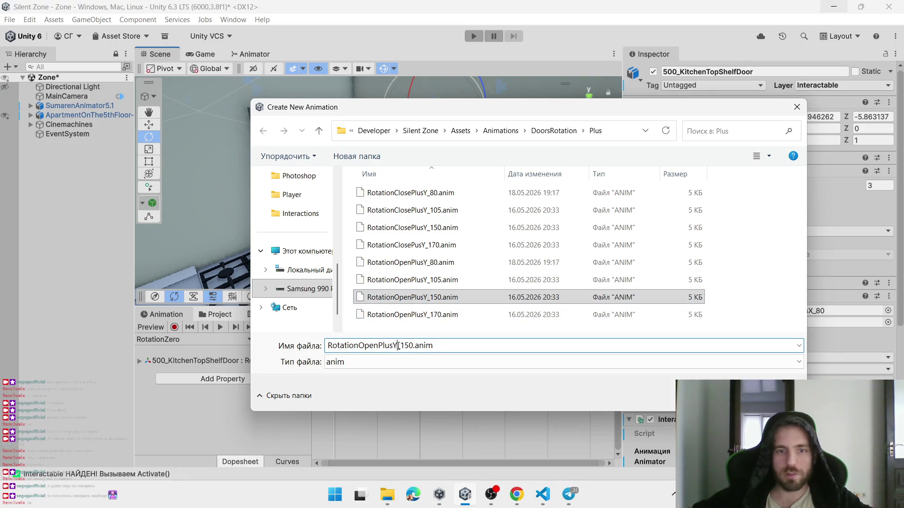
key(BackSpace)
text(X)
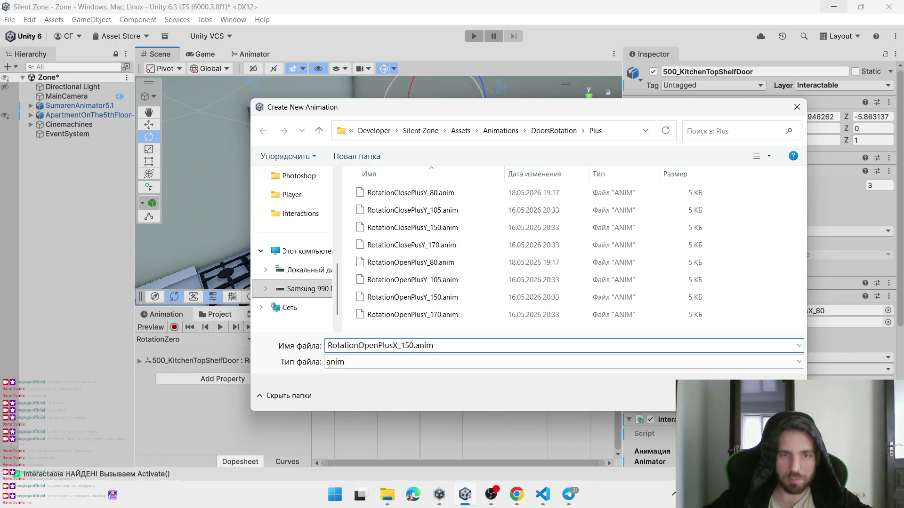
key(BackSpace)
key(BackSpace)
text(80)
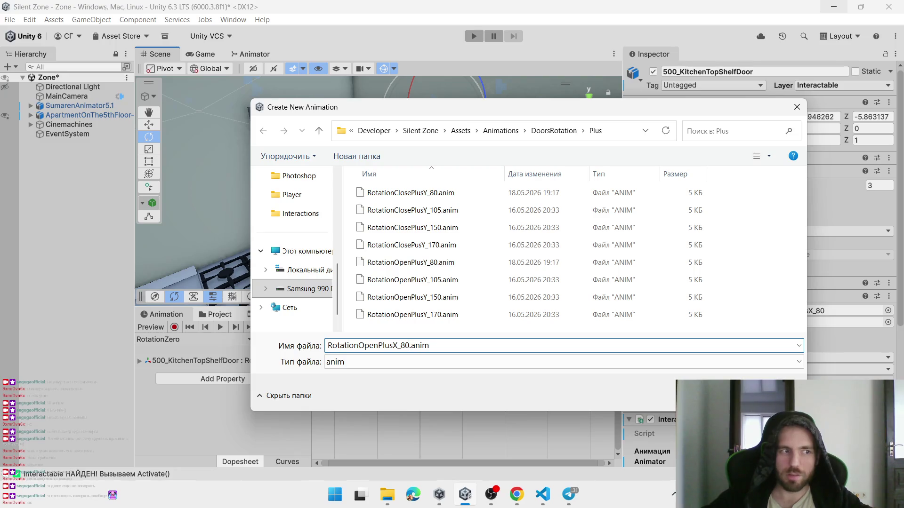
key(Return)
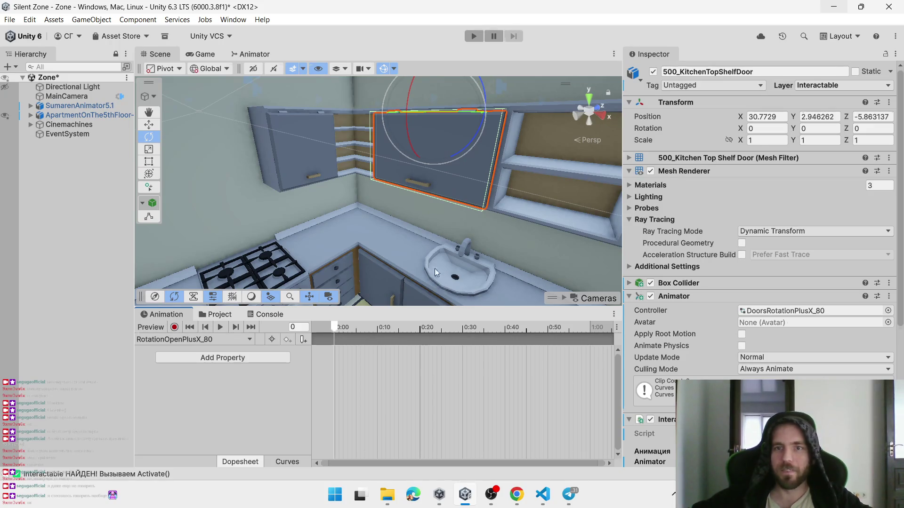
Turn on recording and key the door's current rotation at frame 0
right_click(661, 128)
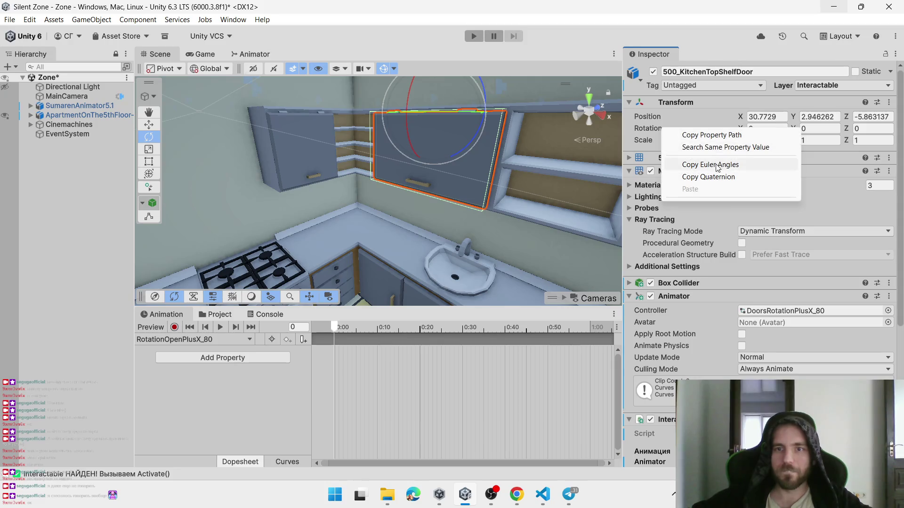
right_click(648, 127)
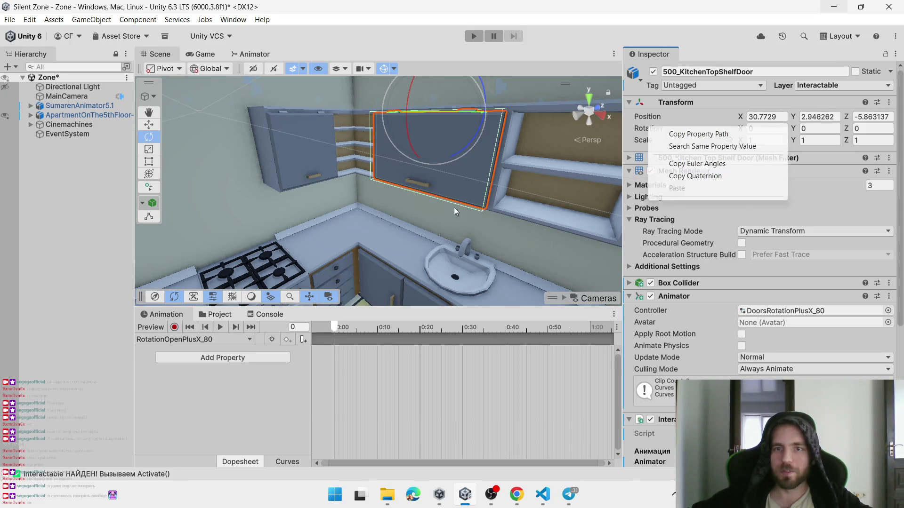
click(176, 327)
right_click(649, 128)
click(678, 206)
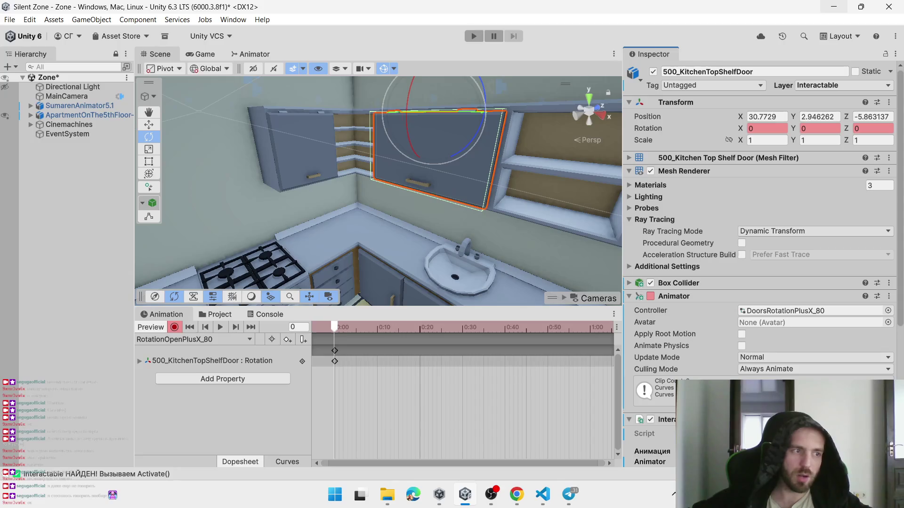
Turn off microphone access and close Windows Settings
key(alt+Tab)
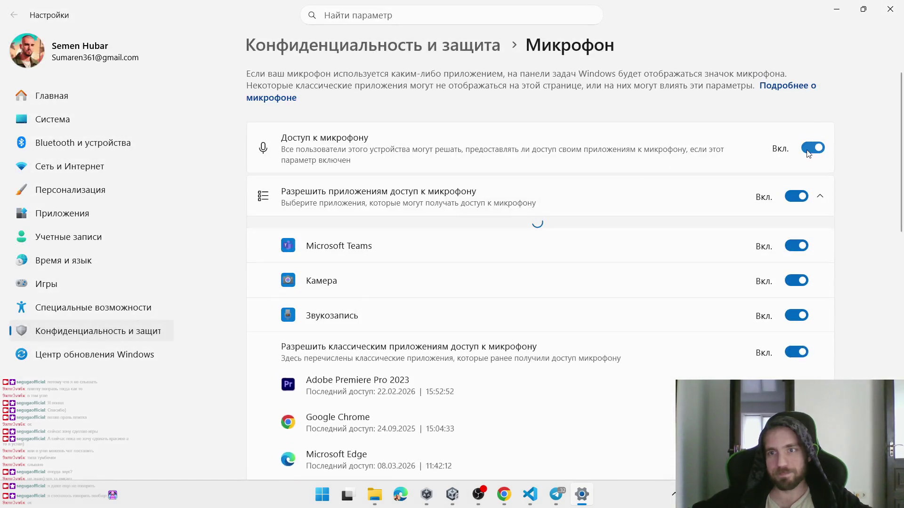
click(813, 148)
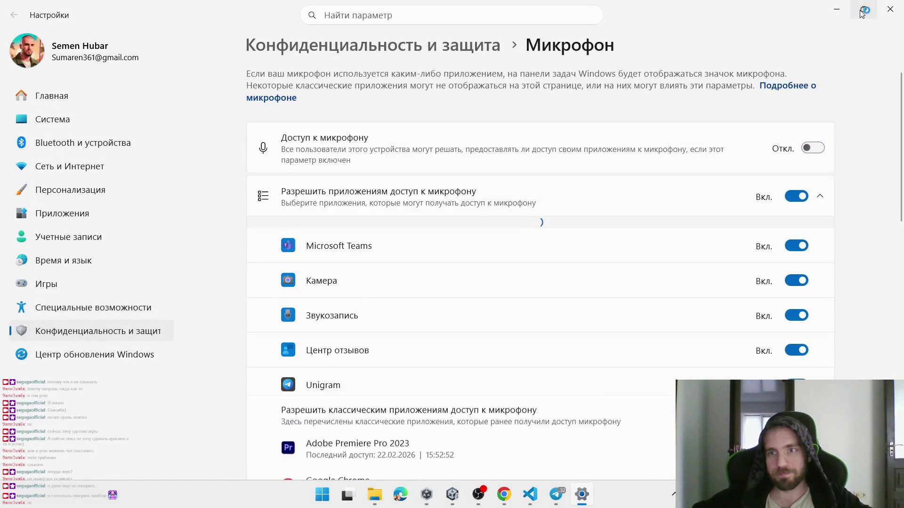
click(892, 10)
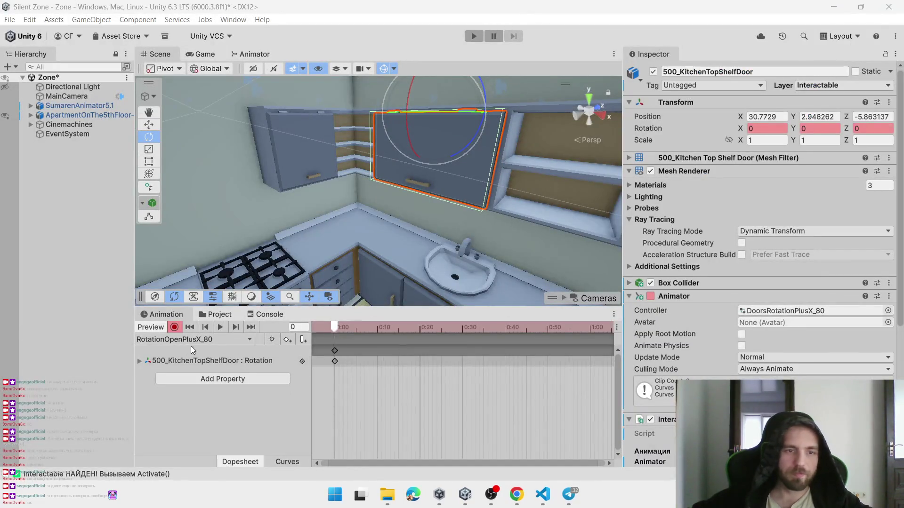
Key the top shelf door's X rotation at exactly 80 at the 1:00 mark
click(216, 337)
click(422, 310)
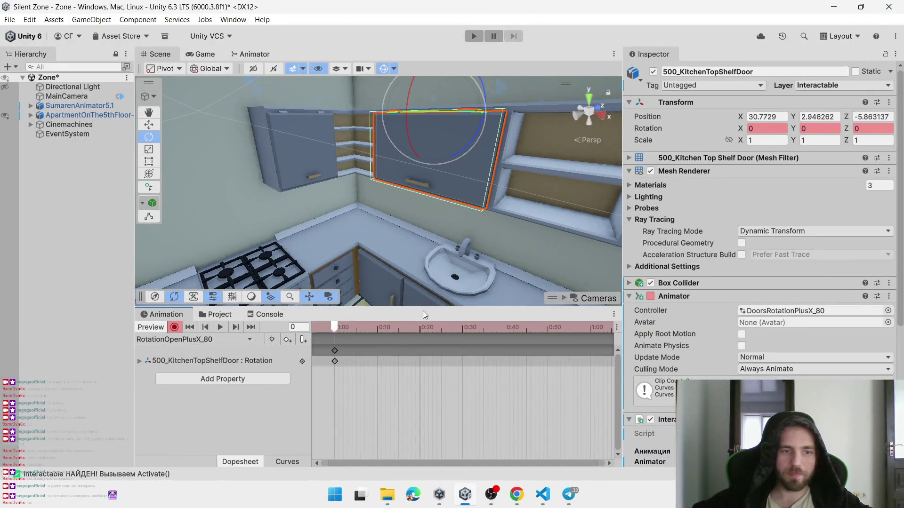
drag(564, 324, 591, 327)
mouse_move(412, 140)
mouse_down()
mouse_move(474, 23)
mouse_move(465, 33)
mouse_up()
click(774, 127)
text(80)
key(Return)
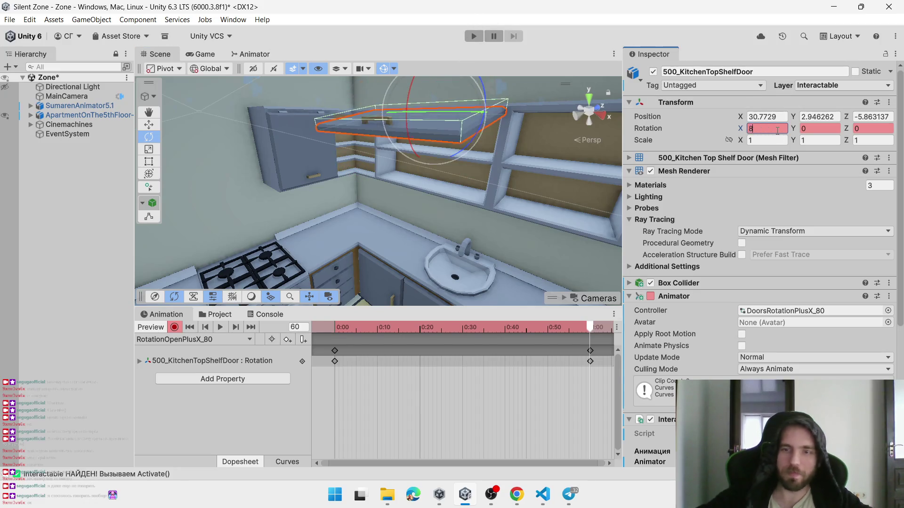
scroll(377, 190, down, 2)
drag(377, 193, 460, 244)
drag(408, 215, 344, 194)
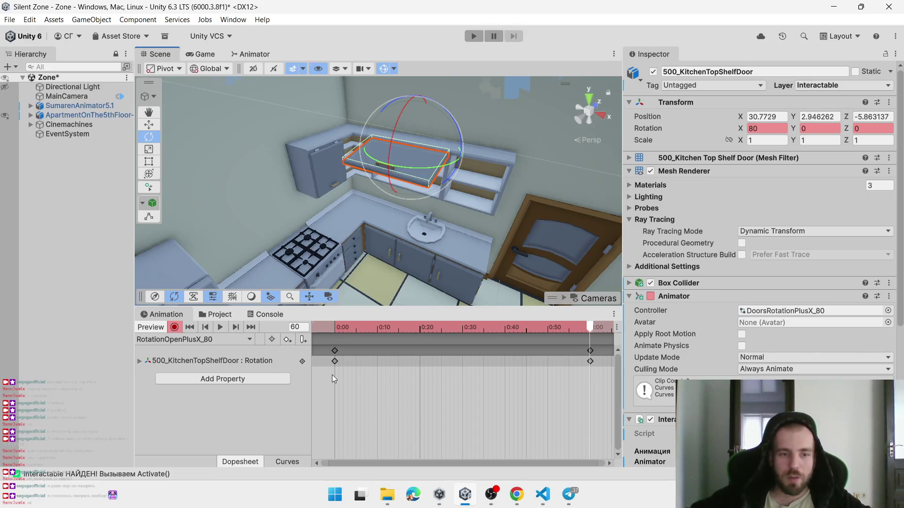
Preview the opening swing near its end, then choose Create New Clip from the clip list
mouse_move(403, 327)
mouse_down()
mouse_move(371, 332)
mouse_move(551, 330)
mouse_up()
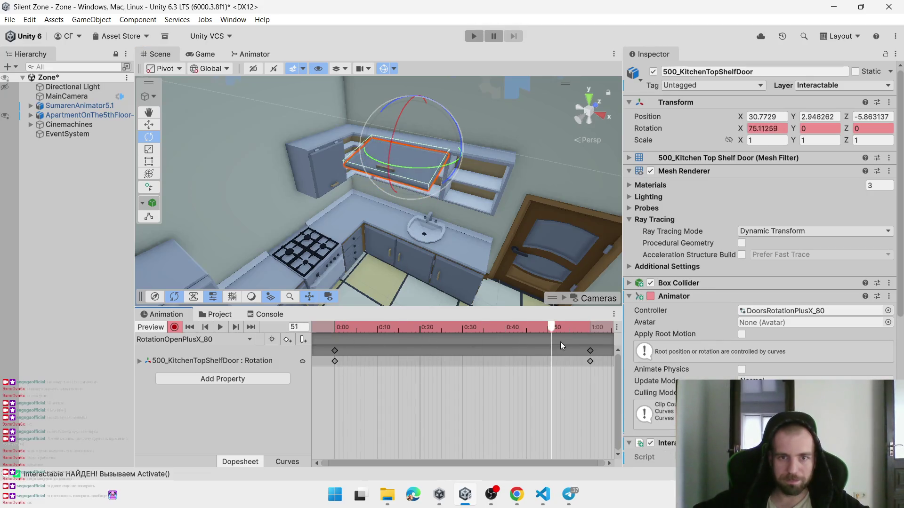
click(180, 339)
click(190, 382)
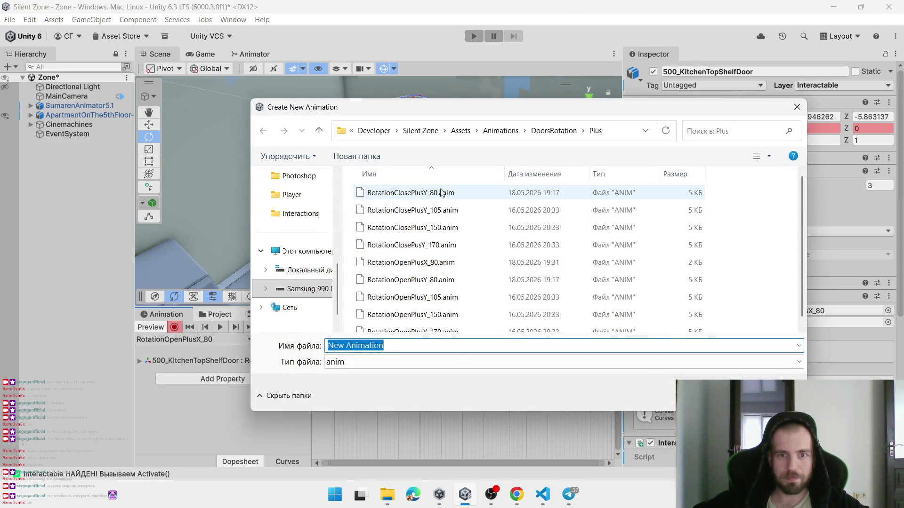
Save a new animation clip named RotationClosePlusX_80.anim
click(414, 196)
click(406, 346)
click(407, 346)
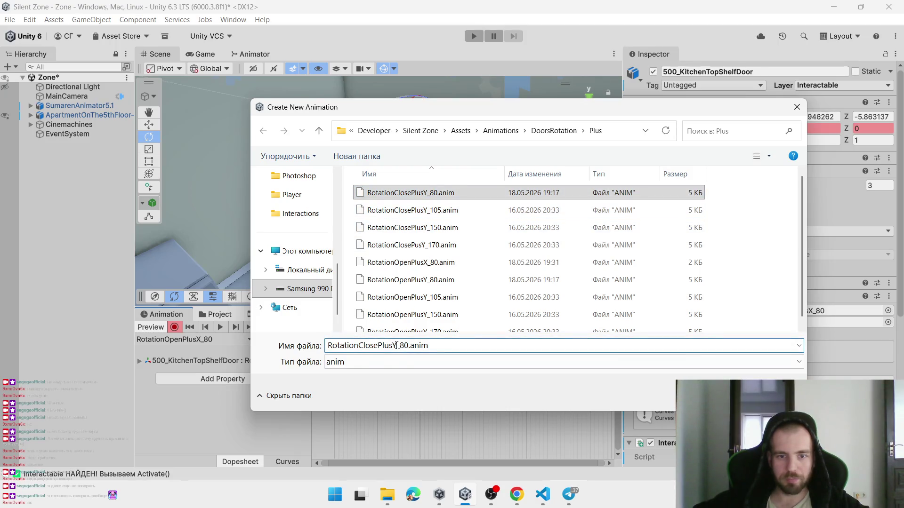
key(BackSpace)
text(X)
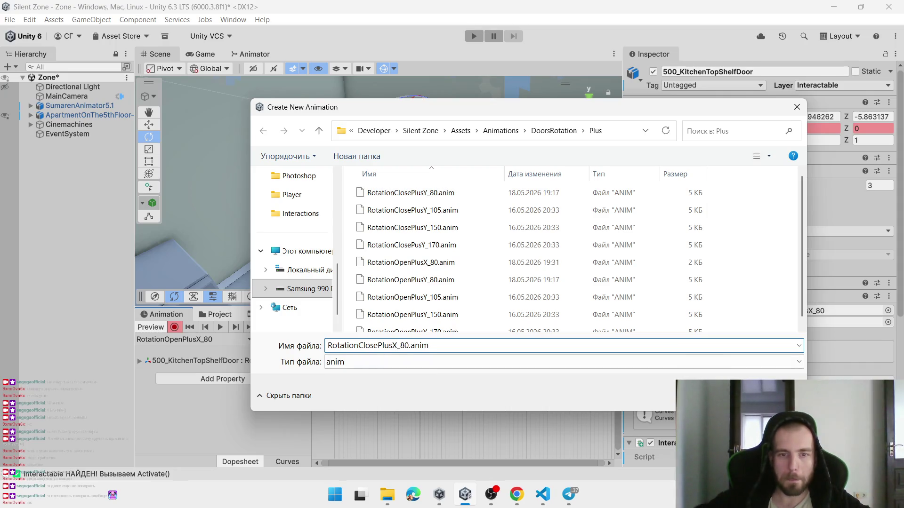
click(732, 395)
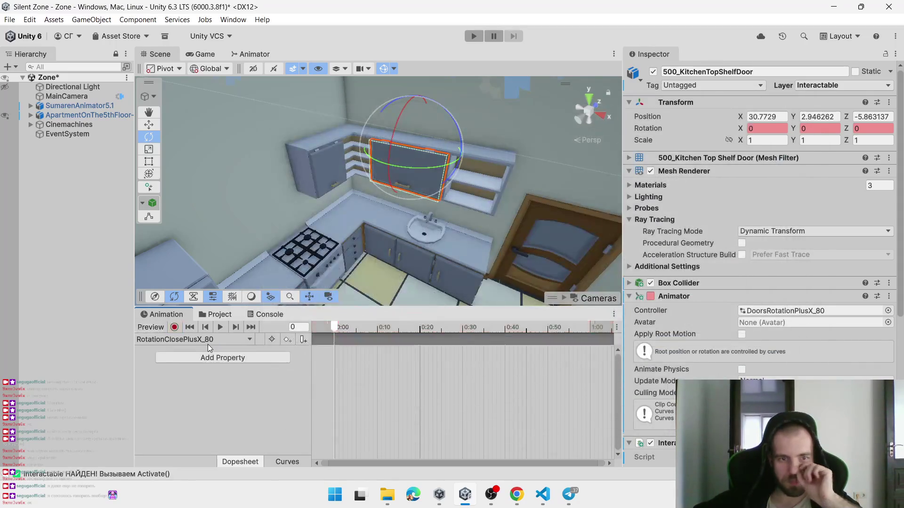
In record mode, add a rotation keyframe at 0:00 with X set to 80
click(212, 340)
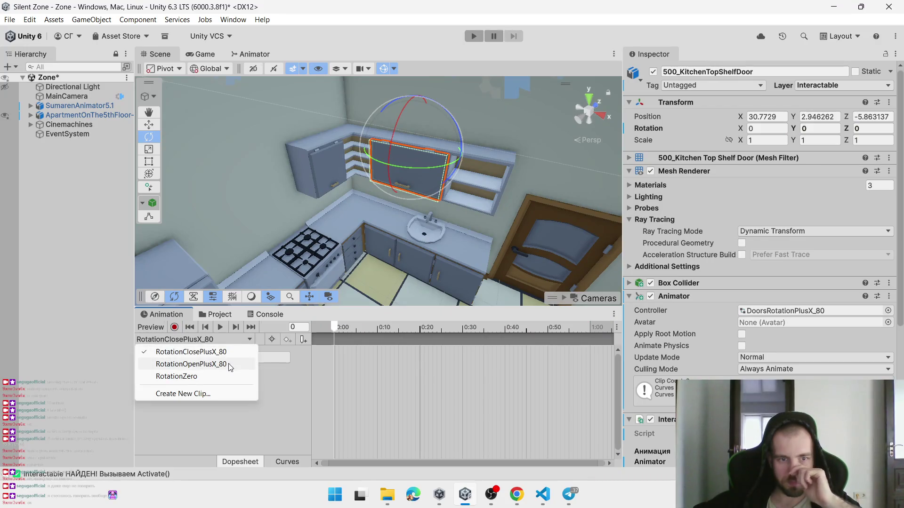
click(327, 335)
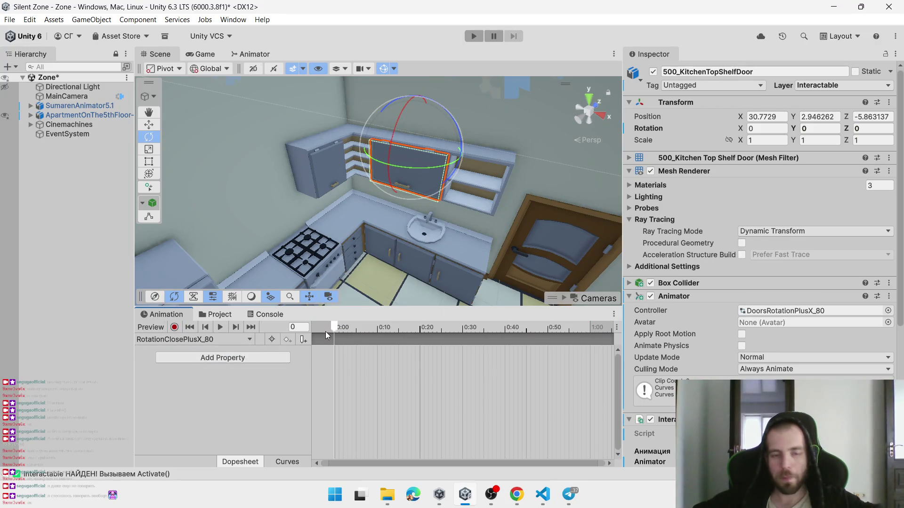
click(171, 328)
right_click(745, 128)
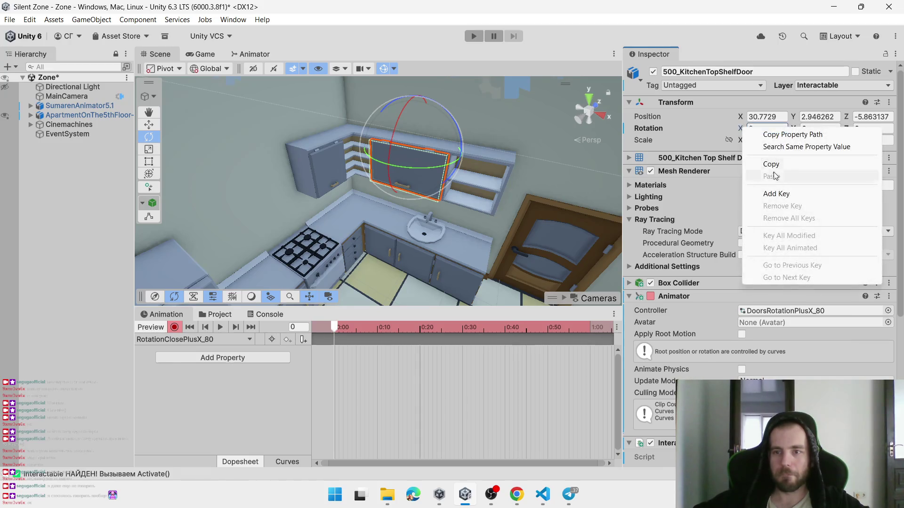
click(763, 194)
click(768, 140)
click(767, 129)
text(80)
key(Return)
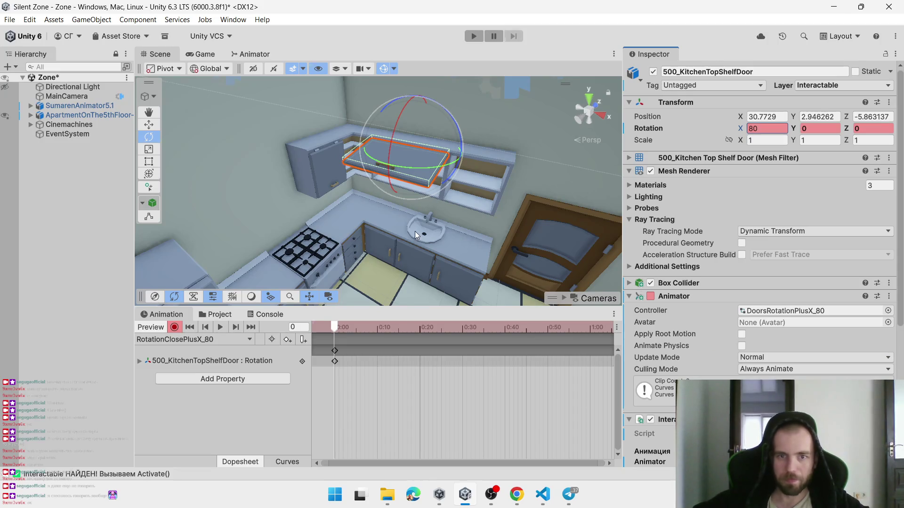
Key the door's X rotation to 0 at the one-second mark
click(589, 327)
click(772, 129)
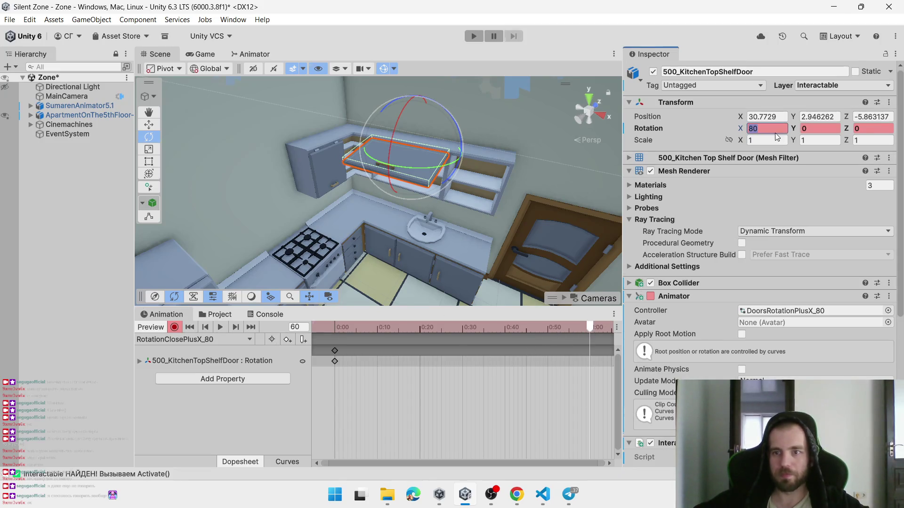
text(0)
key(Return)
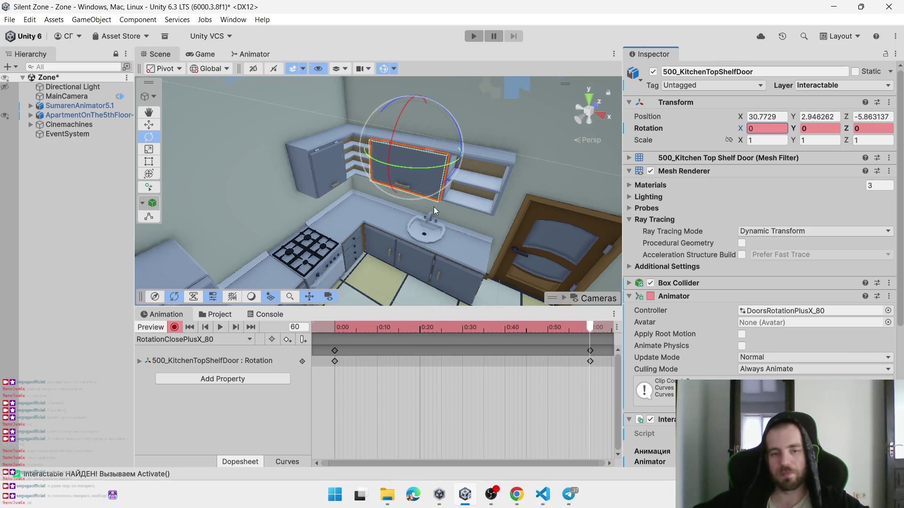
click(266, 316)
click(228, 315)
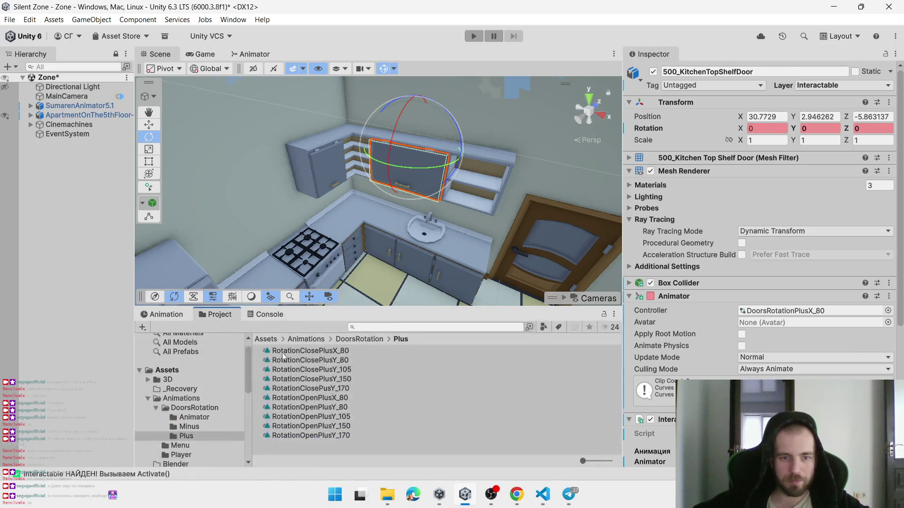
Turn off Loop Time on RotationClosePlusX_80 in the DoorsRotation/Plus folder
click(355, 340)
double_click(295, 367)
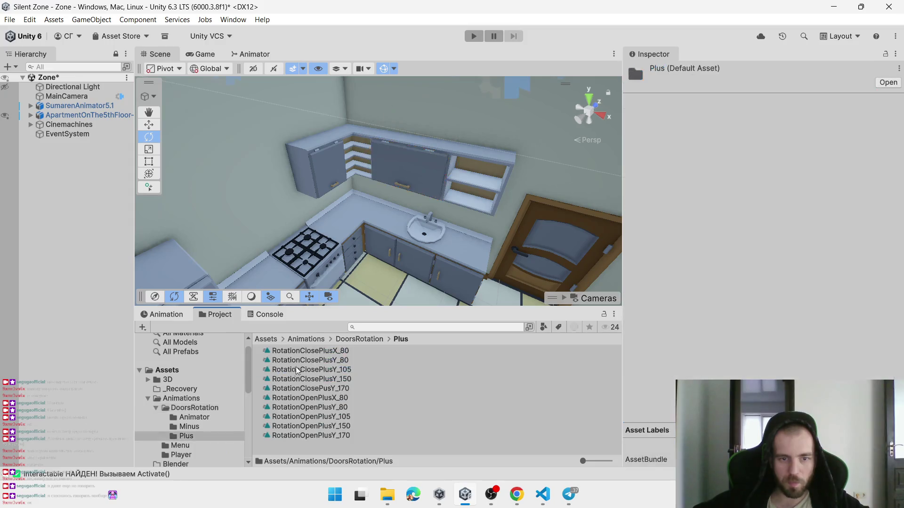
click(340, 352)
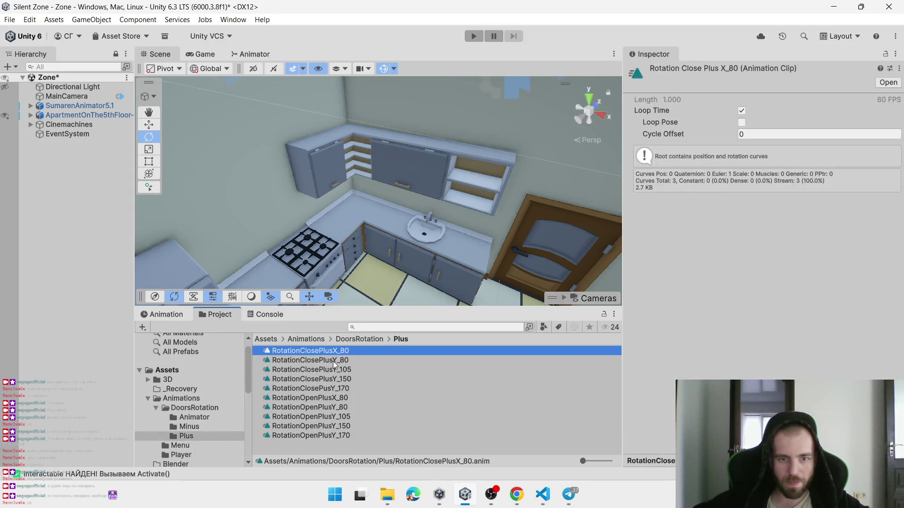
click(742, 111)
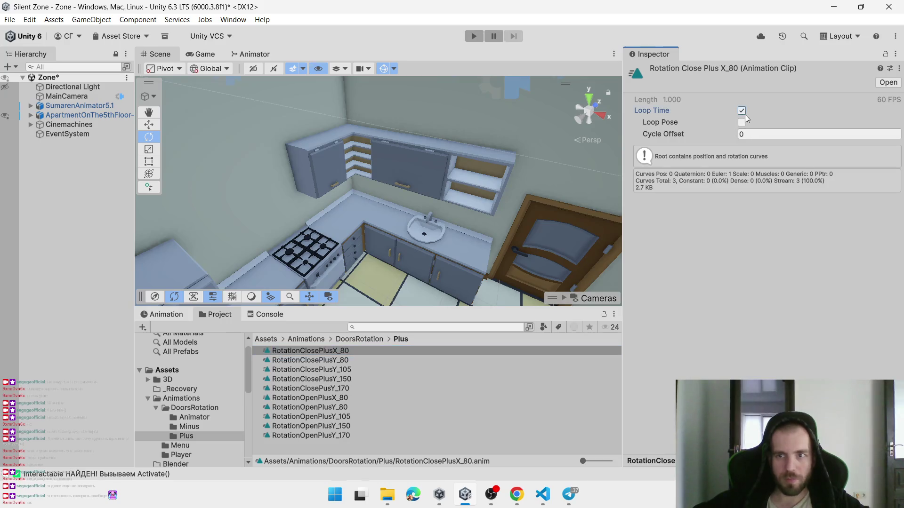
Review RotationOpenPlusX_80 and the other clips' loop settings, then view the Animator graph
click(348, 398)
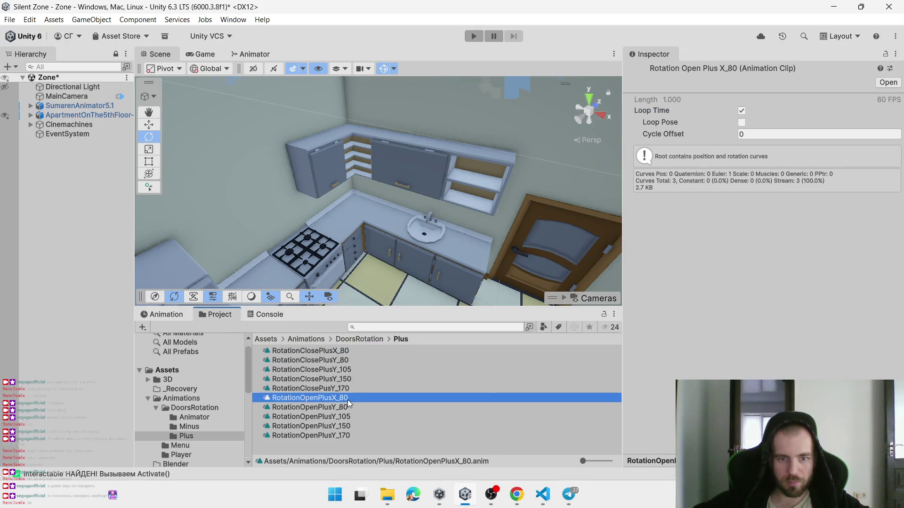
click(339, 360)
key(Down)
key(Down)
key(Down)
key(Down)
key(Down)
key(Down)
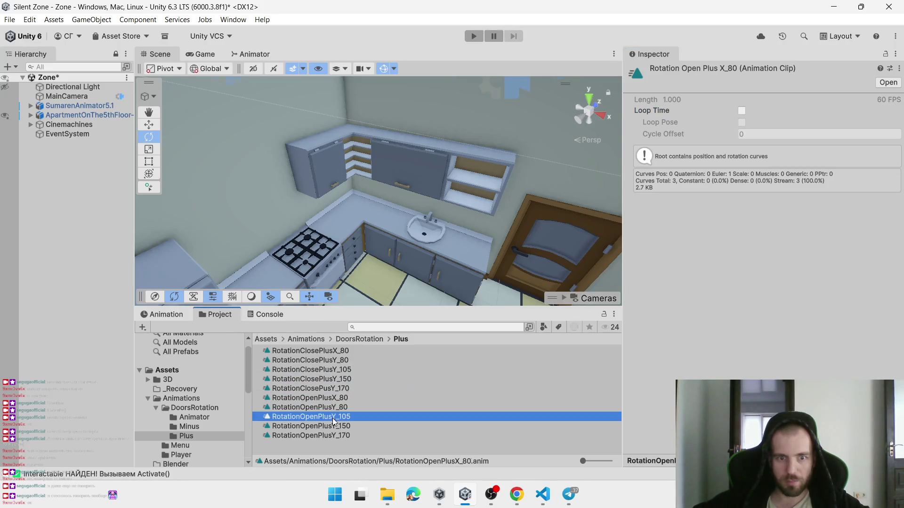
key(Up)
key(Up)
key(Up)
click(347, 388)
click(349, 379)
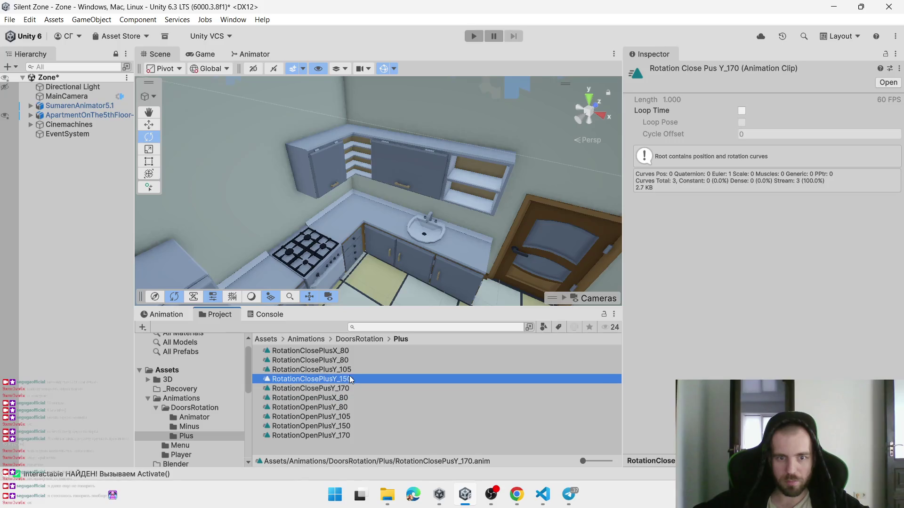
click(347, 350)
click(258, 55)
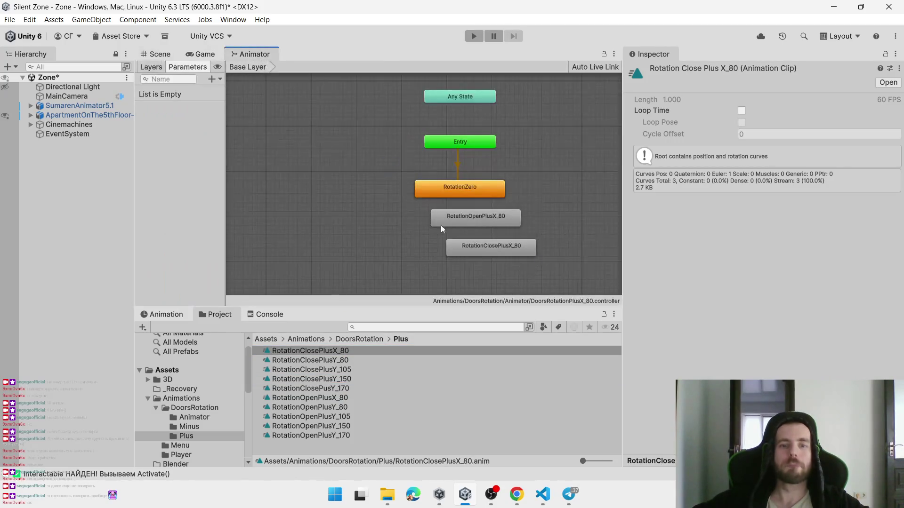
Arrange the open and close states beneath RotationZero in the Animator graph
scroll(440, 225, up, 5)
drag(564, 263, 427, 269)
drag(436, 211, 391, 227)
mouse_move(397, 262)
mouse_down()
mouse_move(425, 300)
mouse_move(410, 290)
mouse_up()
Make transitions RotationZero→RotationOpenPlusX_80→RotationClosePlusX_80 and back to RotationOpenPlusX_80
right_click(451, 134)
click(451, 134)
click(428, 210)
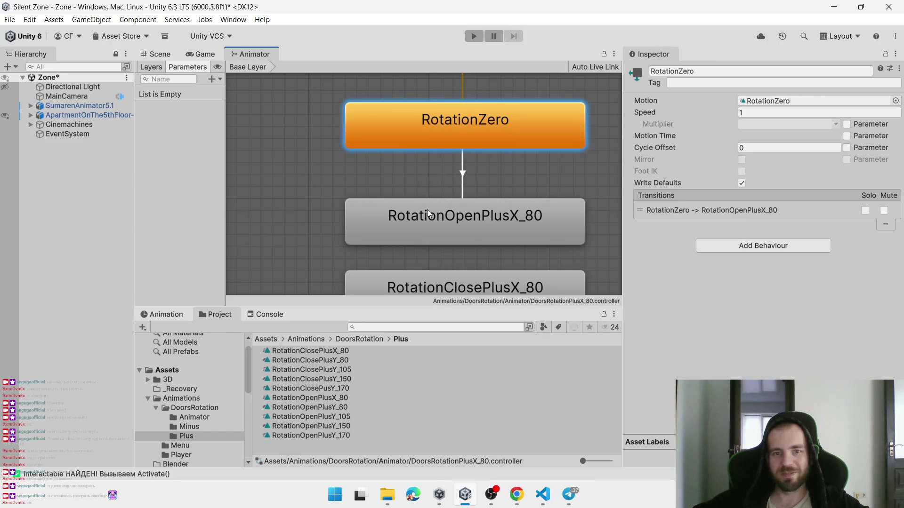
right_click(427, 210)
click(435, 218)
click(448, 273)
right_click(448, 276)
click(460, 278)
right_click(479, 278)
click(498, 287)
click(470, 221)
Add two Trigger parameters named Open and Close
click(214, 80)
click(237, 129)
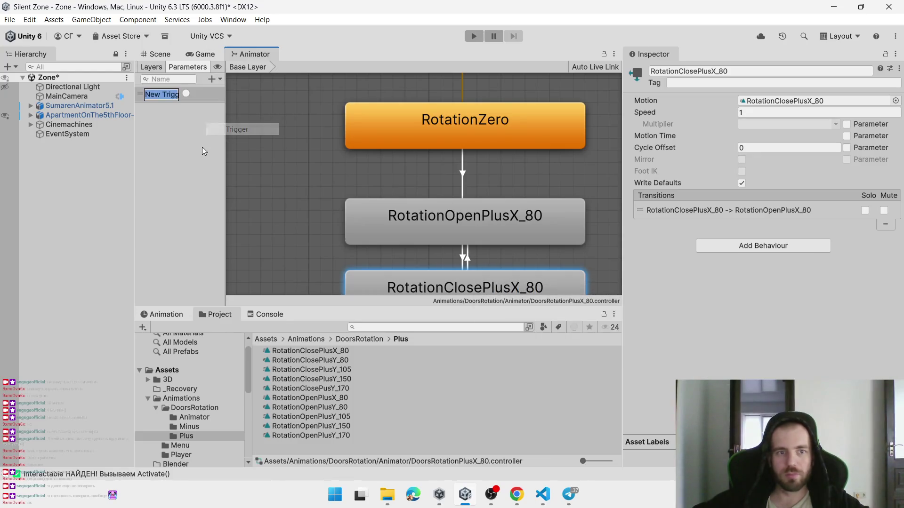
text(Open)
key(Return)
click(218, 78)
click(230, 131)
text(Close)
key(Return)
Add trigger conditions: Open on the zero-to-open transition, Close on the open-to-close transition
scroll(277, 134, down, 2)
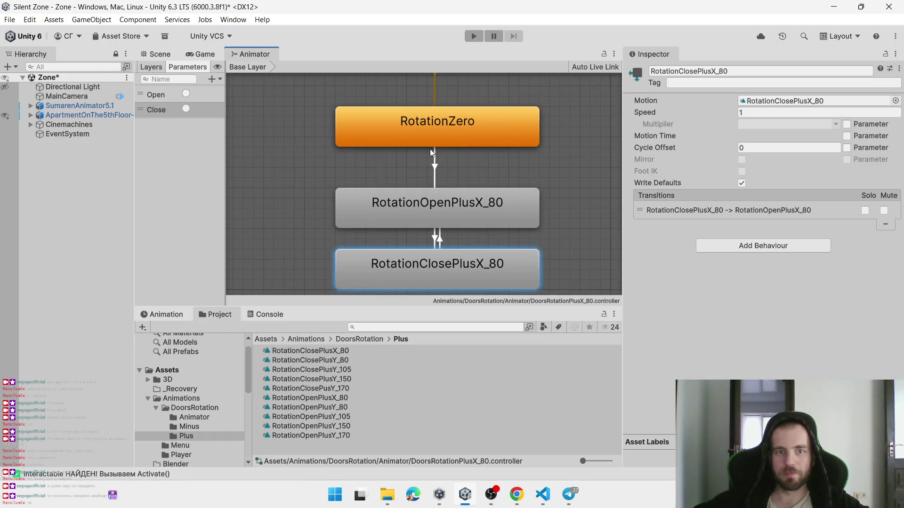
click(430, 144)
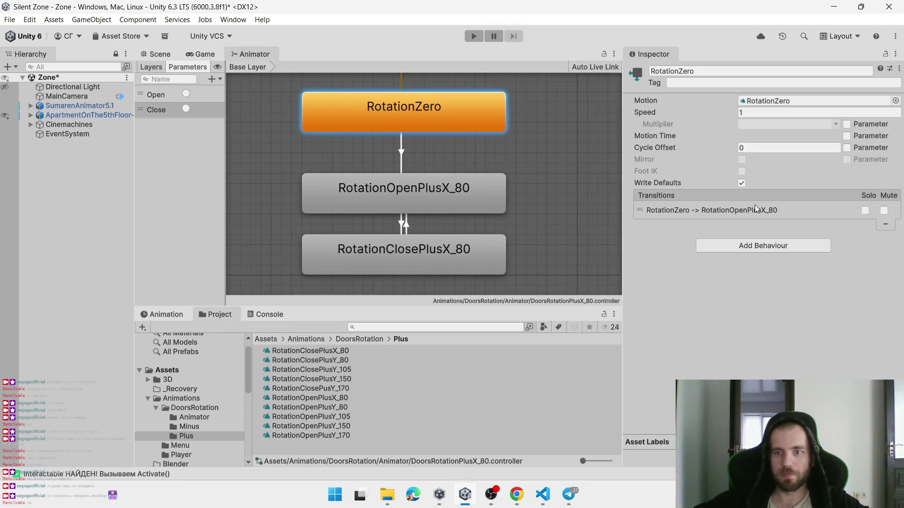
click(710, 210)
scroll(894, 257, down, 1)
click(878, 414)
click(453, 213)
click(706, 201)
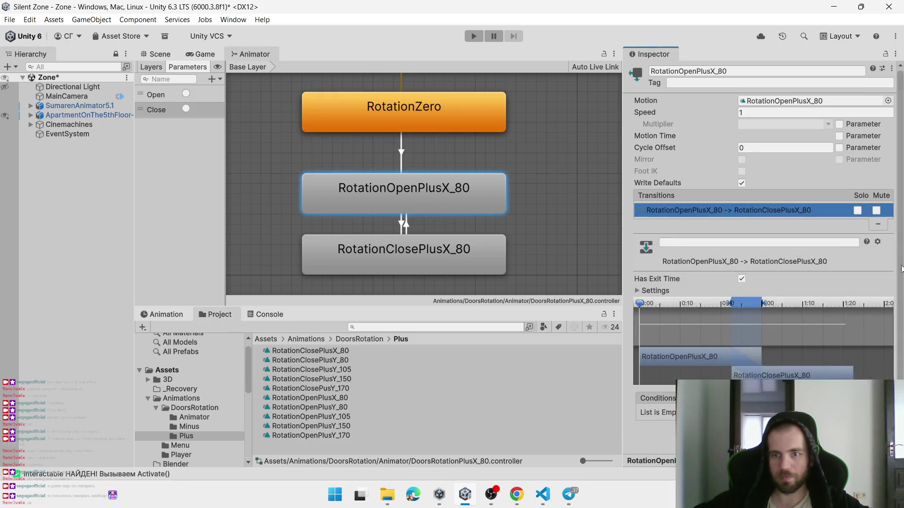
scroll(901, 350, down, 1)
click(878, 414)
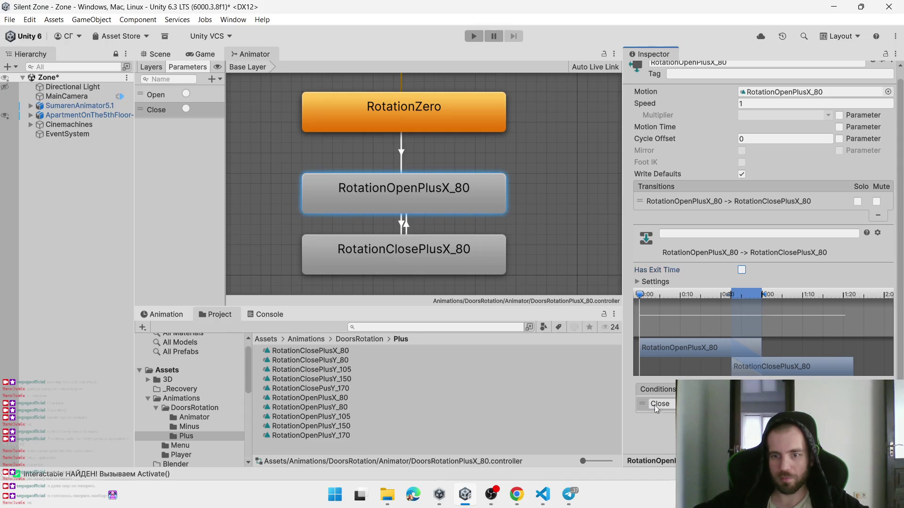
Uncheck Has Exit Time on the close-to-open transition and return to the kitchen scene
click(388, 124)
click(741, 211)
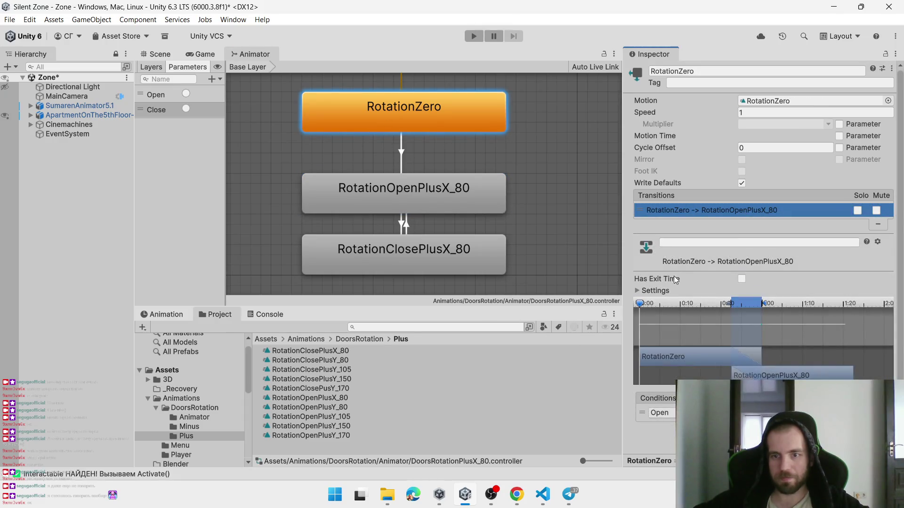
click(411, 261)
click(746, 213)
scroll(750, 278, down, 1)
click(742, 270)
click(493, 179)
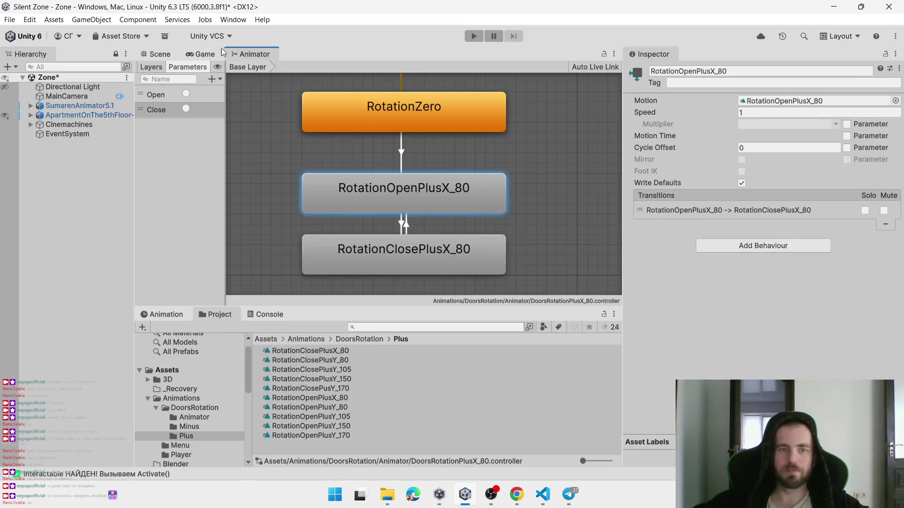
click(163, 53)
click(421, 181)
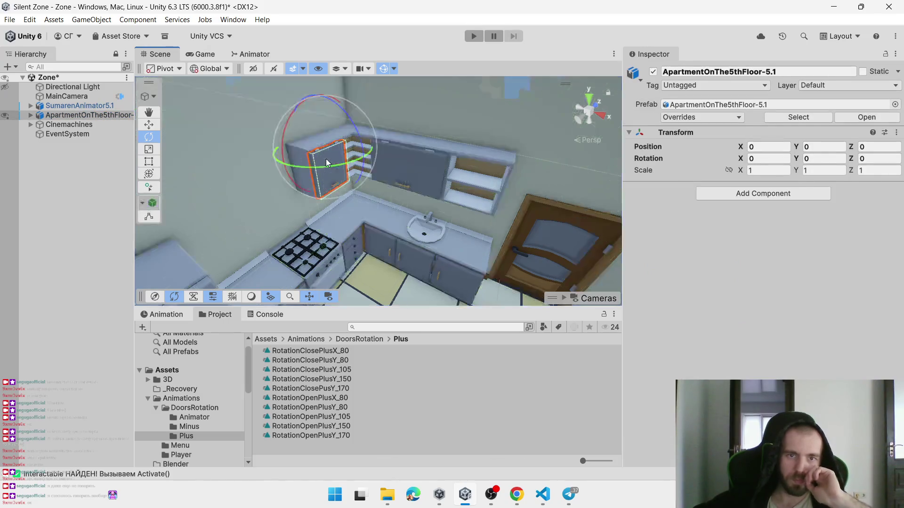
Rotate 500_KitchenTopShelfDoor-2 open about Z, then select 500_KitchenTopShelfDoor
click(325, 159)
drag(357, 160, 400, 177)
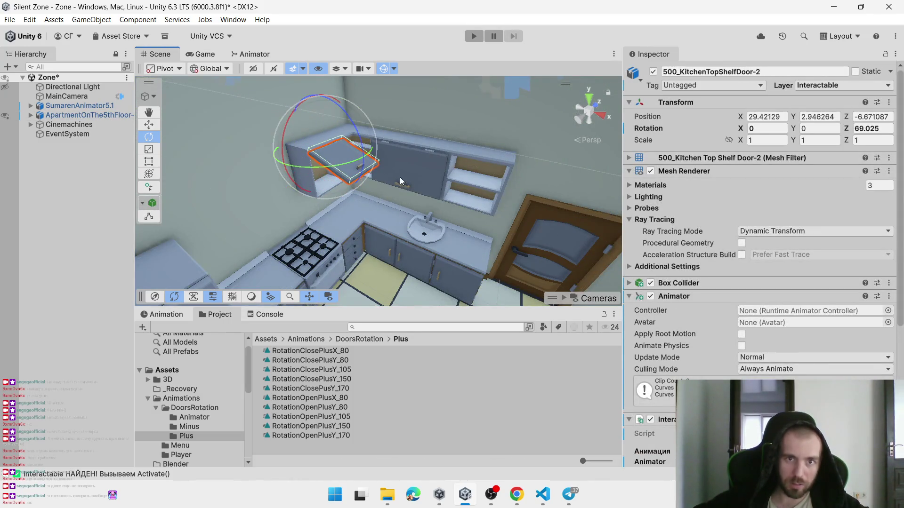
click(401, 159)
click(390, 142)
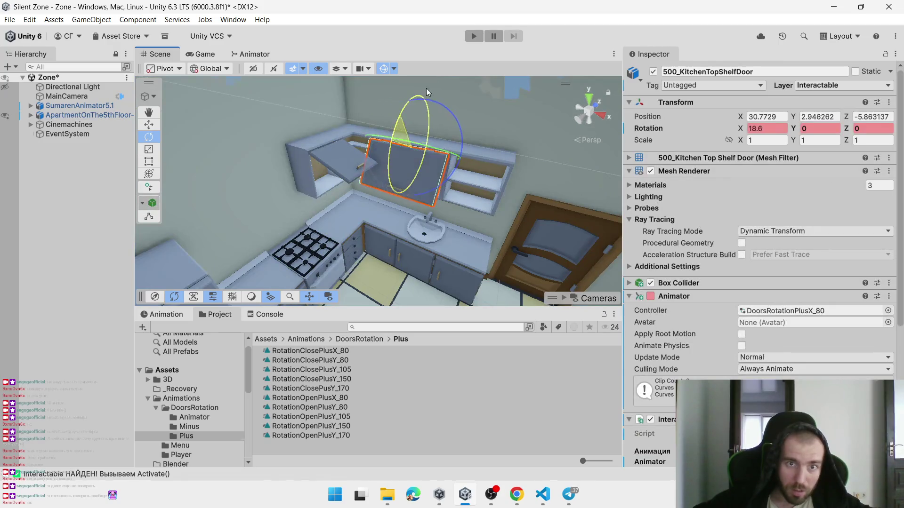
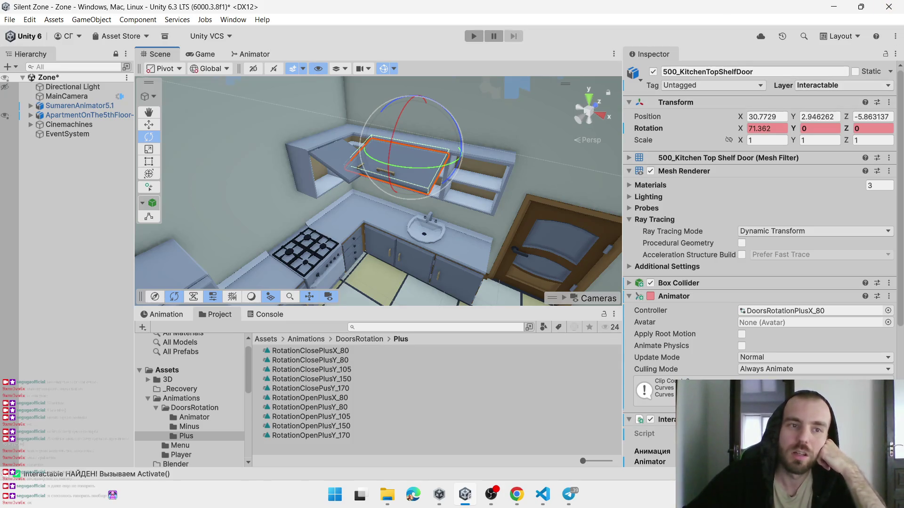
In Tags and Layers, change User Layer 9 from 'CheckEat' to 'InteractableClose' and close Project Settings
click(29, 19)
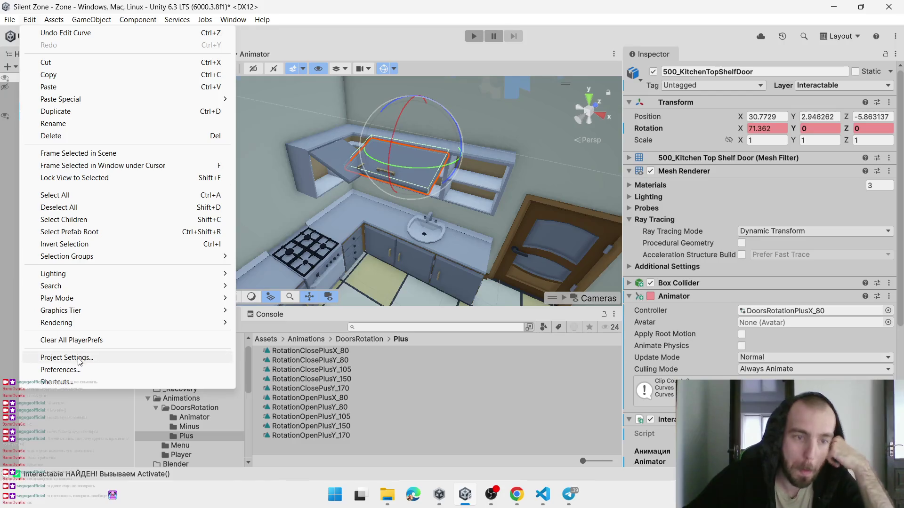
click(78, 359)
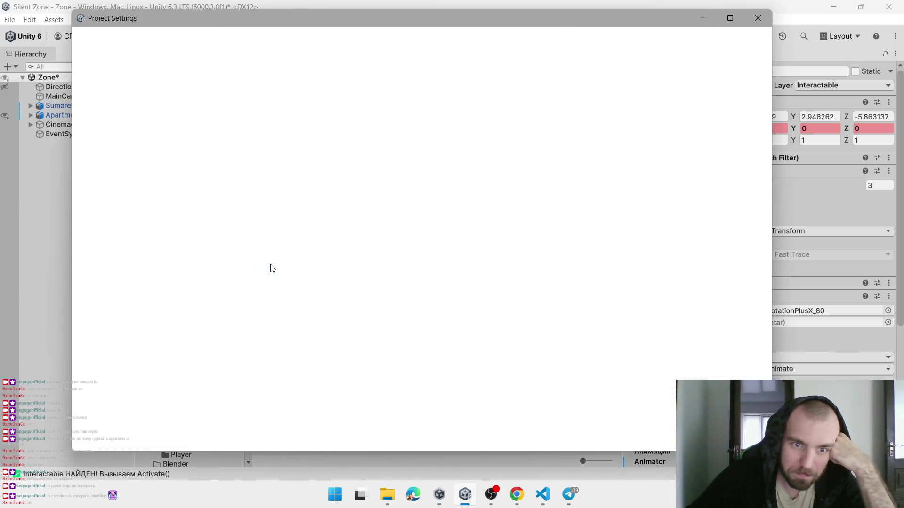
click(332, 266)
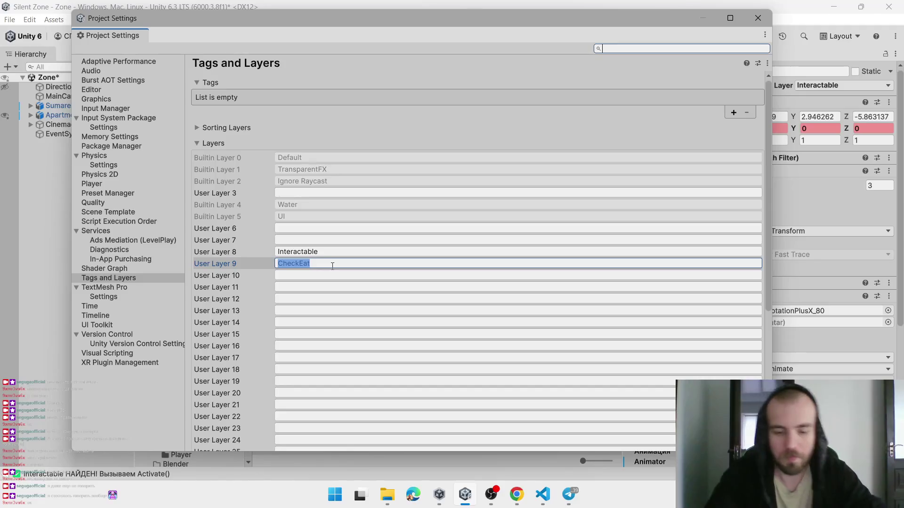
text(Interac)
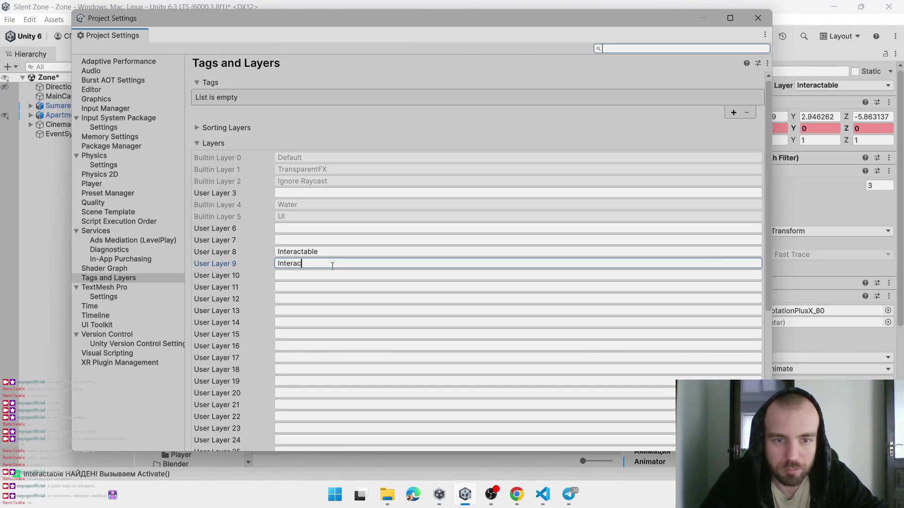
text(table)
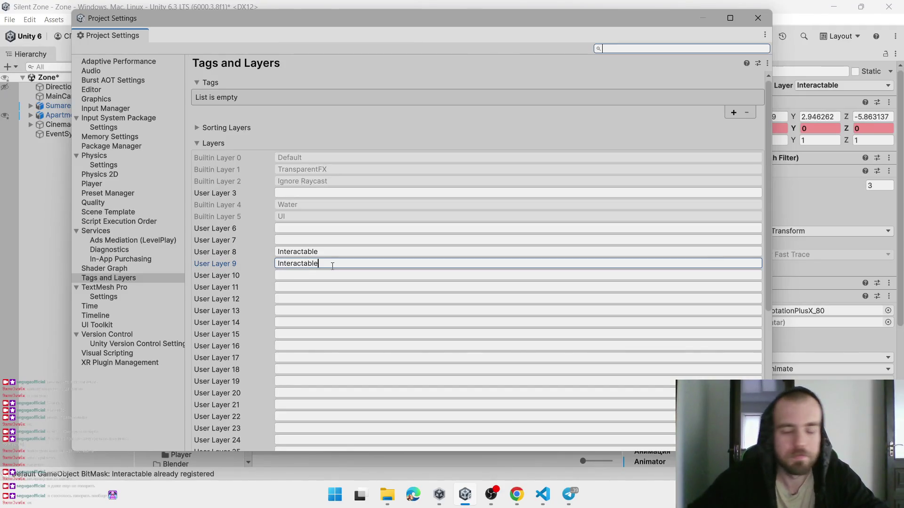
text(Close)
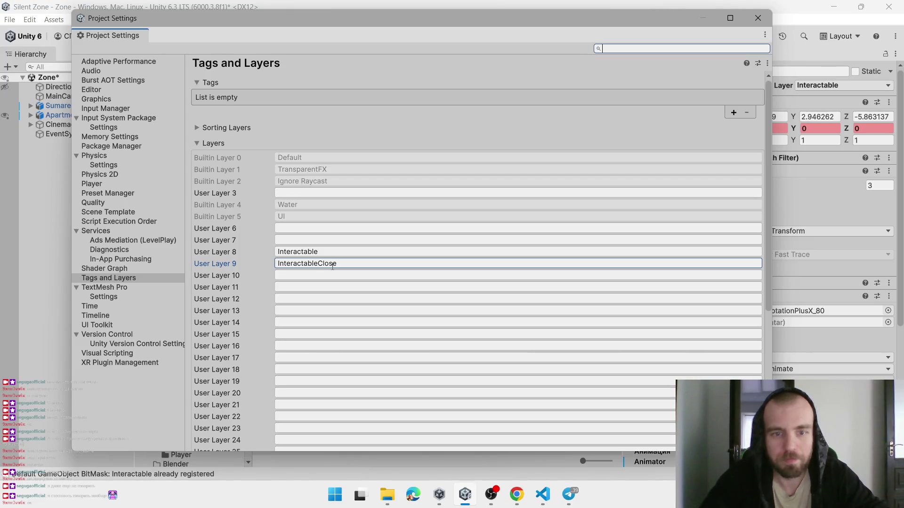
drag(278, 263, 318, 263)
key(alt+Tab)
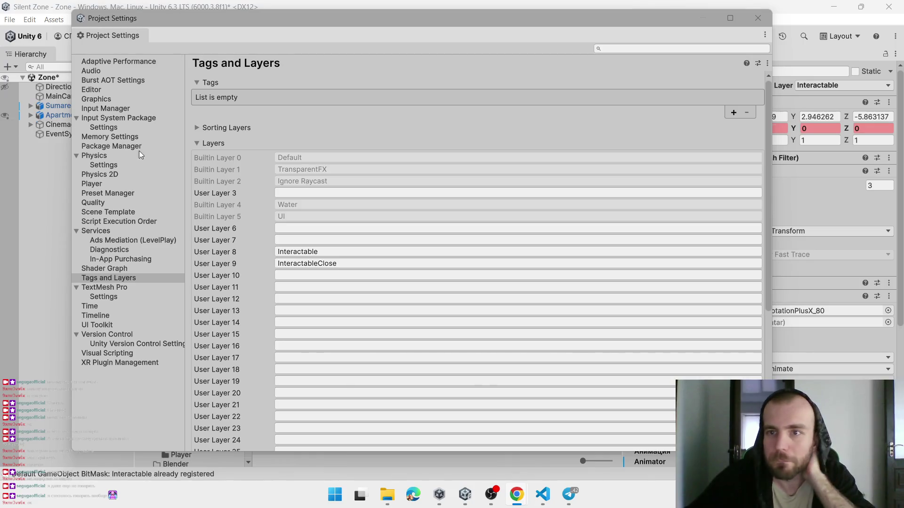
click(768, 19)
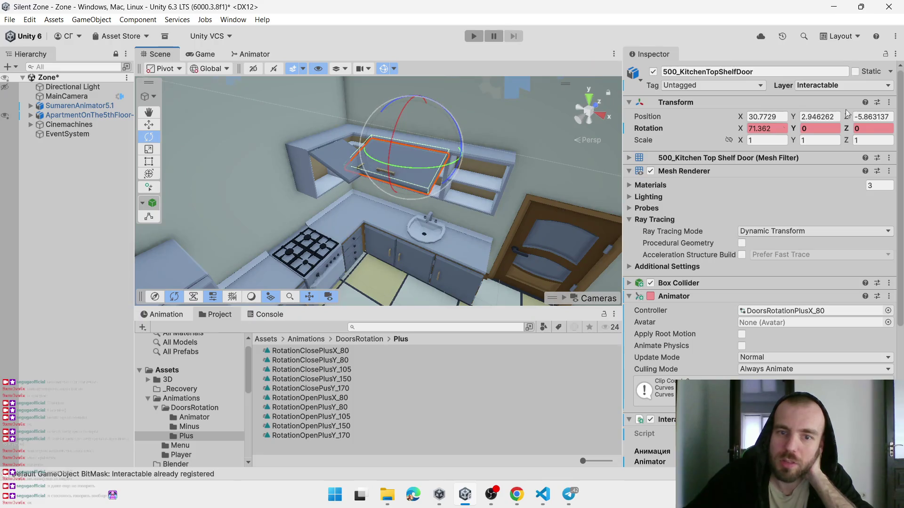
Check that the Layer list offers InteractableClose, then select 500_KitchenTopShelfDoor-2 in the Scene
click(822, 87)
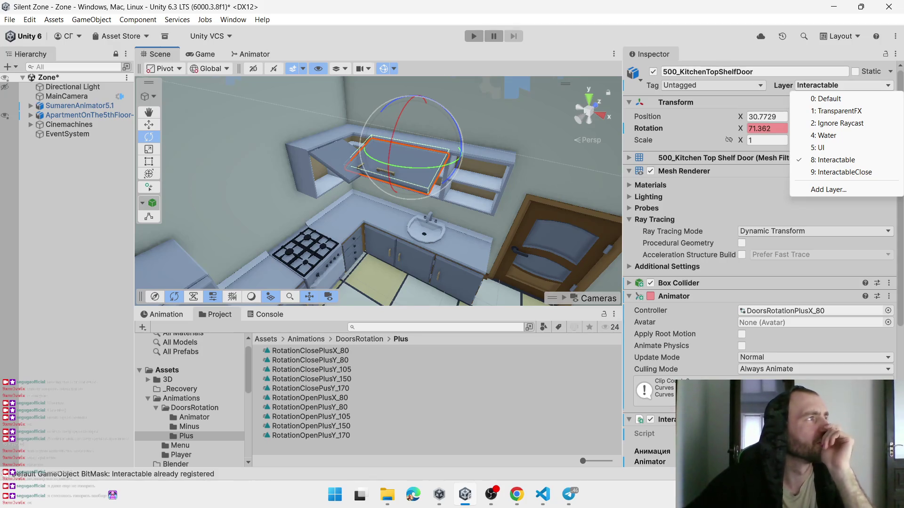
key(alt+Tab)
click(161, 314)
click(262, 314)
click(220, 315)
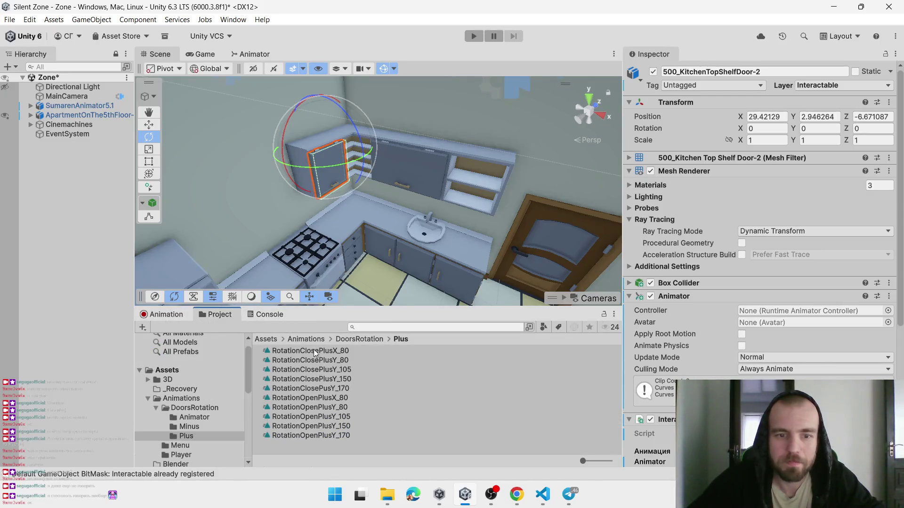
Open the DoorsRotation/Animator folder and test-swing the shelf door around Z, undoing each rotation
click(336, 340)
click(292, 351)
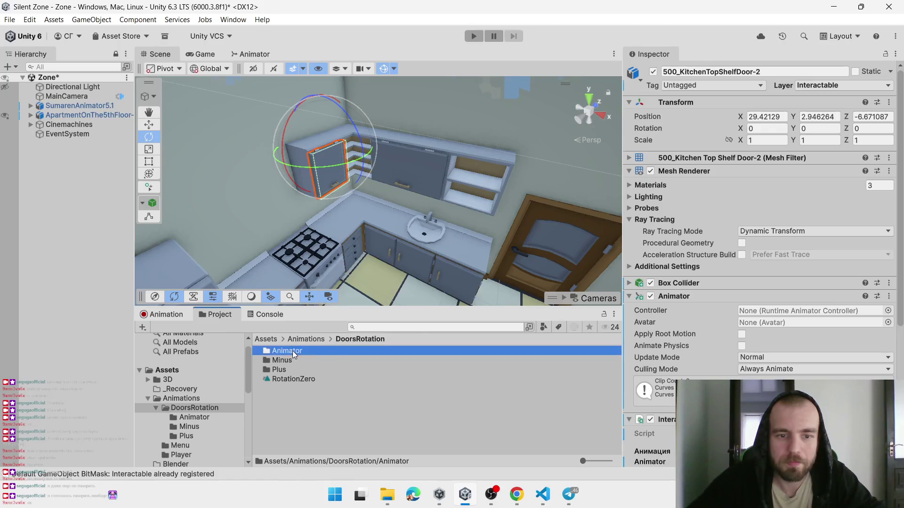
double_click(292, 351)
click(326, 156)
click(337, 163)
drag(360, 149, 313, 41)
key(ctrl+z)
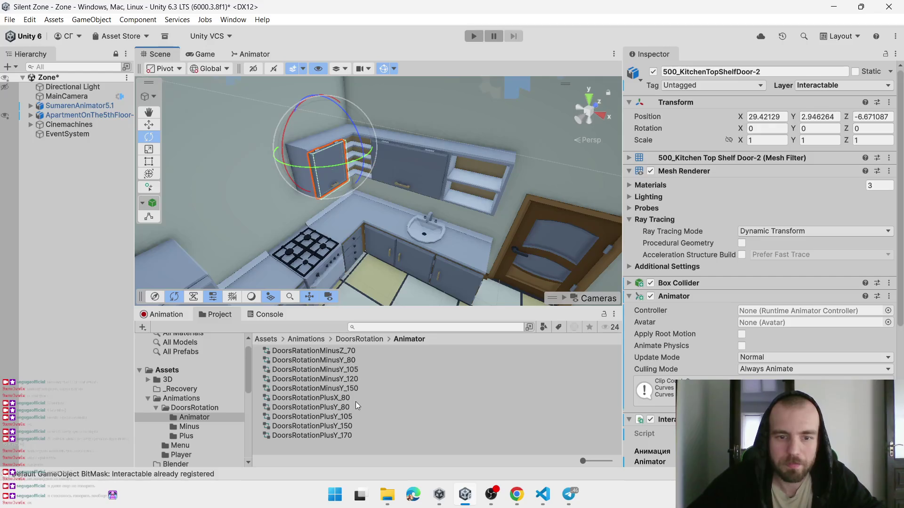
drag(360, 143, 275, 33)
key(ctrl+z)
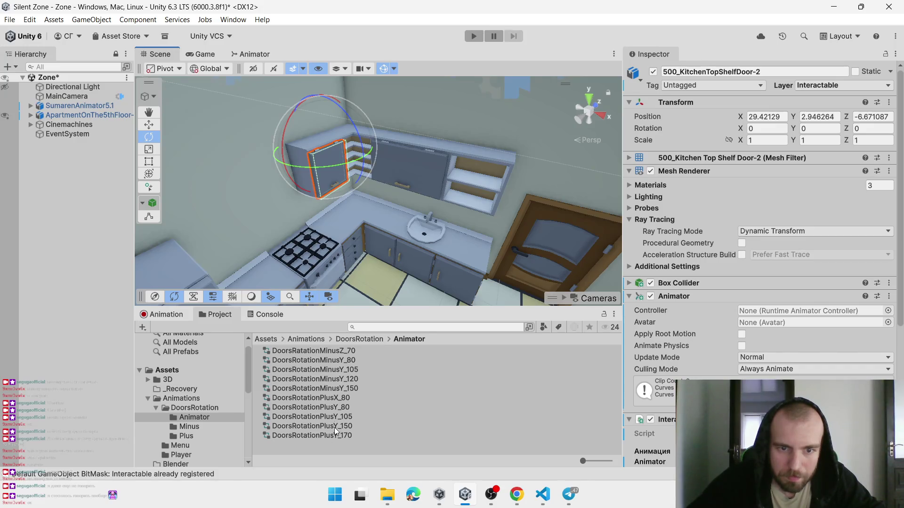
Create a new Animator Controller in the Animator folder named DoorsRotaionPlus
right_click(334, 444)
mouse_move(441, 129)
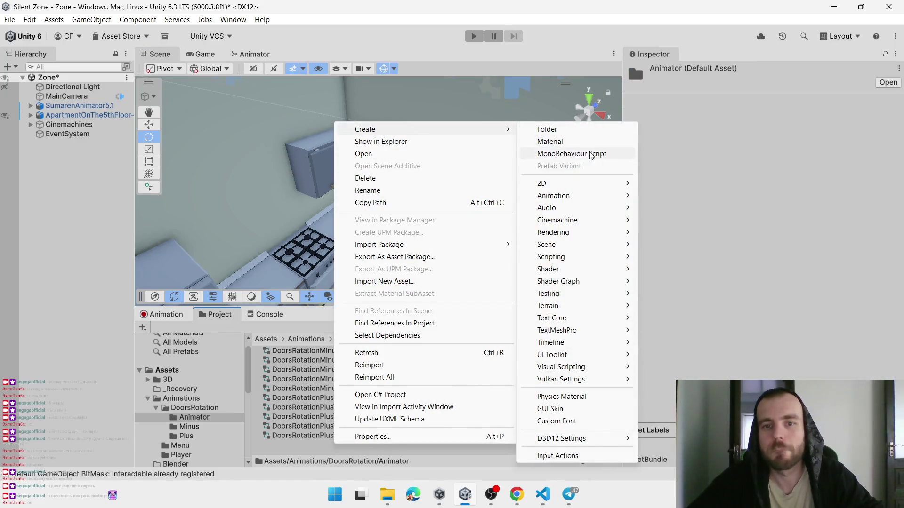
mouse_move(607, 195)
click(681, 195)
text(Bщщкы)
key(BackSpace)
key(BackSpace)
key(BackSpace)
text(Doors)
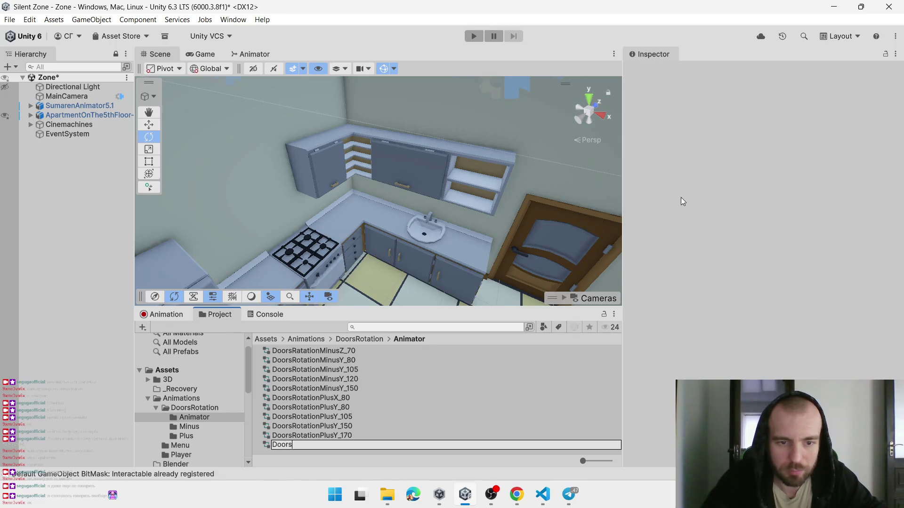
text(Rotaion)
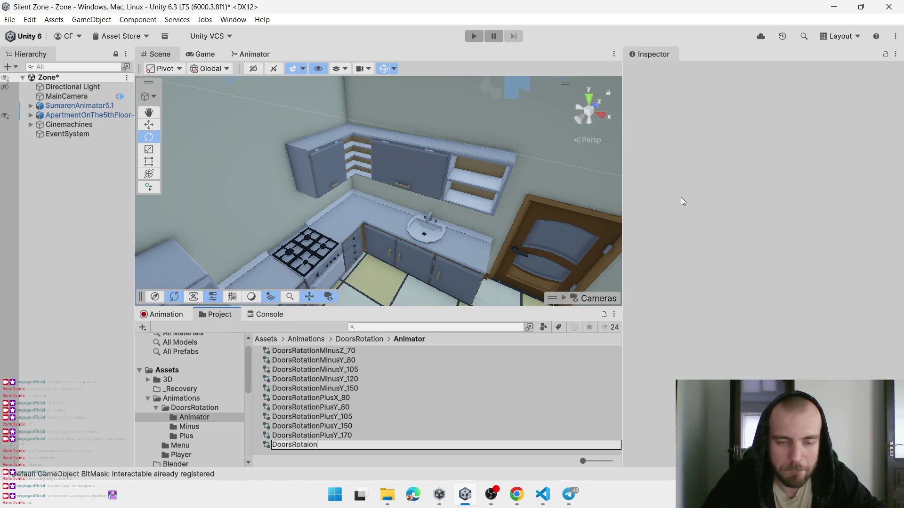
text(Lu)
key(BackSpace)
key(BackSpace)
text(Plus)
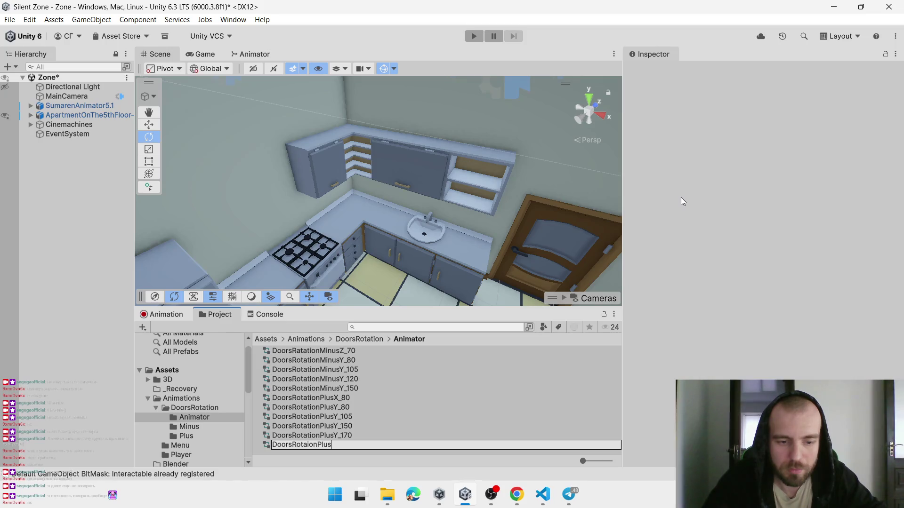
key(Return)
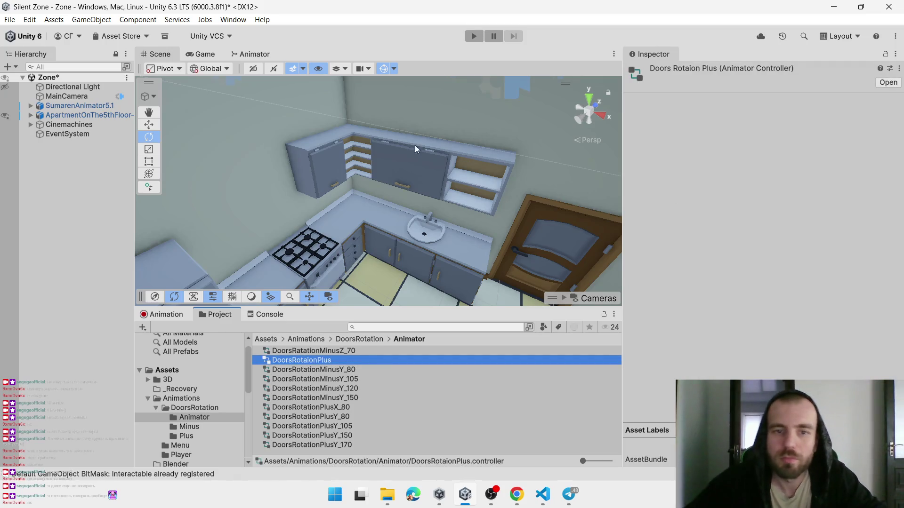
Test the door's hinge swing, then rename the controller to DoorsRotaionPlusZ_80
click(332, 178)
click(332, 178)
mouse_move(363, 145)
mouse_down()
mouse_move(328, 57)
mouse_move(346, 380)
mouse_up()
click(336, 359)
click(338, 361)
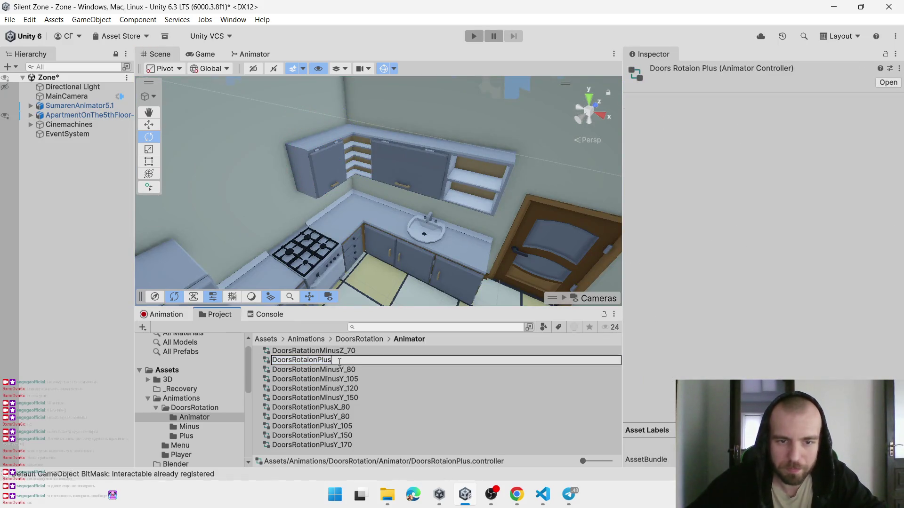
text(Z_80)
key(Return)
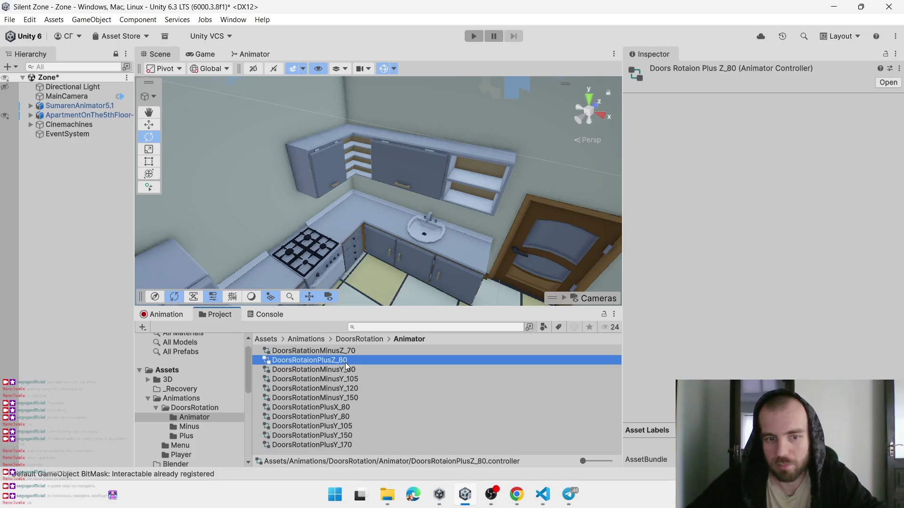
click(331, 182)
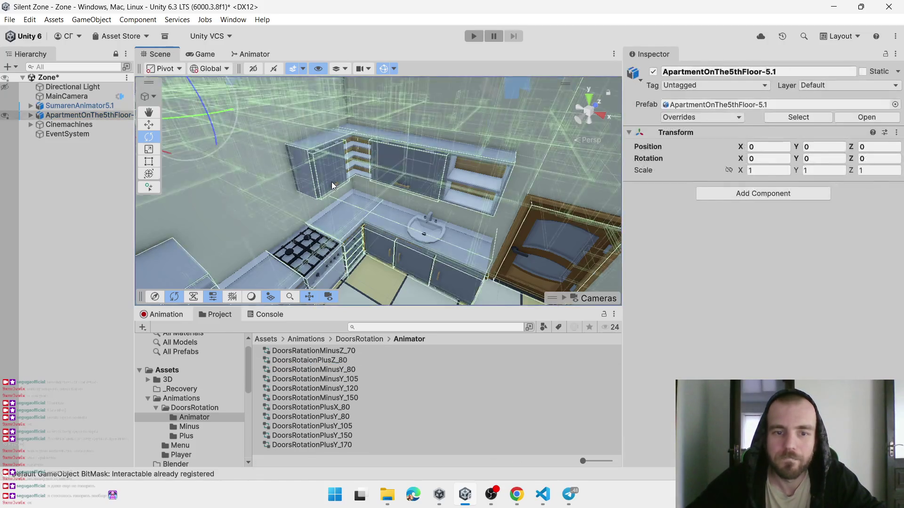
Assign the DoorsRotaionPlusZ_80 controller to the second top shelf door's Animator
click(331, 181)
mouse_move(323, 360)
mouse_down()
mouse_move(457, 360)
mouse_move(780, 310)
mouse_up()
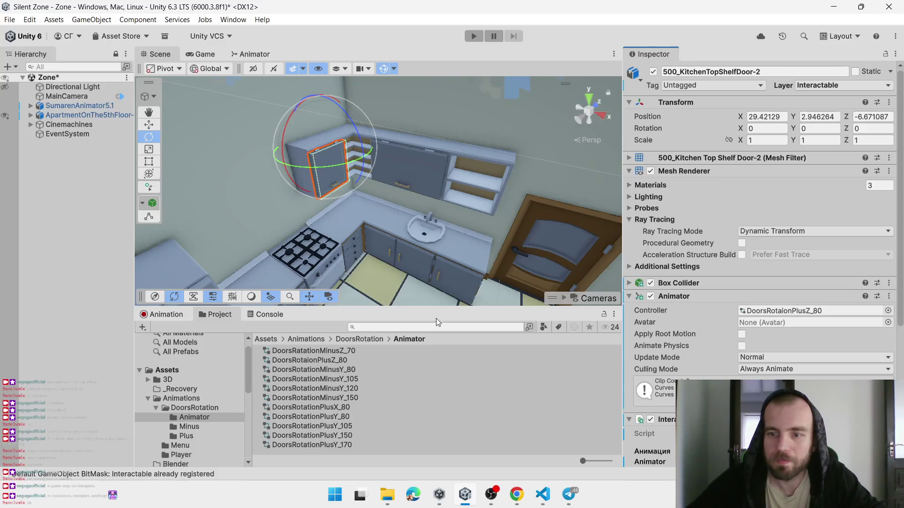
click(348, 340)
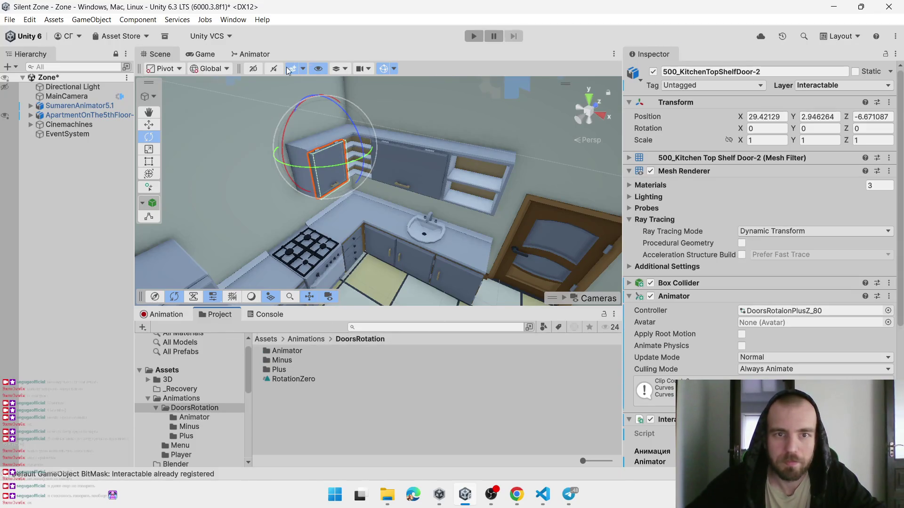
Add RotationZero to the controller's state graph as its default state and arrange the states
click(242, 54)
drag(281, 378, 315, 200)
drag(446, 165, 348, 227)
mouse_move(405, 171)
mouse_down()
mouse_move(368, 215)
mouse_move(406, 160)
mouse_move(405, 170)
mouse_move(345, 218)
mouse_up()
click(411, 174)
right_click(345, 219)
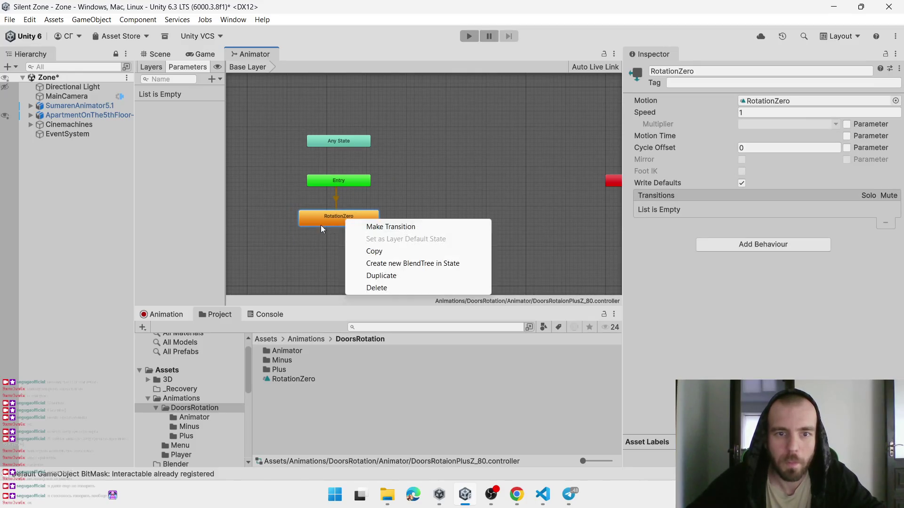
click(321, 225)
Select the second shelf door in the scene and begin a new animation clip for it
click(171, 318)
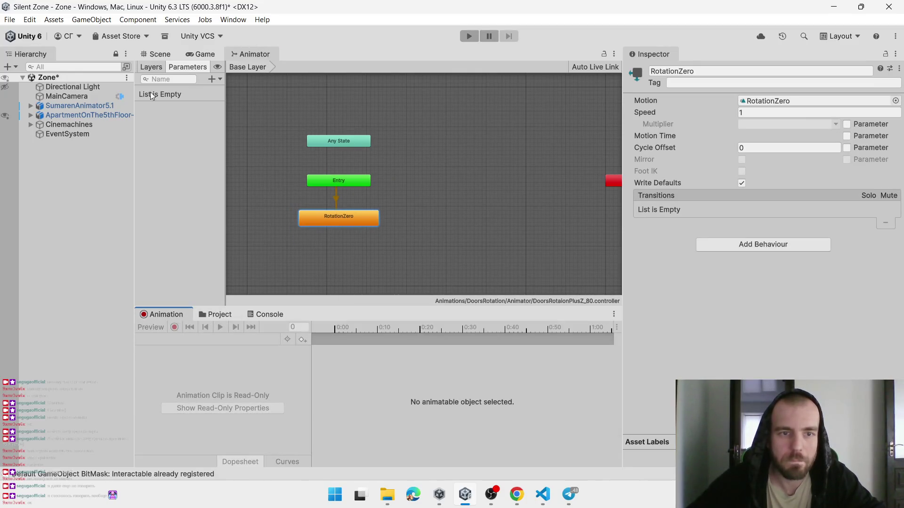
click(156, 55)
click(334, 157)
click(334, 157)
click(197, 339)
click(188, 367)
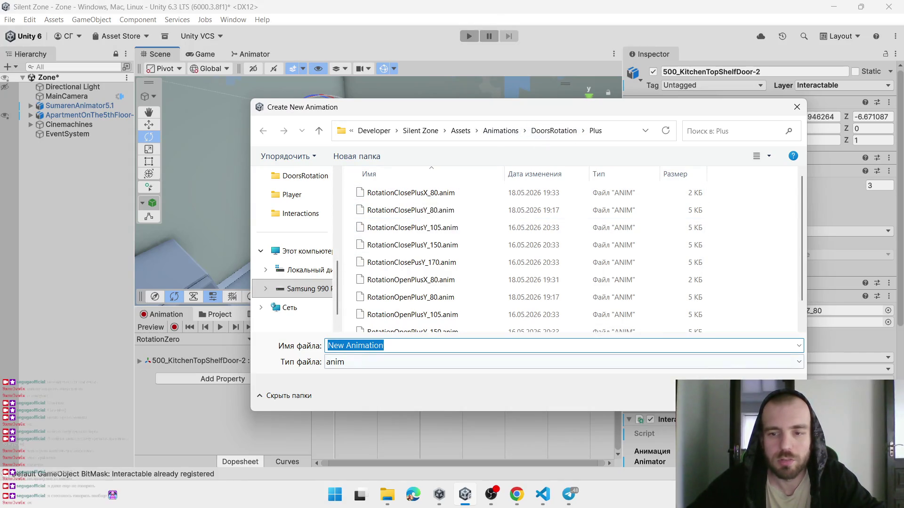
Save a new animation clip as RotationOpenPlusZ_80, based on the RotationOpenPlusX_80 name
key(Escape)
click(193, 340)
click(182, 370)
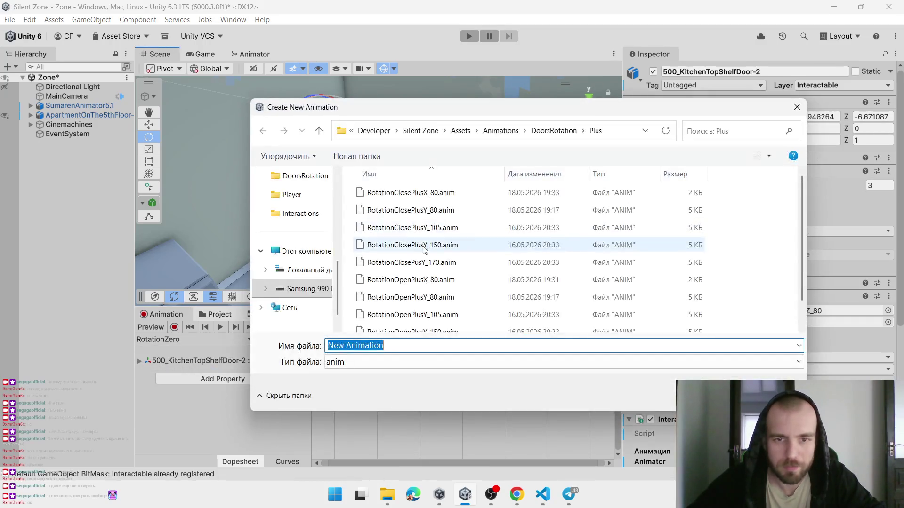
click(402, 282)
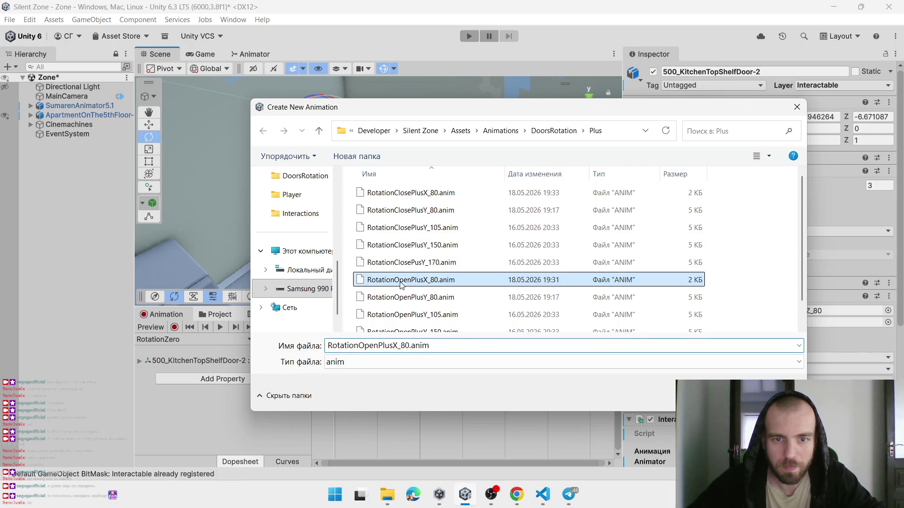
click(397, 346)
key(BackSpace)
text(Z)
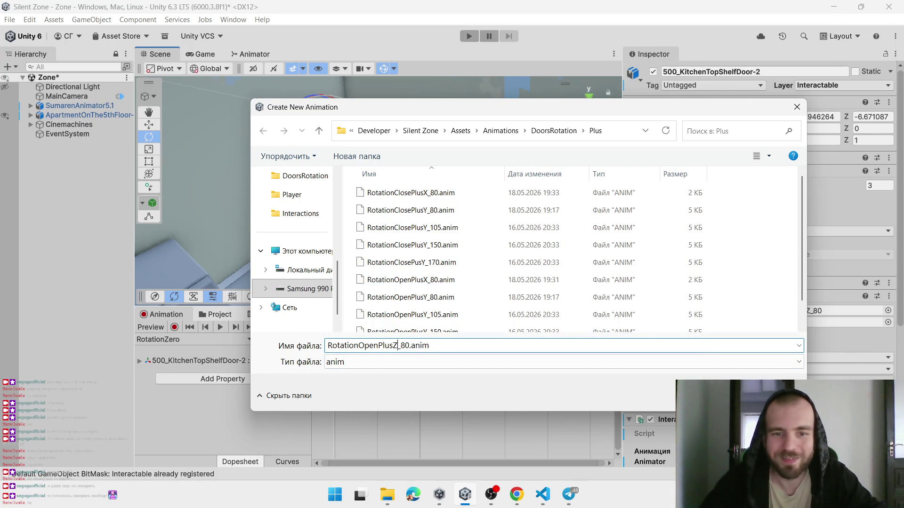
key(Return)
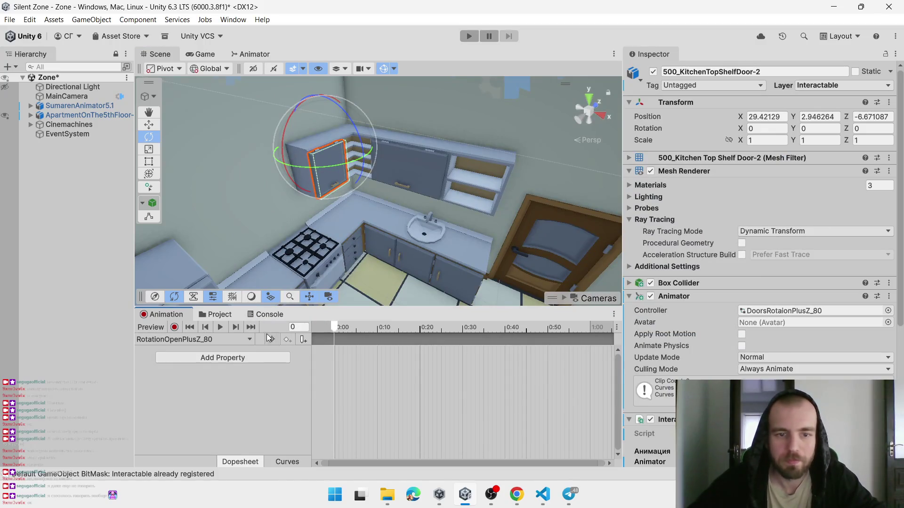
Record the door's Z rotation keyed at 0 on frame 0 and 80 on frame 60
click(174, 327)
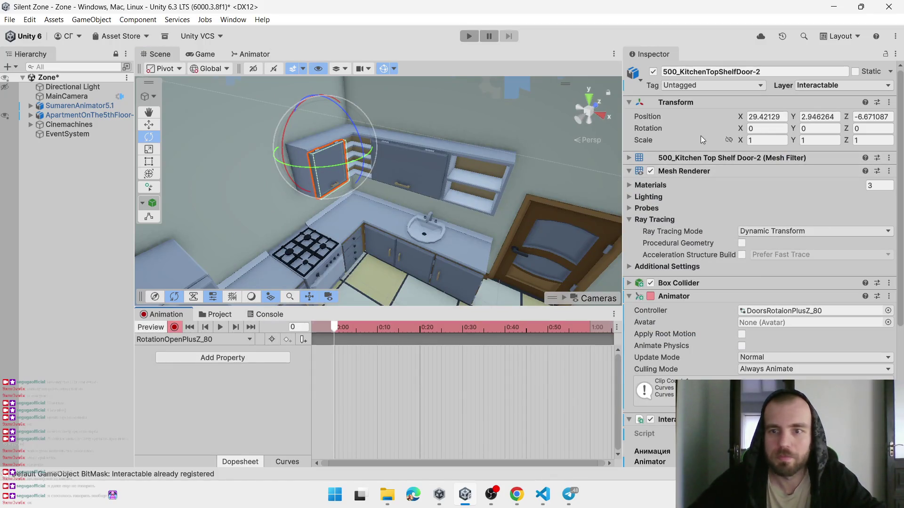
right_click(668, 132)
click(706, 206)
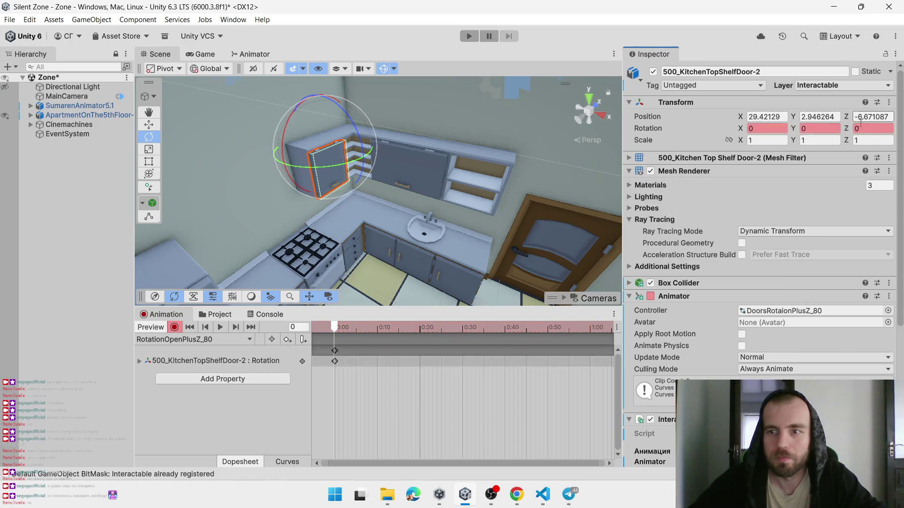
click(588, 327)
click(864, 129)
text(80)
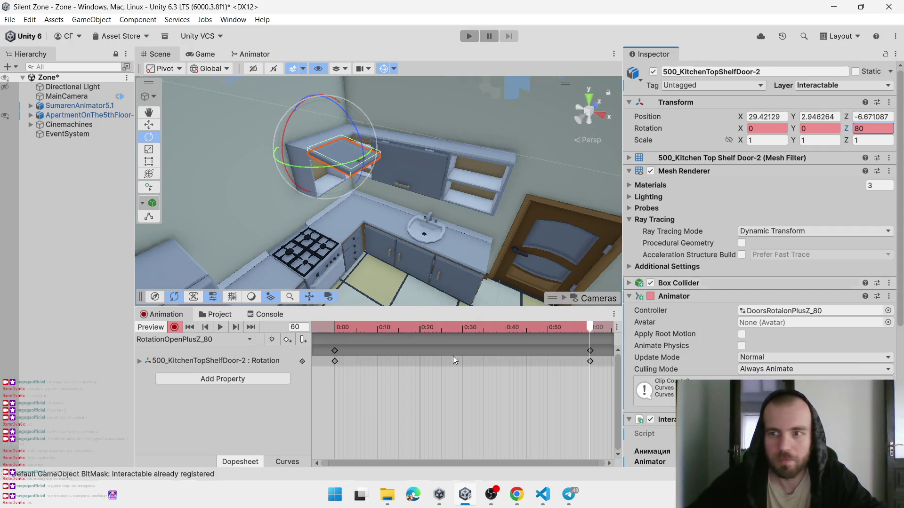
click(155, 328)
click(166, 340)
click(181, 382)
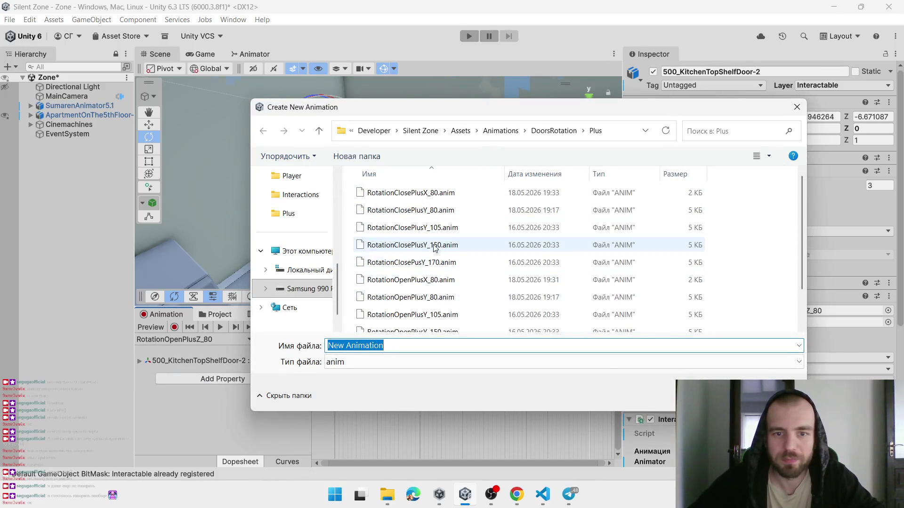
Save a new animation clip named RotationClosePlusZ_80 from an existing clip's name
click(414, 262)
click(395, 346)
drag(396, 345, 388, 345)
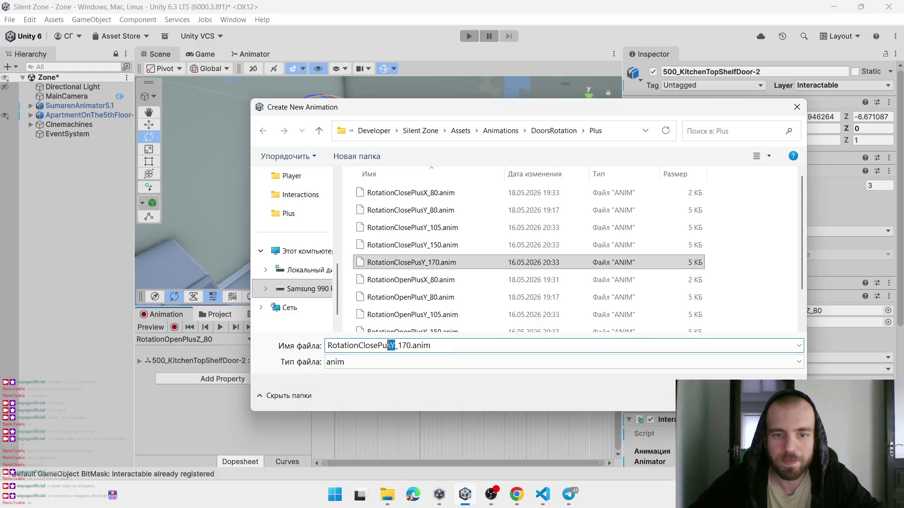
text(Z)
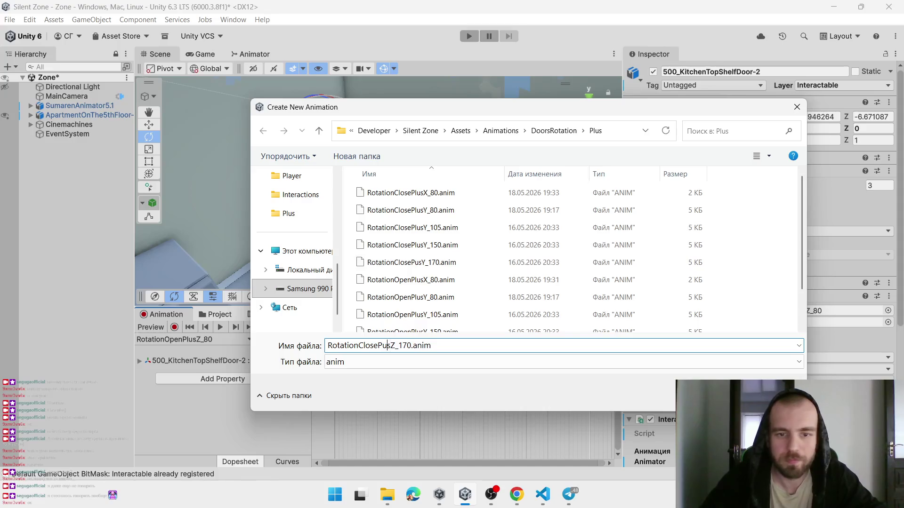
text(L)
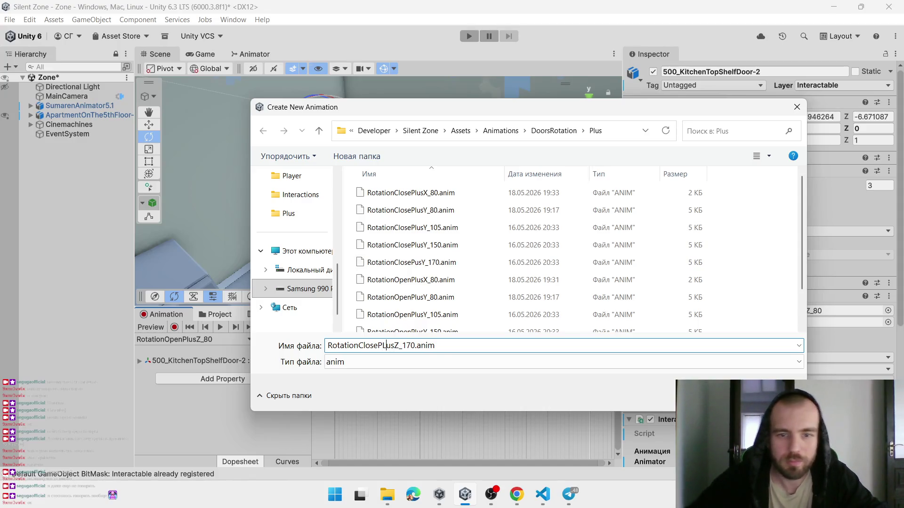
key(BackSpace)
text(l)
click(407, 345)
key(BackSpace)
key(BackSpace)
text(8)
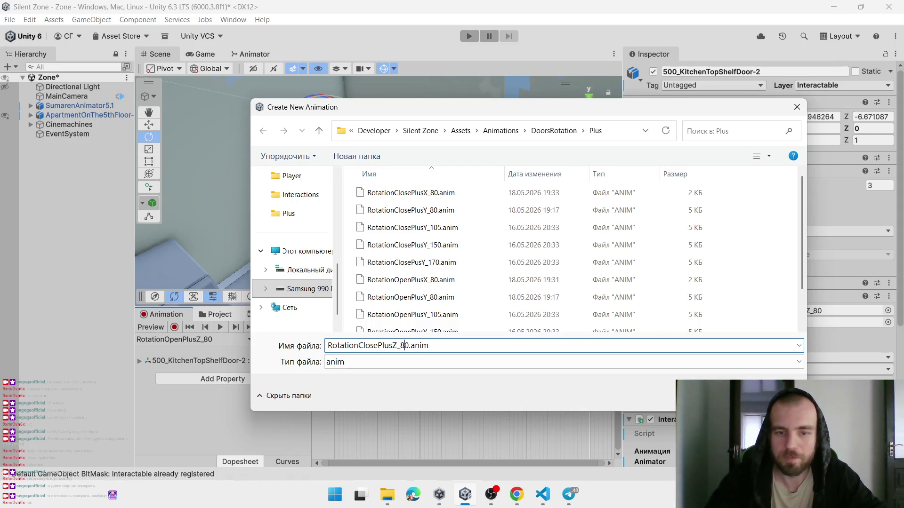
key(Return)
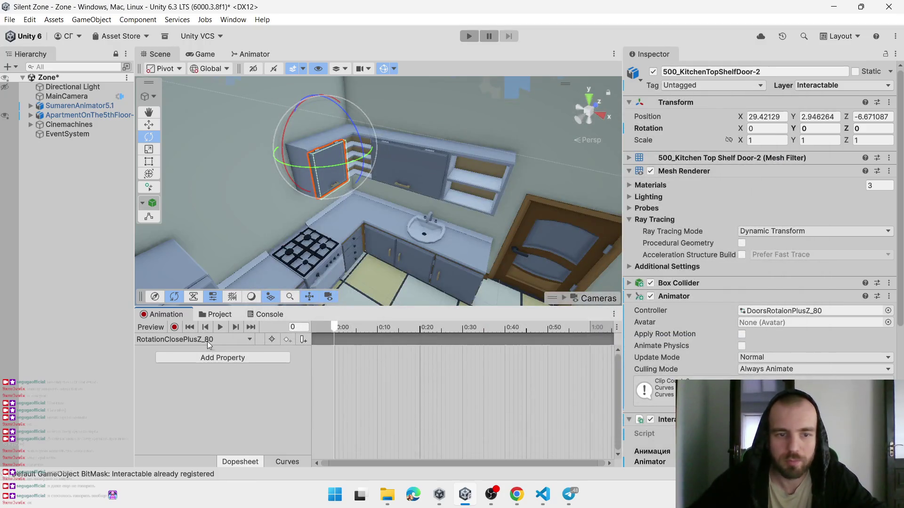
Record Z rotation 80 at frame 0 and 0 at frame 60, preview it, then open the Plus folder
click(175, 327)
click(856, 128)
key(BackSpace)
text(80)
key(Return)
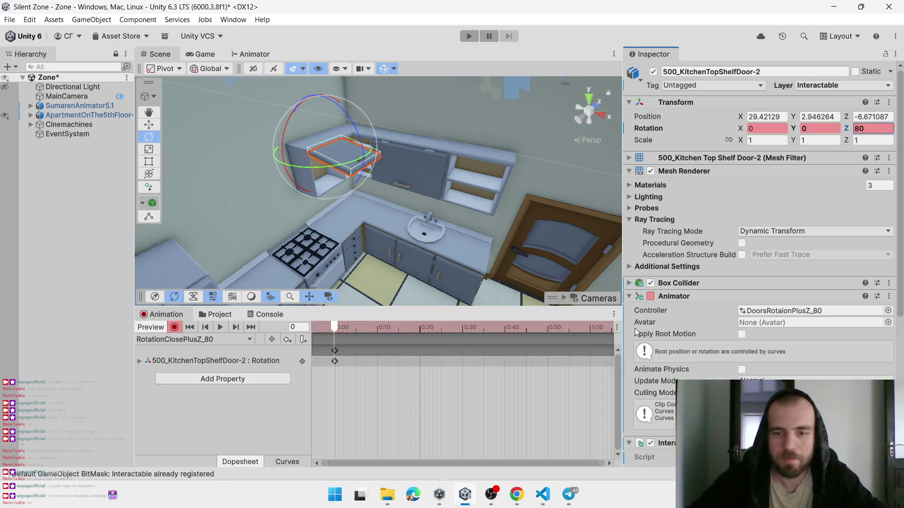
click(591, 329)
click(857, 128)
text(0)
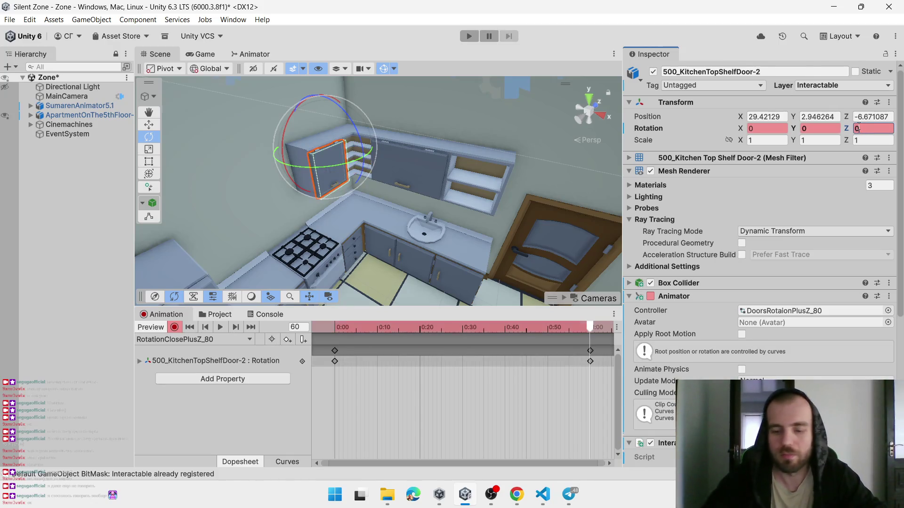
key(Return)
mouse_move(332, 327)
mouse_down()
mouse_move(542, 340)
mouse_move(219, 321)
mouse_up()
click(236, 315)
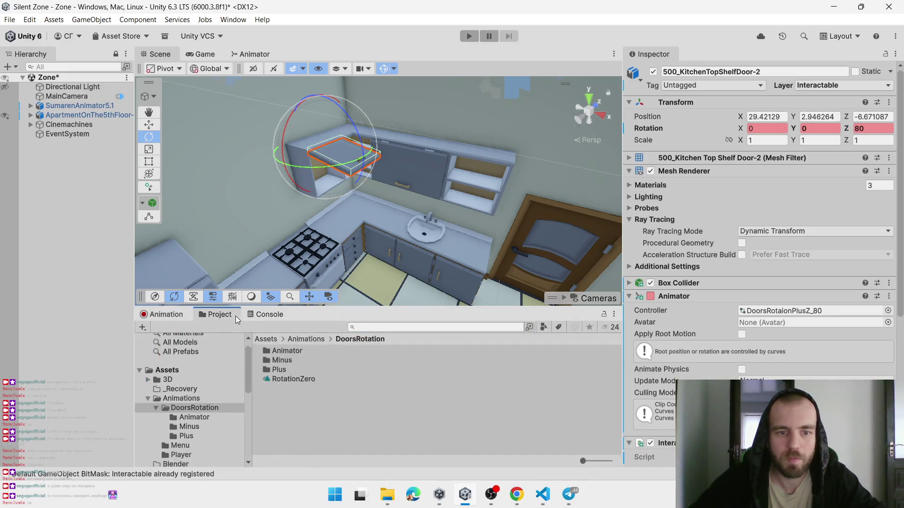
double_click(284, 369)
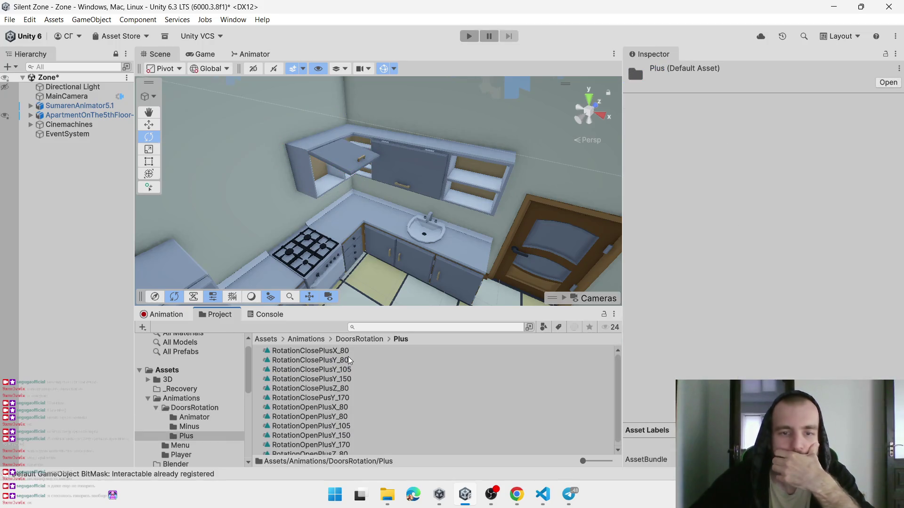
Rename the clip RotationClosePusY_170 to RotationClosePlusY_170
click(323, 399)
click(324, 398)
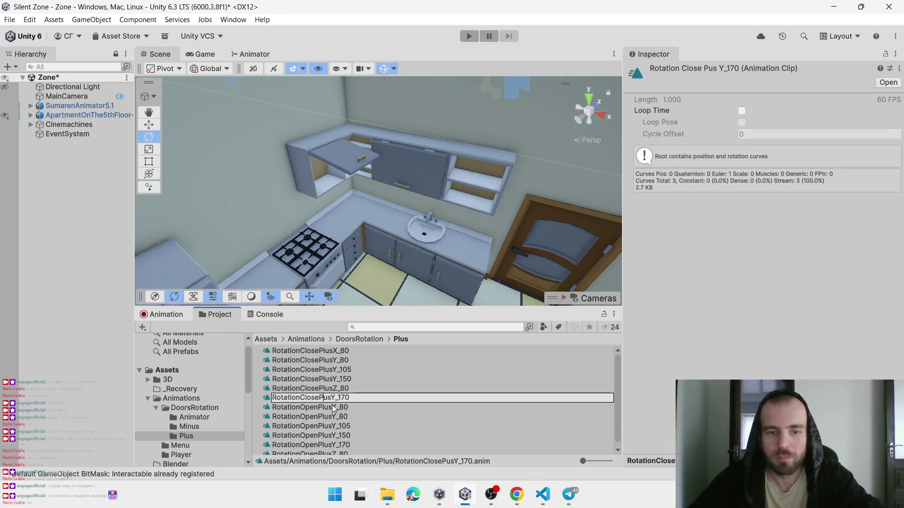
text(l)
key(Return)
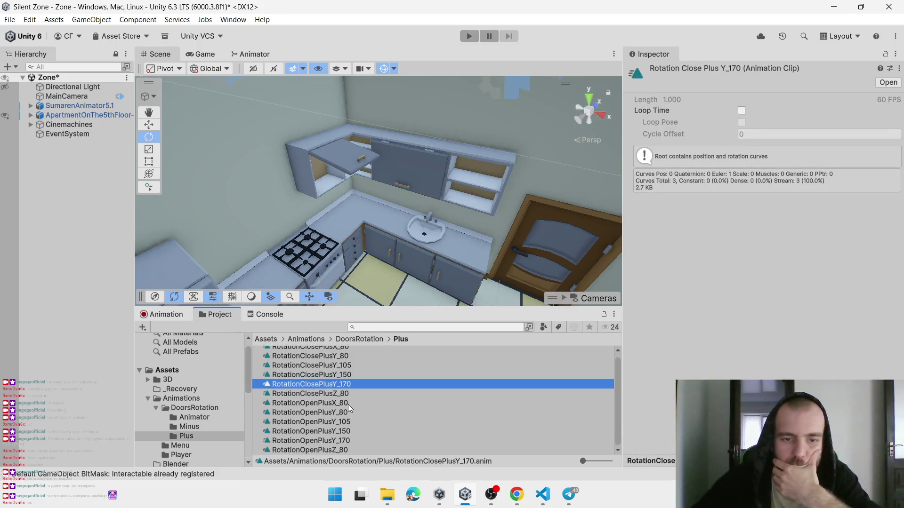
Compare Loop Time across the clips and leave it off for RotationOpenPlusZ_80
click(343, 393)
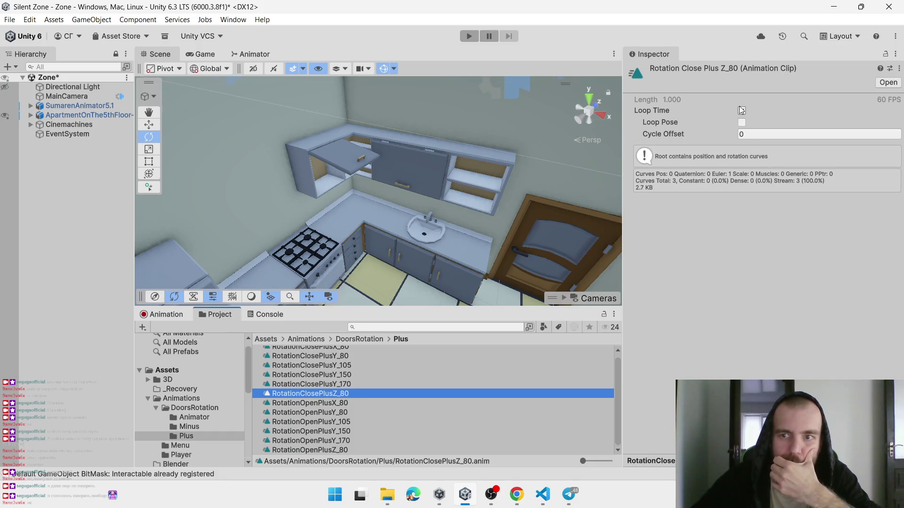
click(659, 110)
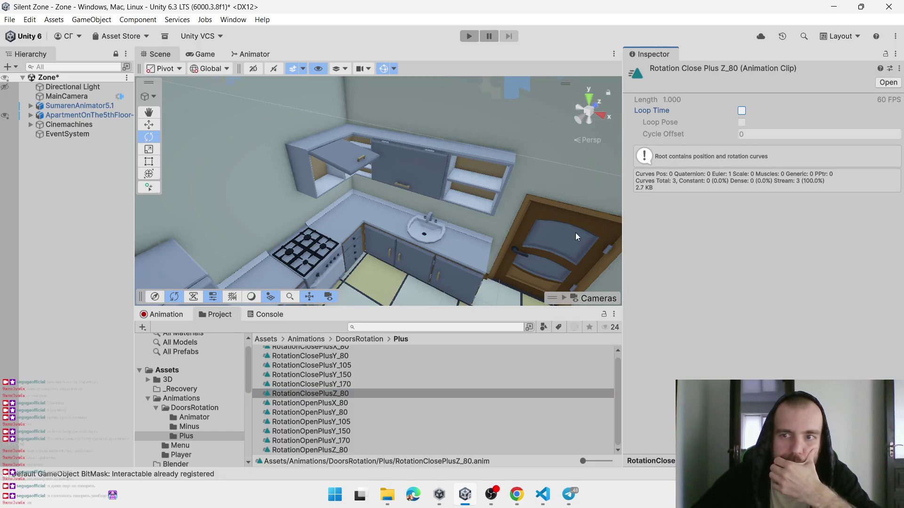
click(324, 412)
click(345, 401)
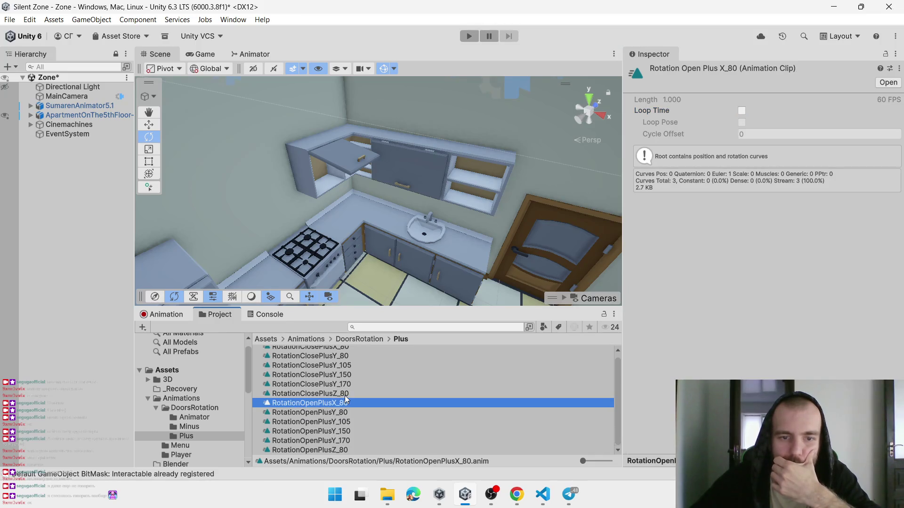
click(344, 394)
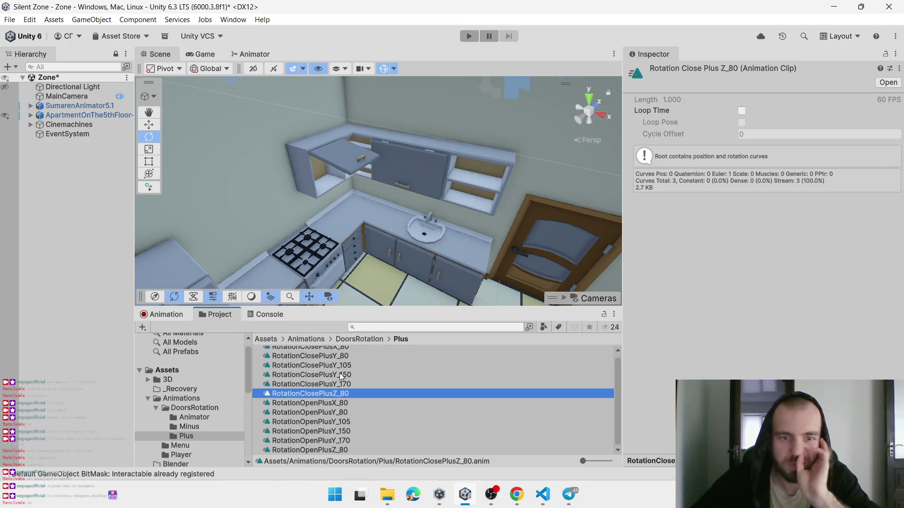
scroll(335, 369, up, 1)
scroll(314, 410, down, 1)
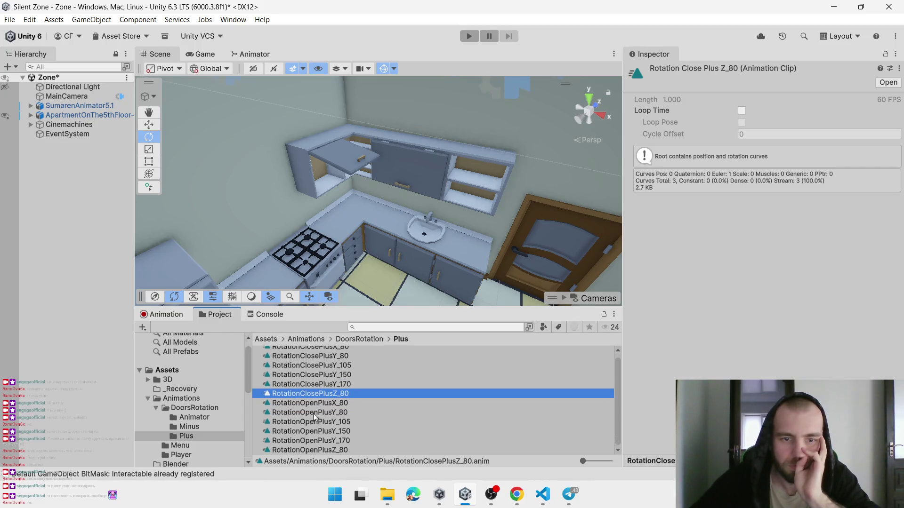
click(332, 450)
click(741, 111)
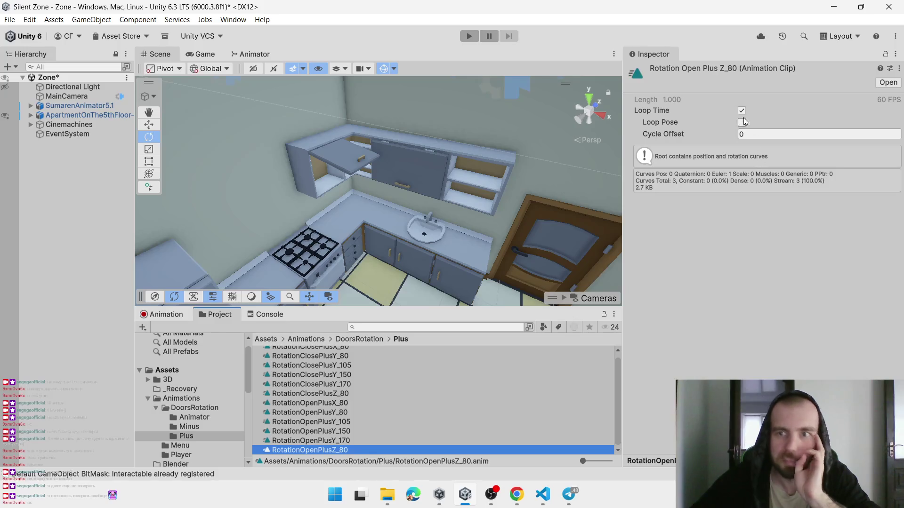
click(741, 111)
key(alt+Tab)
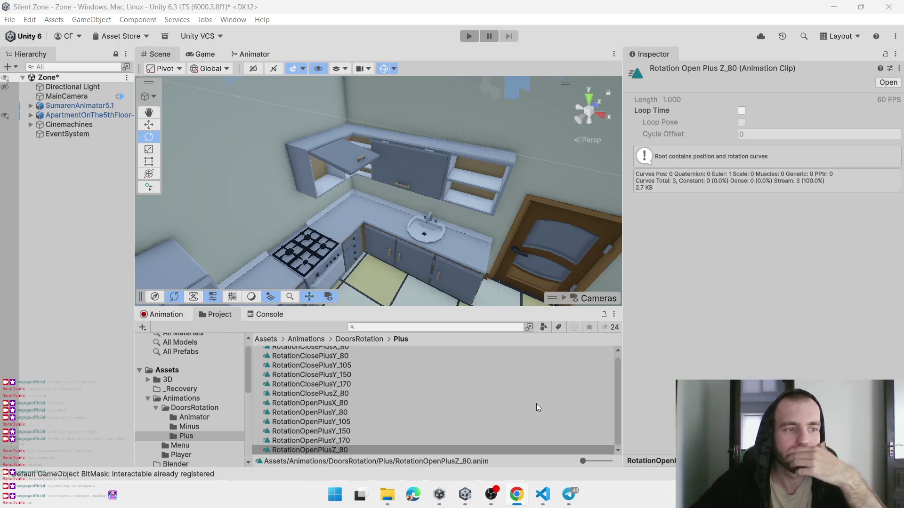
Select the kitchen shelf door and switch its animation to the RotationClosePlusZ_80 clip
click(168, 318)
click(335, 159)
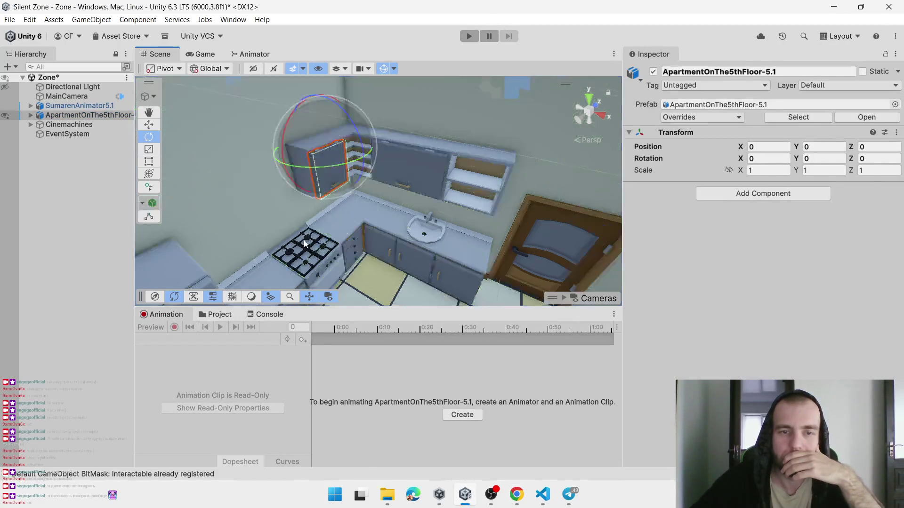
click(208, 338)
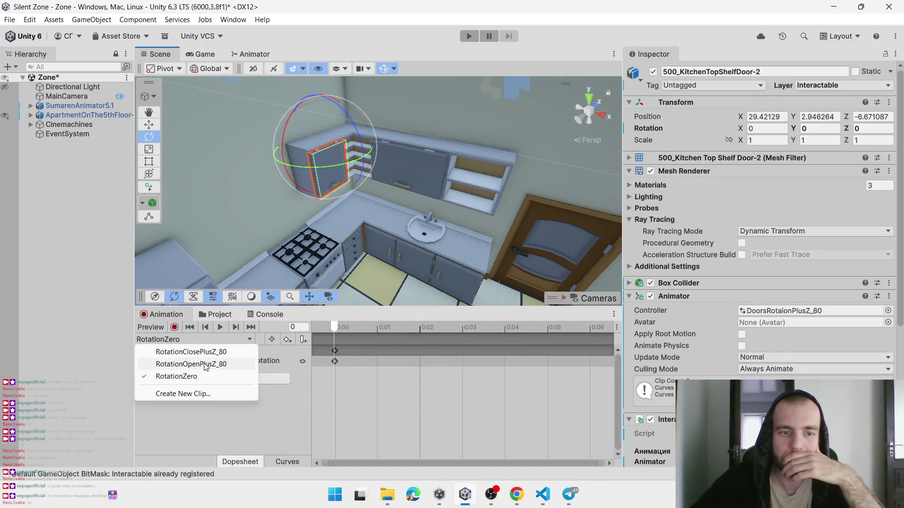
click(202, 352)
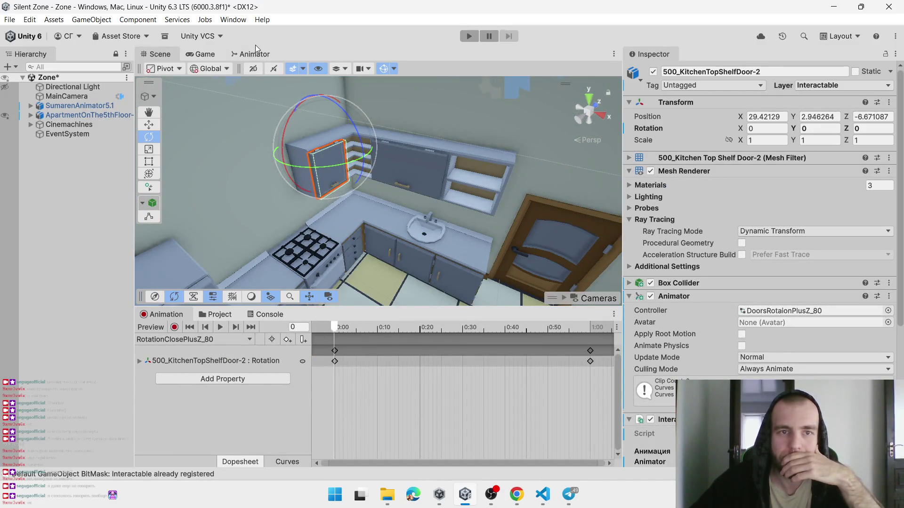
Stack RotationZero, RotationOpenPlusZ_80 and RotationClosePlusZ_80 vertically in the door's Animator graph
click(255, 53)
drag(448, 213, 419, 222)
drag(413, 172, 394, 180)
drag(382, 218, 376, 213)
Link RotationZero→RotationOpenPlusZ_80, RotationOpenPlusZ_80→RotationClosePlusZ_80, and close back to open with transitions
right_click(388, 147)
right_click(382, 142)
click(400, 149)
click(385, 183)
right_click(385, 190)
click(383, 231)
right_click(381, 230)
right_click(390, 183)
click(400, 191)
click(393, 217)
right_click(394, 216)
click(408, 221)
click(408, 179)
Add two trigger parameters named Open and Close to the animator
click(377, 138)
click(213, 79)
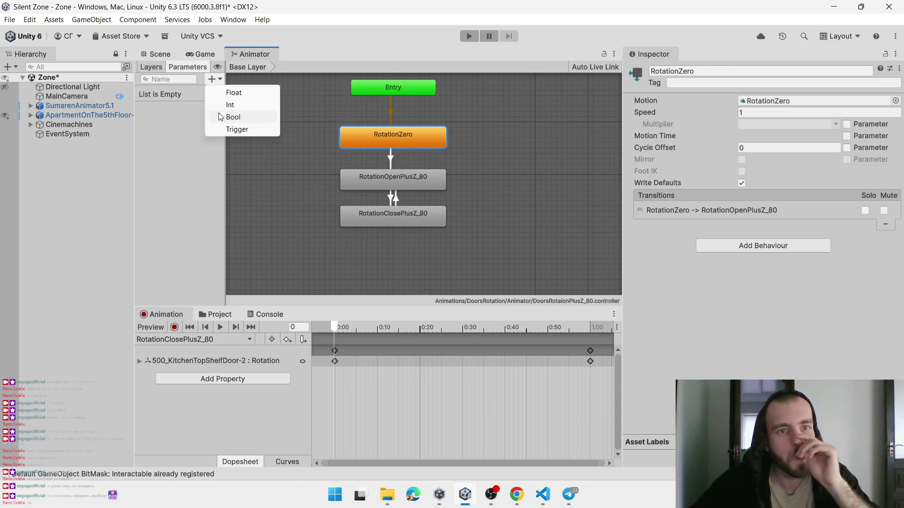
click(233, 130)
text(Open)
key(Return)
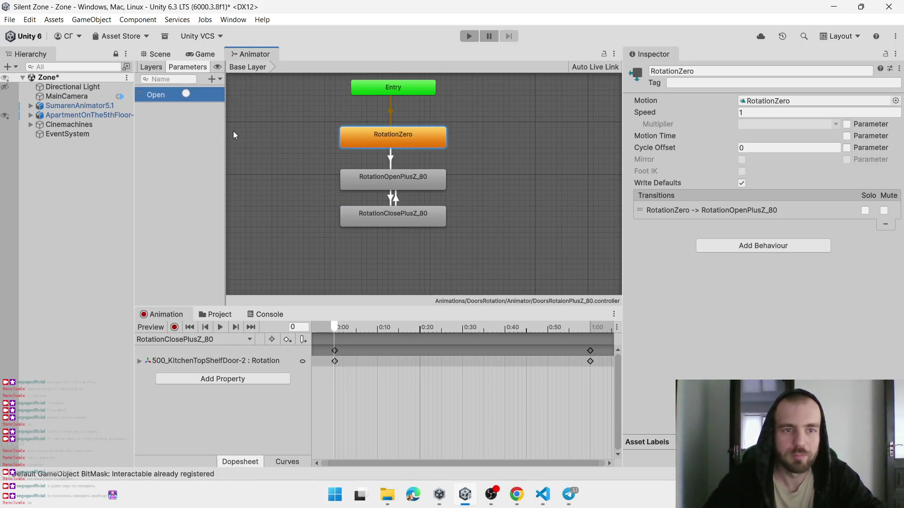
click(213, 79)
click(224, 133)
text(Close)
key(Return)
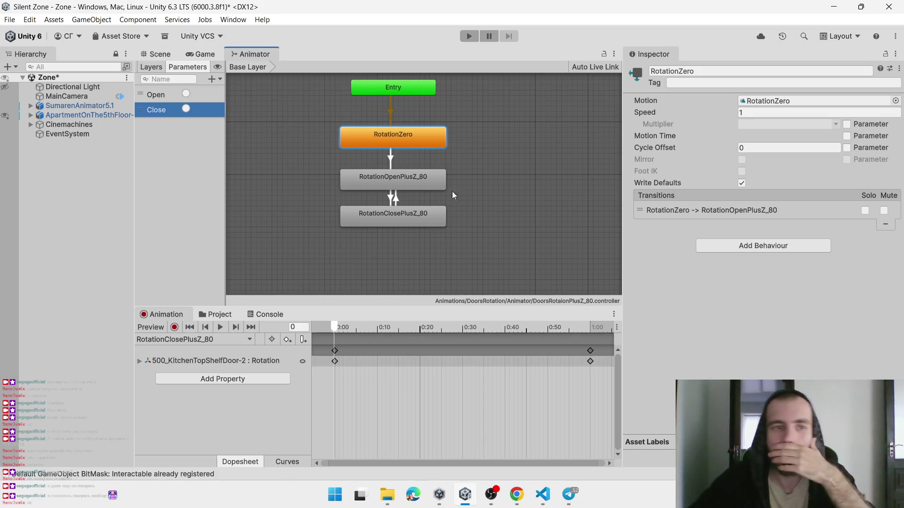
Turn off exit time on RotationZero→RotationOpenPlusZ_80 and require the Open trigger
click(735, 210)
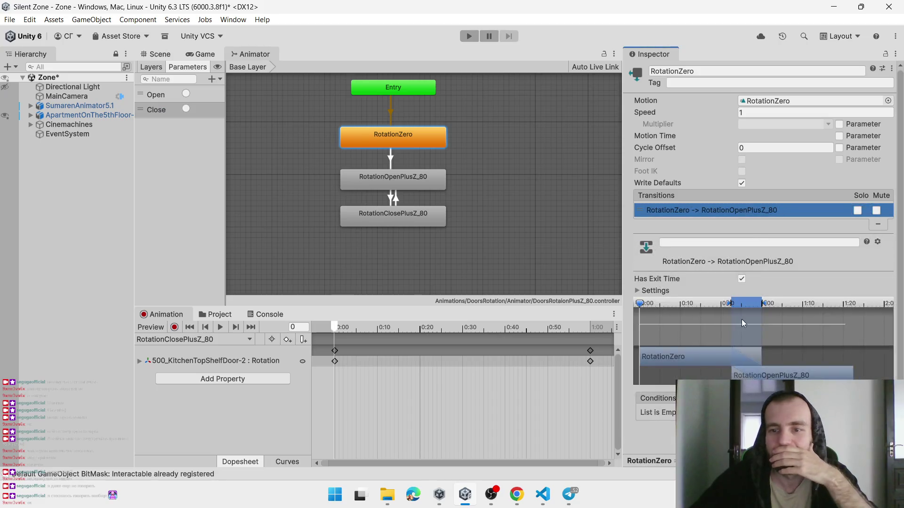
click(742, 281)
click(868, 426)
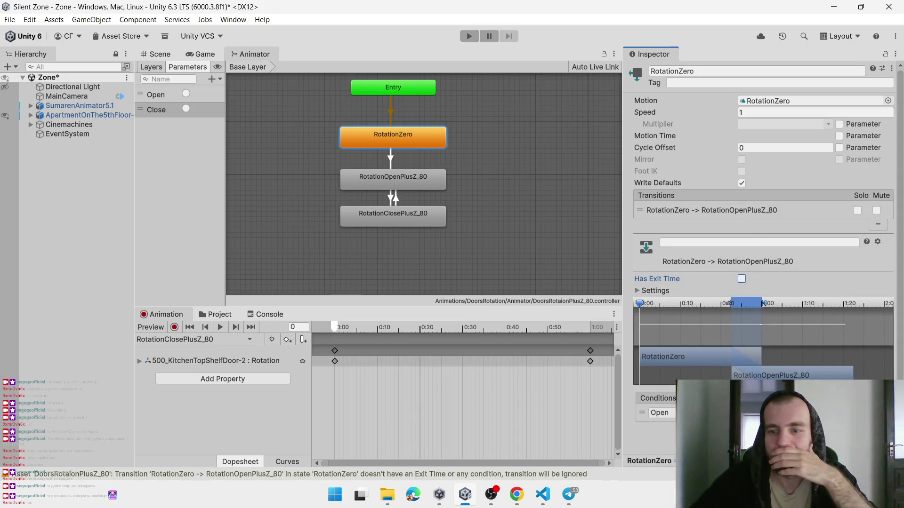
Turn off exit time on RotationOpenPlusZ_80→RotationClosePlusZ_80 and make it require Close
click(393, 178)
click(734, 210)
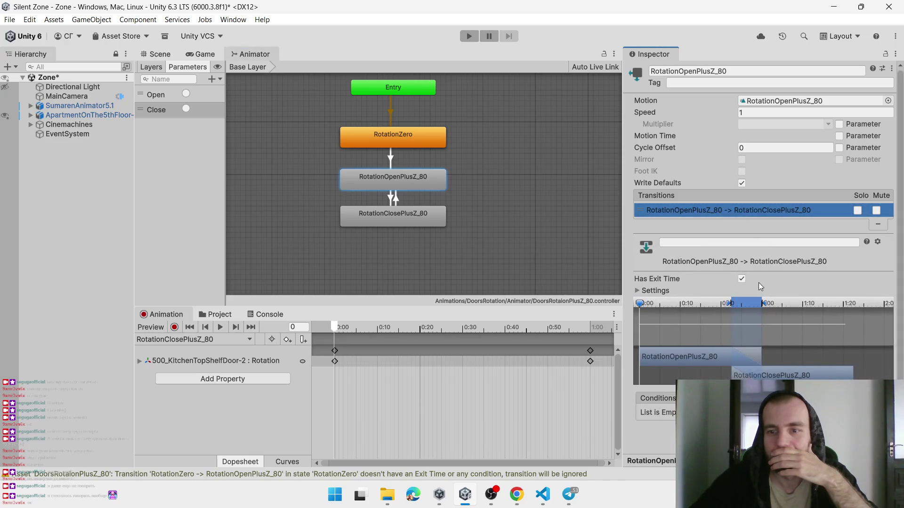
click(741, 280)
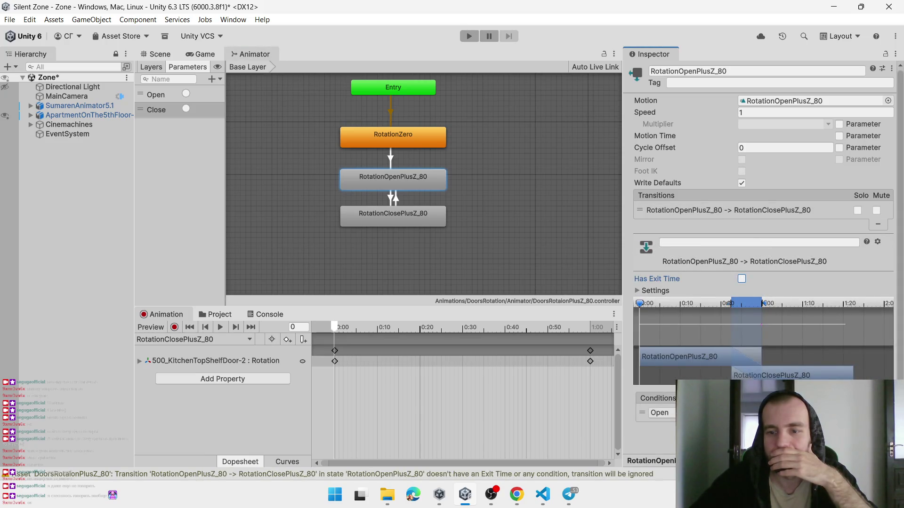
click(868, 426)
click(659, 423)
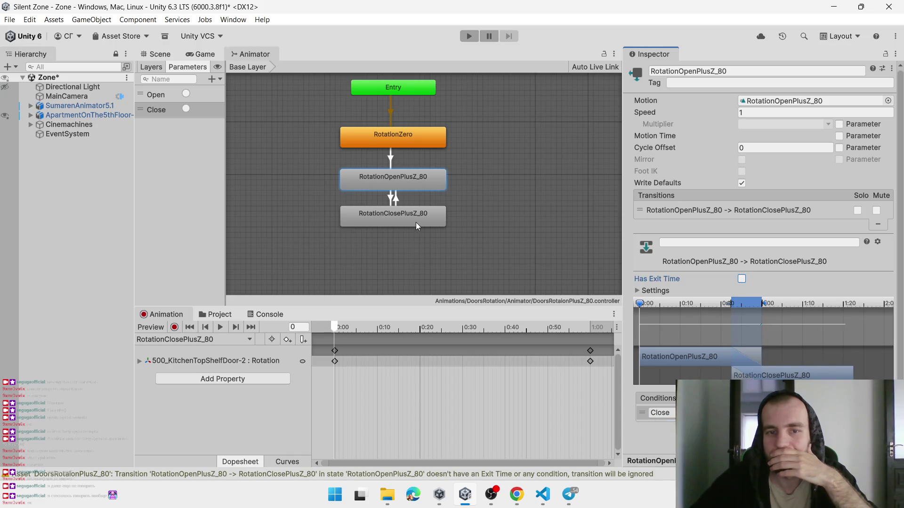
click(416, 222)
click(728, 210)
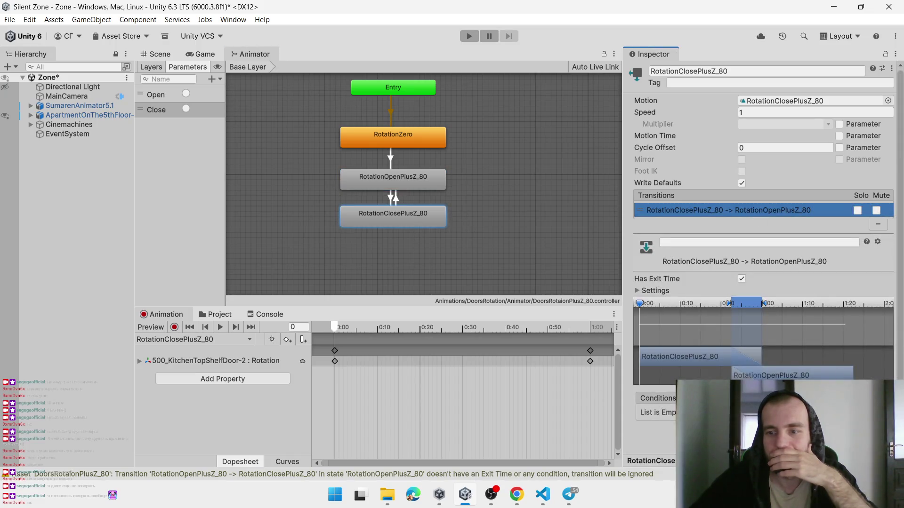
click(513, 250)
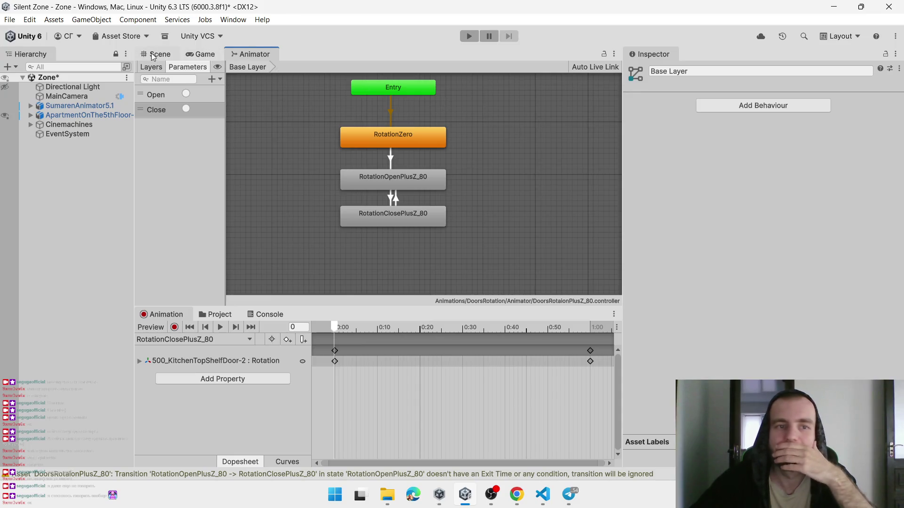
In the Scene view, test-rotate 500_KitchenTopShelfDoor-2 and undo the rotation
click(157, 54)
scroll(348, 177, down, 10)
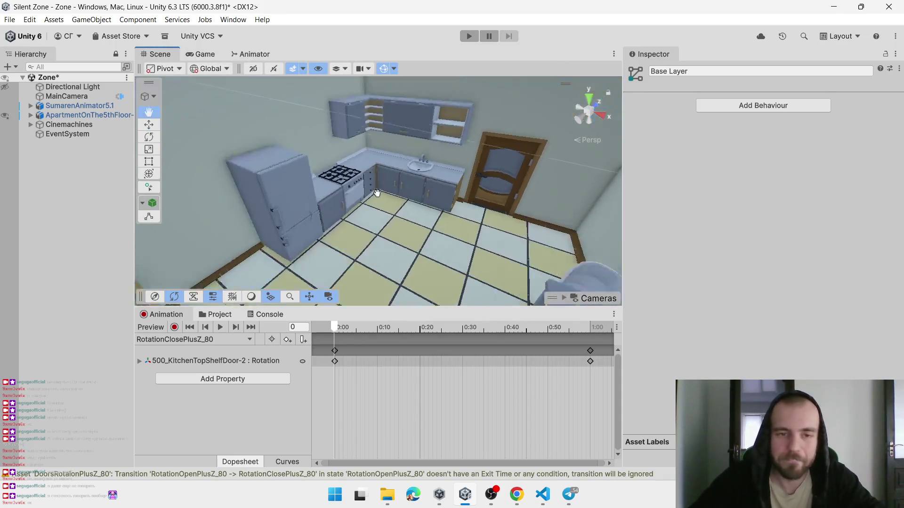
click(359, 112)
click(360, 112)
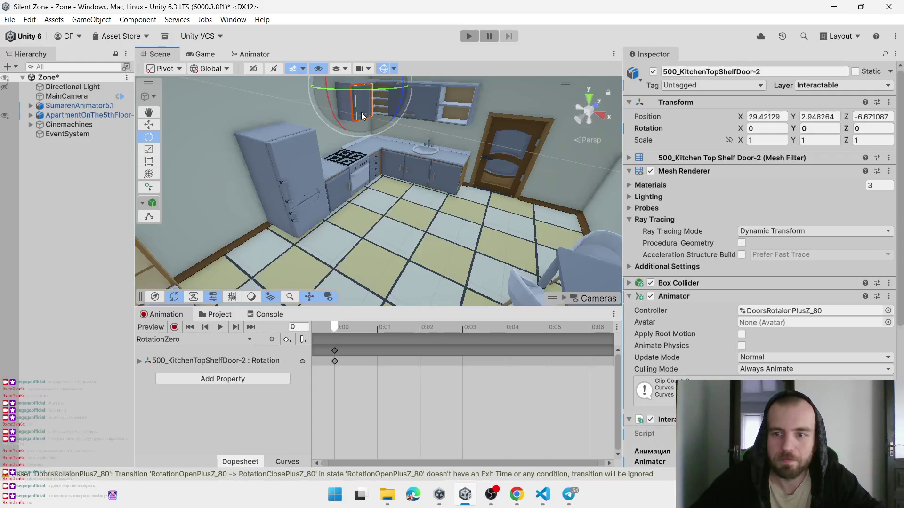
mouse_move(361, 112)
mouse_down()
mouse_move(403, 192)
mouse_move(431, 107)
mouse_move(487, 89)
mouse_up()
click(408, 162)
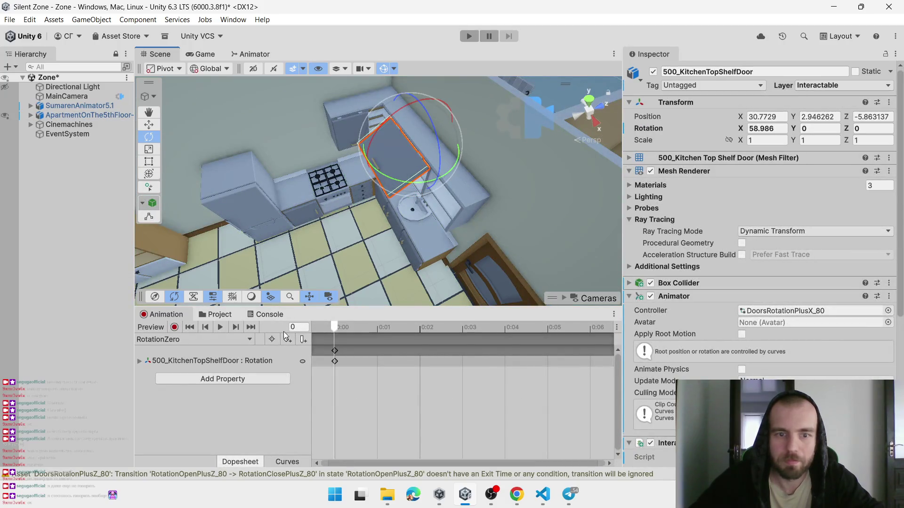
key(ctrl+z)
Frame 500_KitchenVanityDrawer-1 and test-slide it along X several times, undoing each move
mouse_move(340, 222)
mouse_down()
mouse_move(337, 235)
mouse_move(481, 181)
mouse_move(431, 206)
mouse_move(349, 209)
mouse_move(292, 179)
mouse_up()
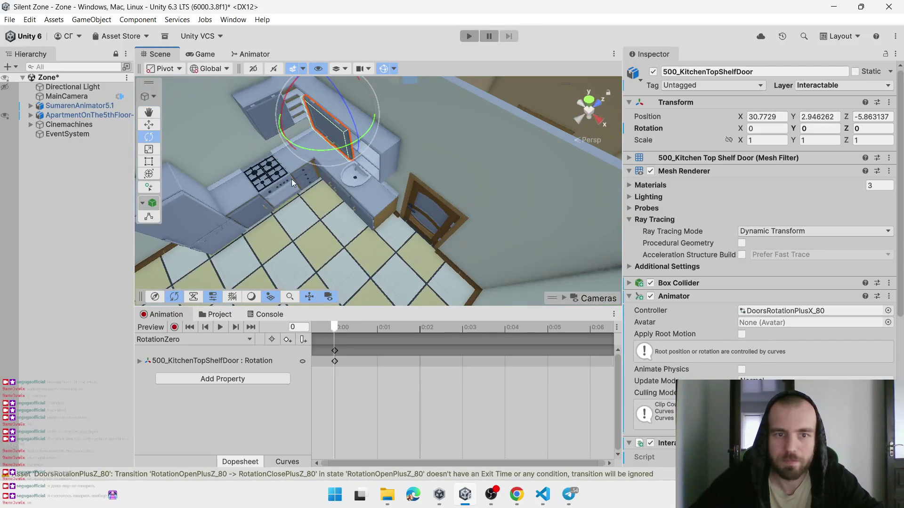
click(292, 179)
click(301, 170)
key(f)
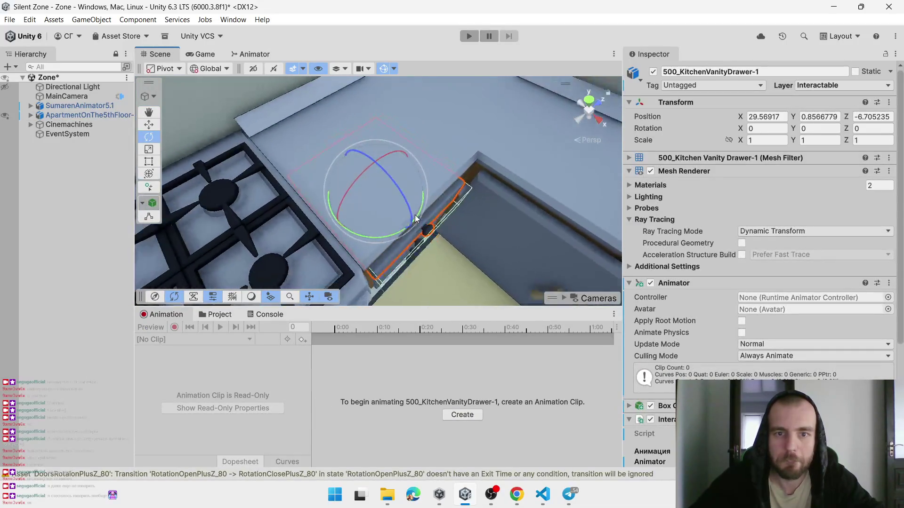
click(149, 124)
mouse_move(416, 233)
mouse_down()
mouse_move(493, 290)
mouse_move(391, 233)
mouse_move(408, 241)
mouse_up()
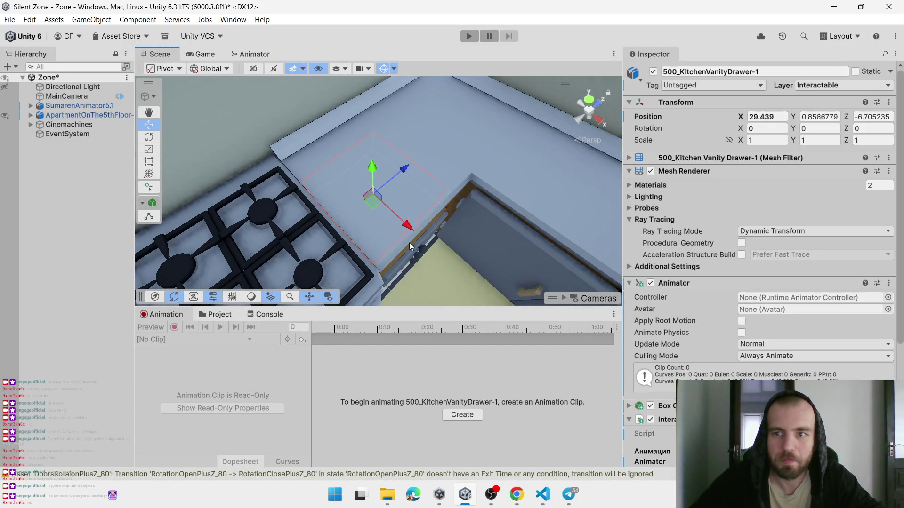
key(ctrl+z)
scroll(424, 245, down, 5)
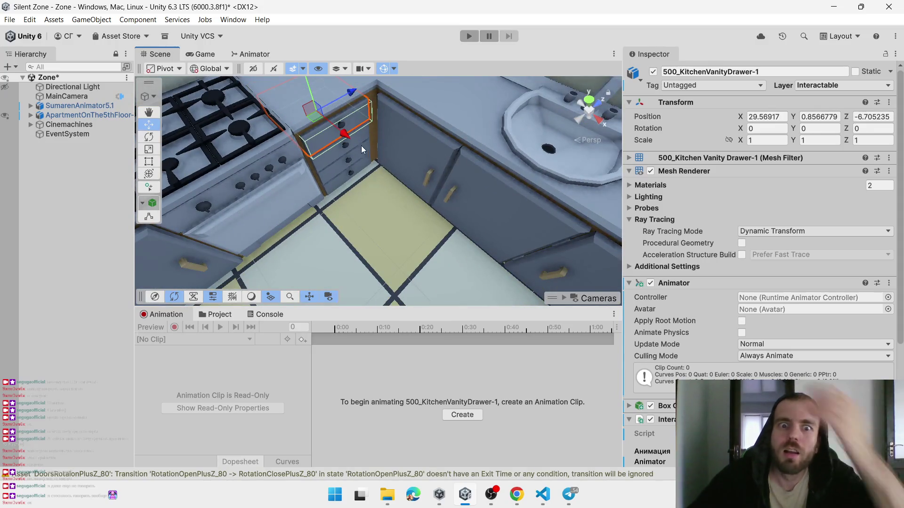
mouse_move(345, 137)
mouse_down()
mouse_move(393, 183)
mouse_move(342, 142)
mouse_up()
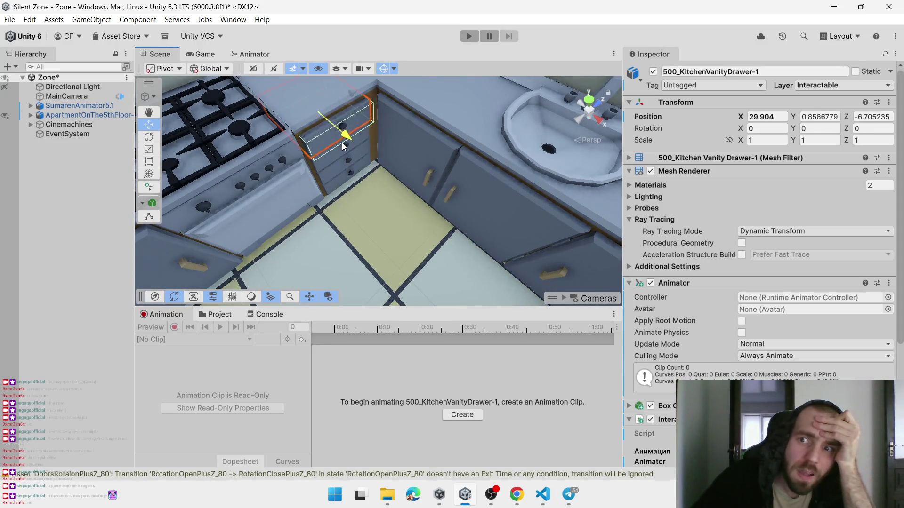
key(ctrl+z)
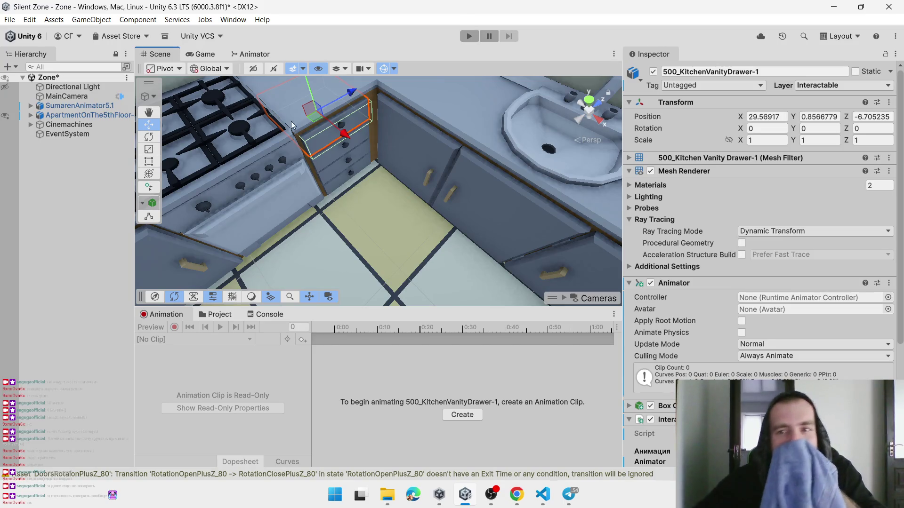
mouse_move(345, 136)
mouse_down()
mouse_move(376, 161)
mouse_move(360, 148)
mouse_move(356, 159)
mouse_up()
key(ctrl+z)
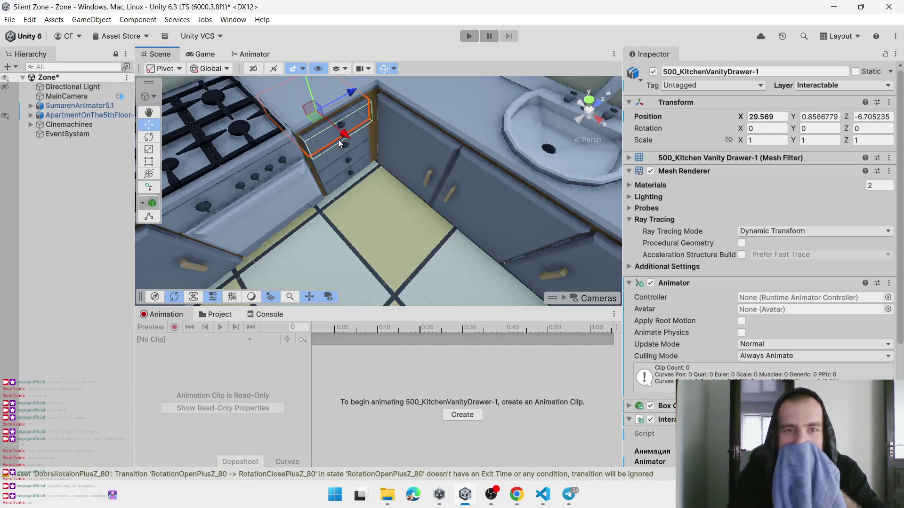
Test-slide 500_KitchenVanityDrawer-2 along X and undo the move
click(340, 151)
click(350, 152)
drag(343, 151, 368, 190)
key(ctrl+z)
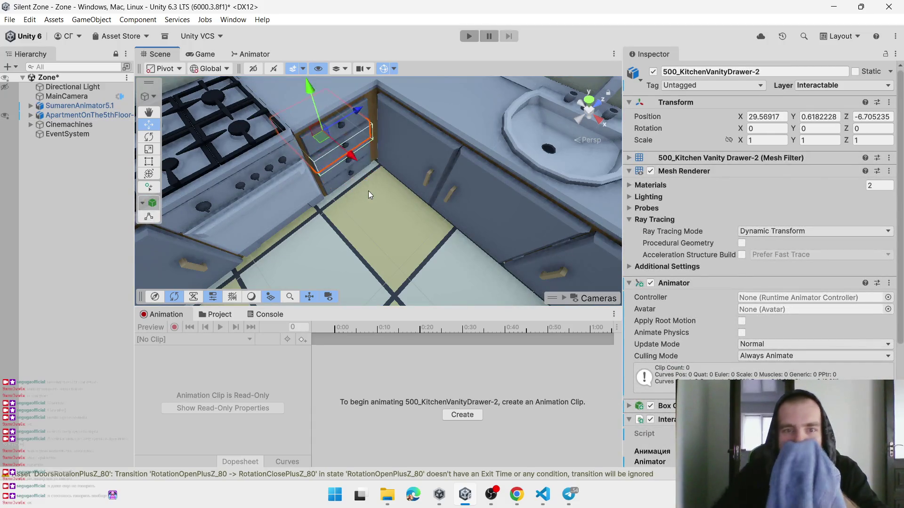
Browse to the Animations folder in the Project window and reselect 500_KitchenVanityDrawer-1
click(218, 318)
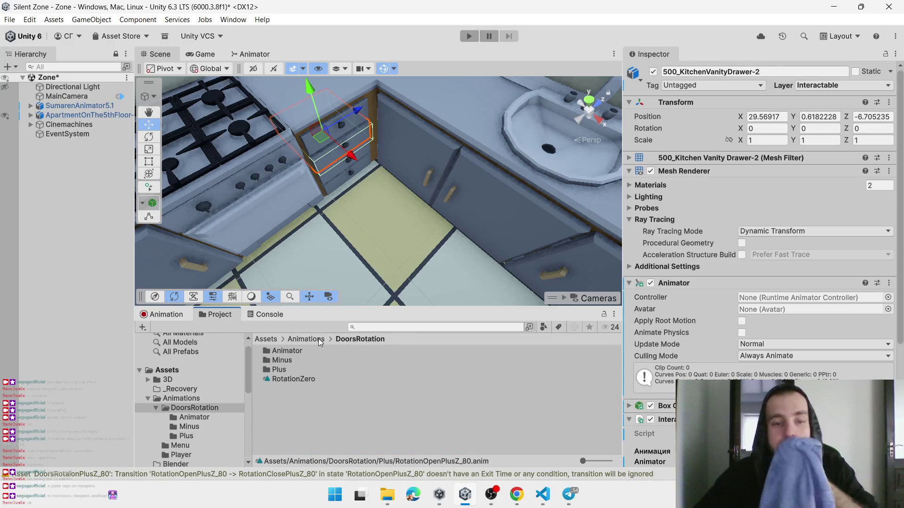
click(318, 338)
click(323, 382)
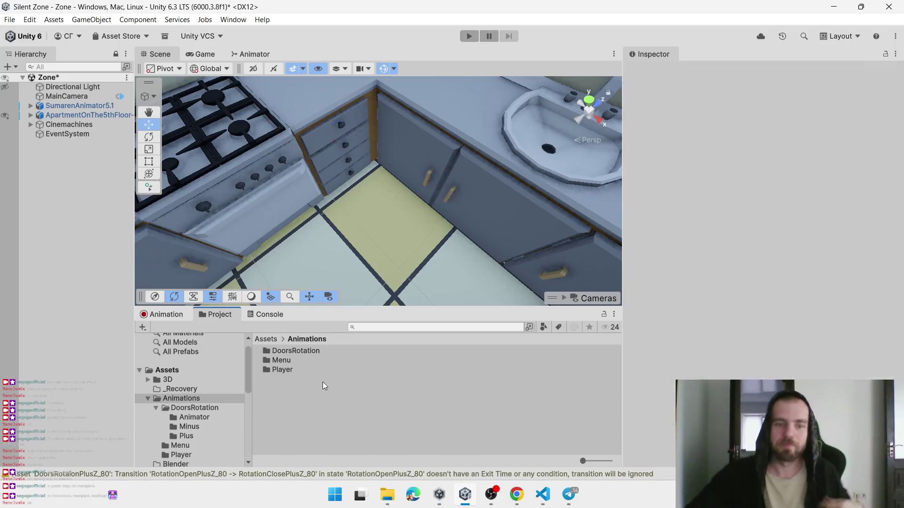
click(337, 136)
click(337, 133)
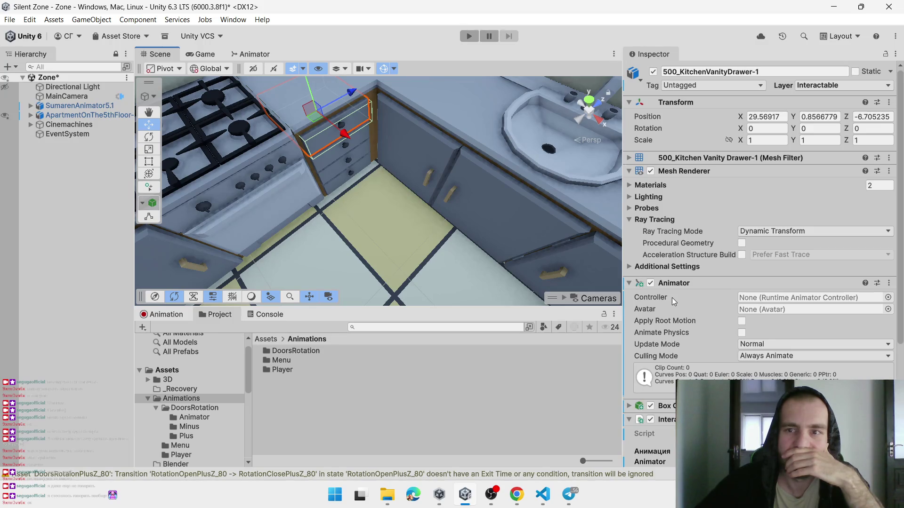
click(29, 19)
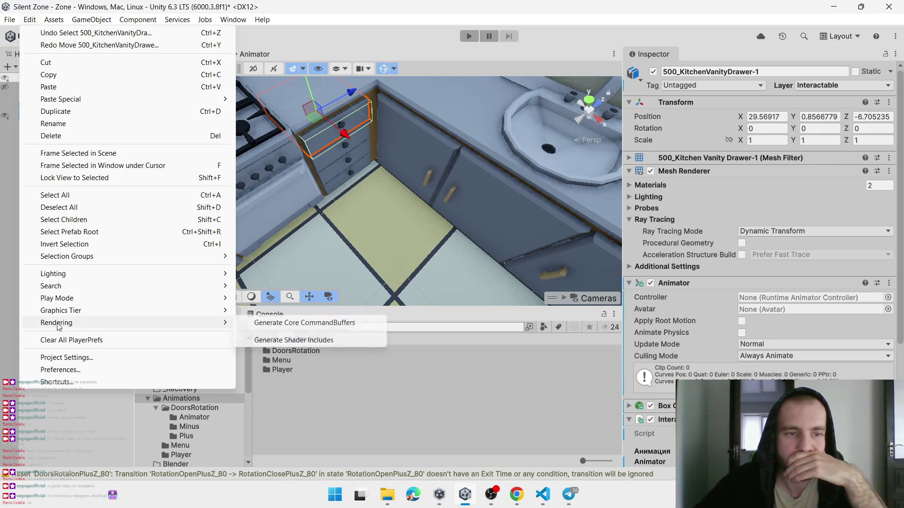
mouse_move(70, 288)
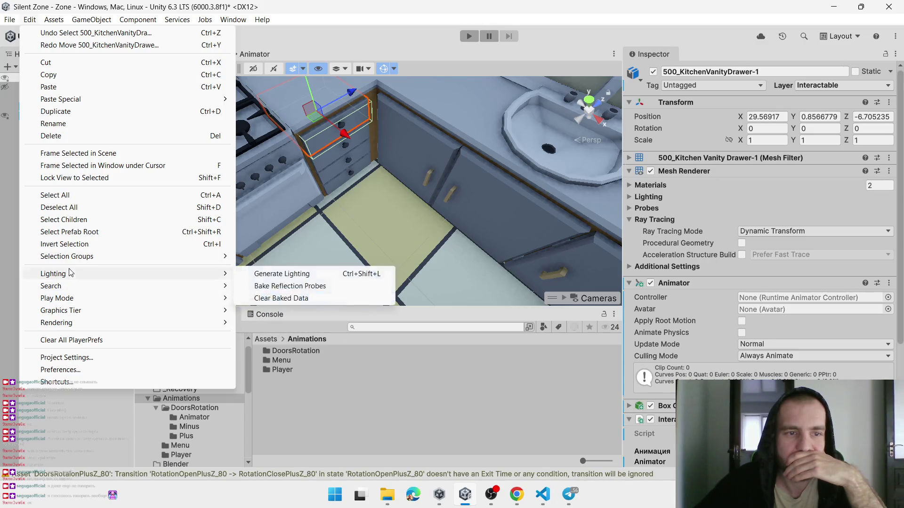
Open Tags and Layers and rename User Layer 9 from CheckEat to InteractablePosition
click(67, 358)
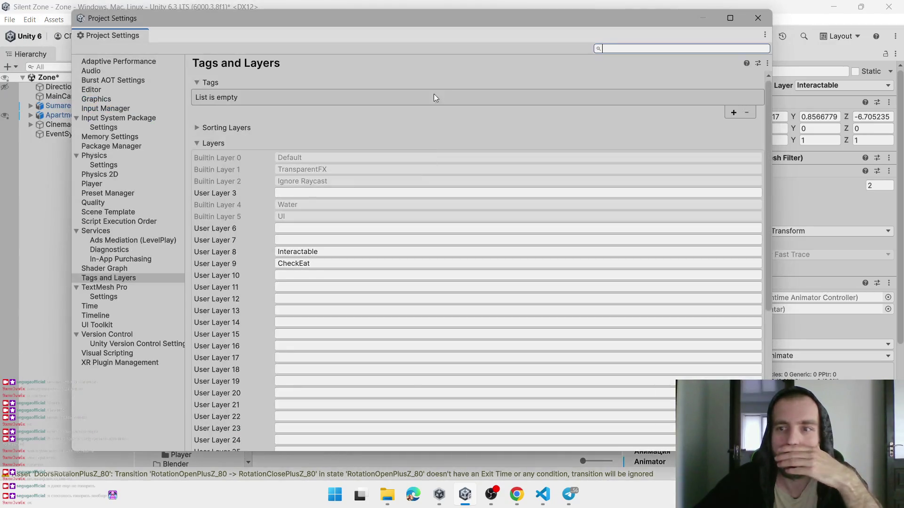
click(331, 264)
click(331, 265)
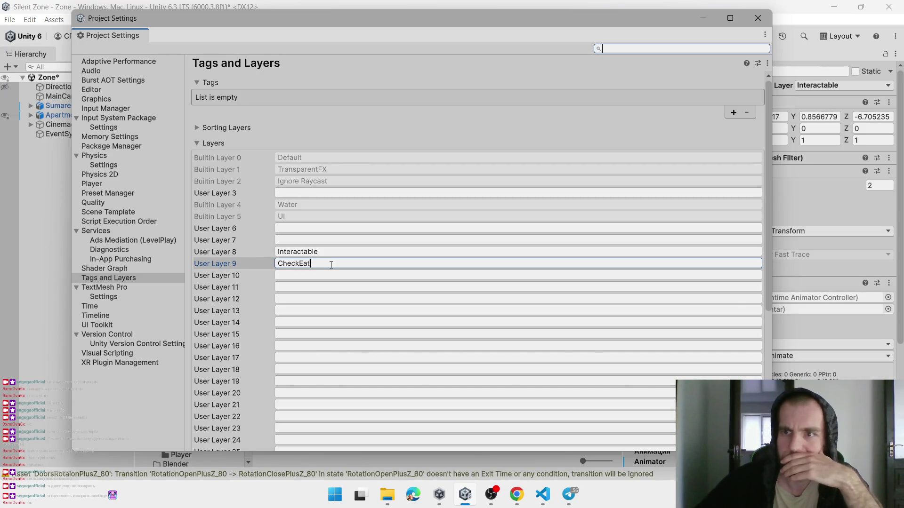
double_click(330, 265)
scroll(571, 330, down, 5)
scroll(447, 292, up, 3)
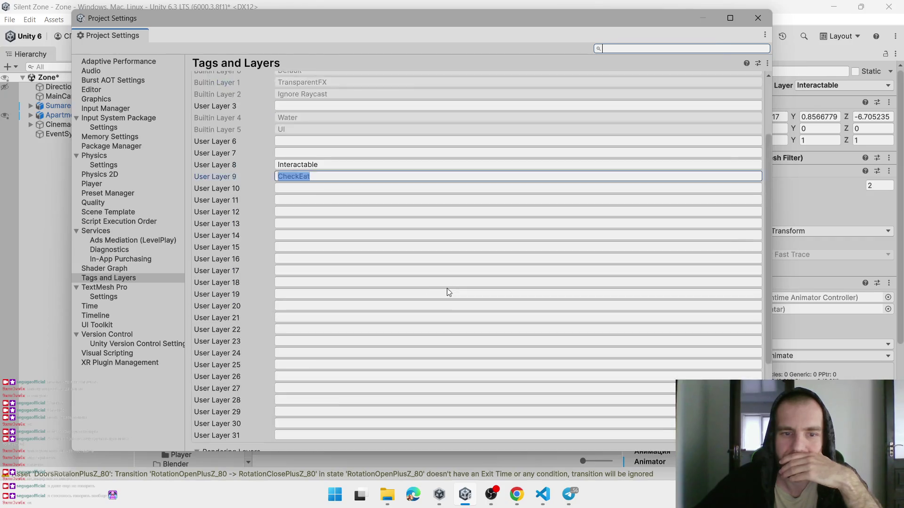
scroll(447, 292, up, 3)
key(BackSpace)
text(Interacta)
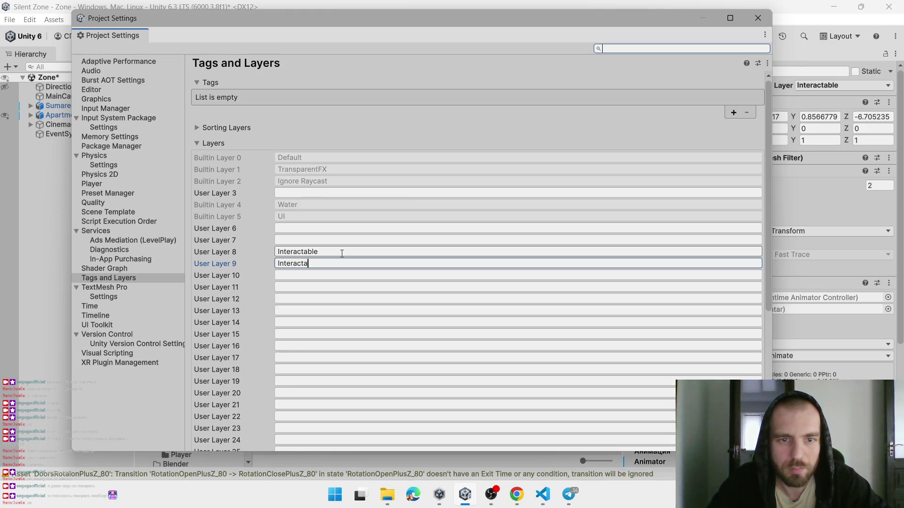
text(ble)
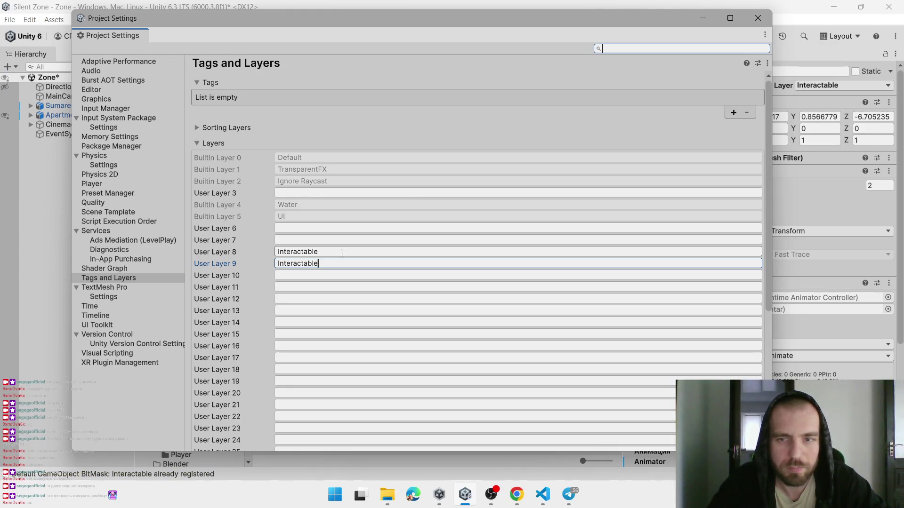
drag(459, 16, 298, 18)
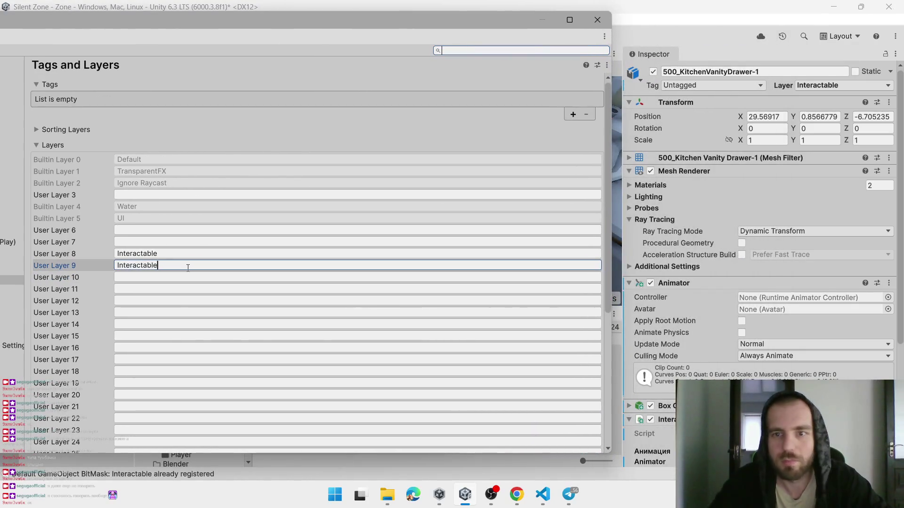
text(Position)
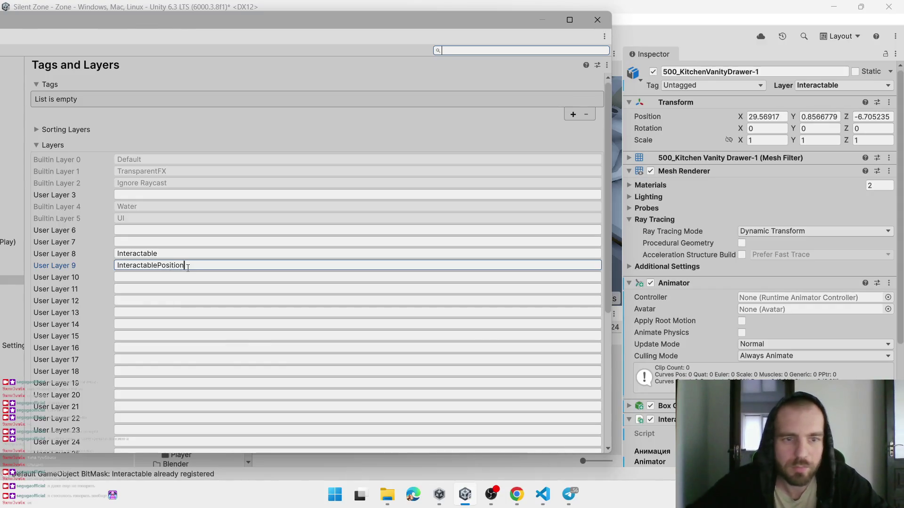
Rename User Layer 8 from Interactable to InteractableRotation, confirm both names, and close the window
click(187, 254)
click(186, 254)
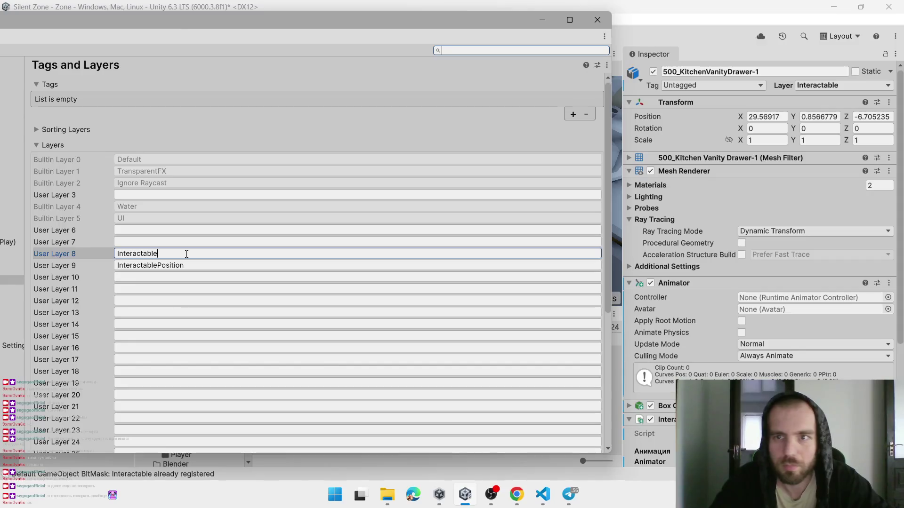
text(Rotation)
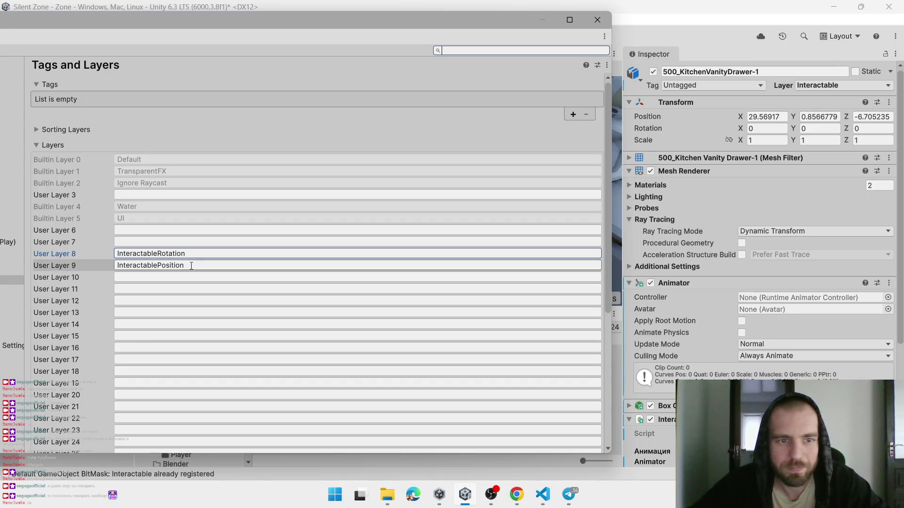
click(191, 265)
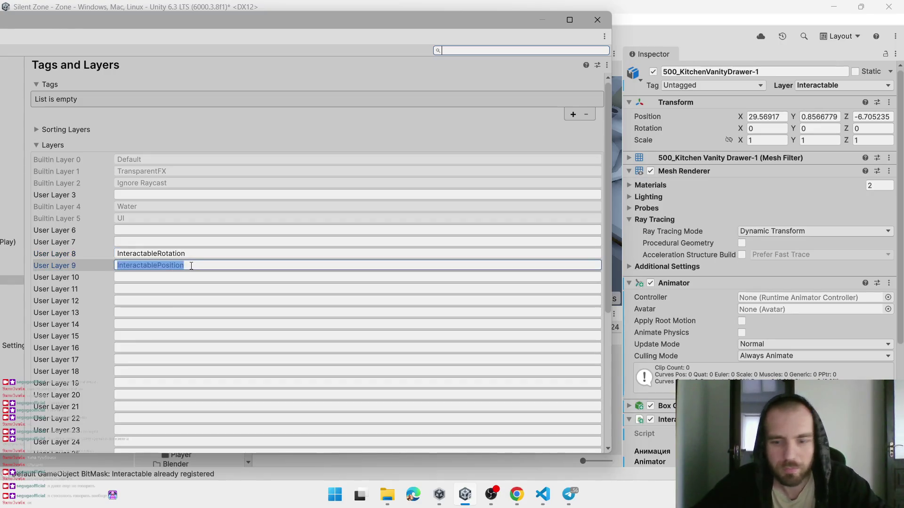
click(191, 265)
click(291, 294)
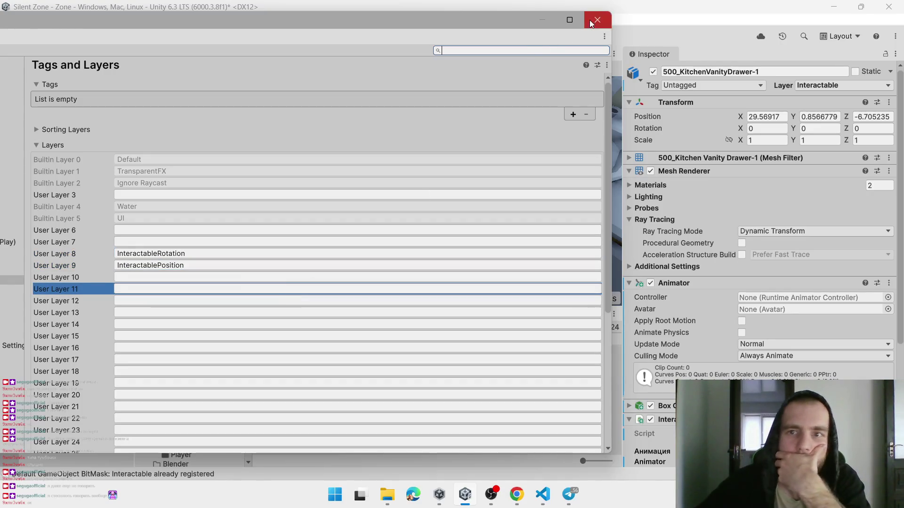
click(597, 20)
Select all four kitchen vanity drawers together
click(331, 157)
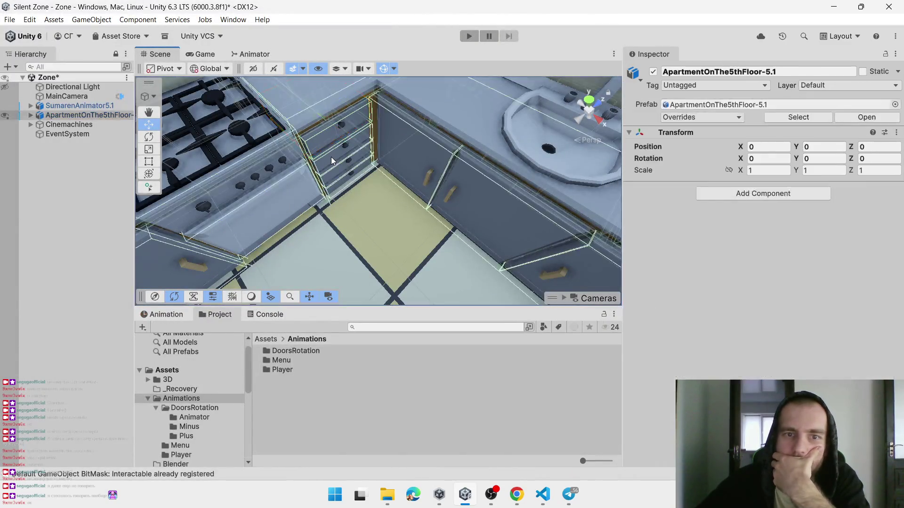
click(329, 133)
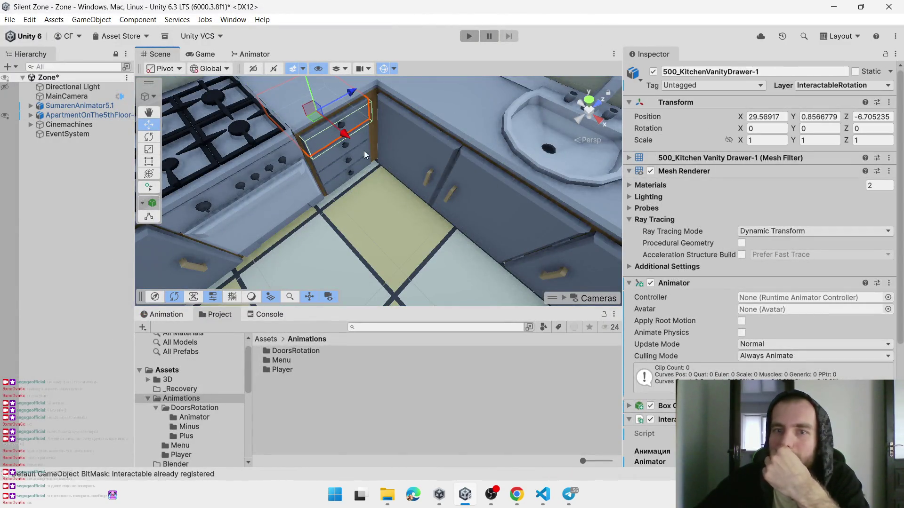
shift+click(334, 157)
shift+click(329, 173)
shift+click(340, 188)
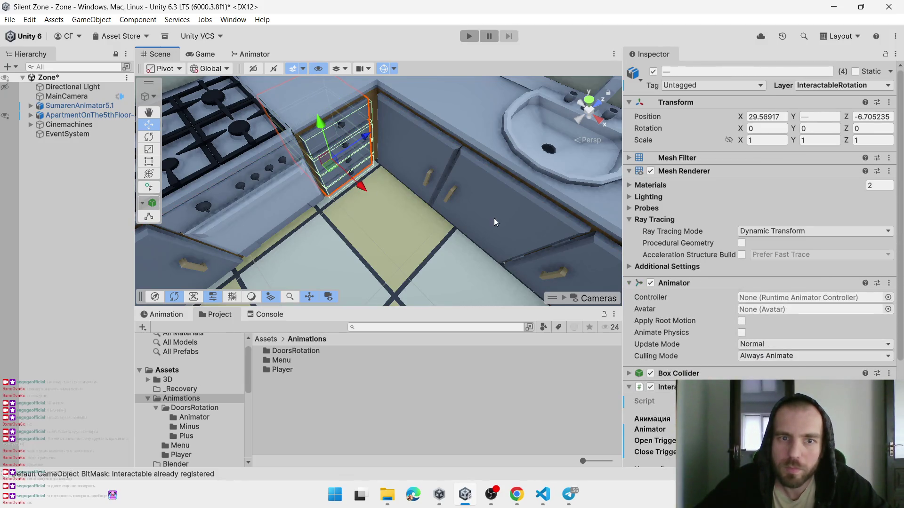
scroll(402, 260, down, 4)
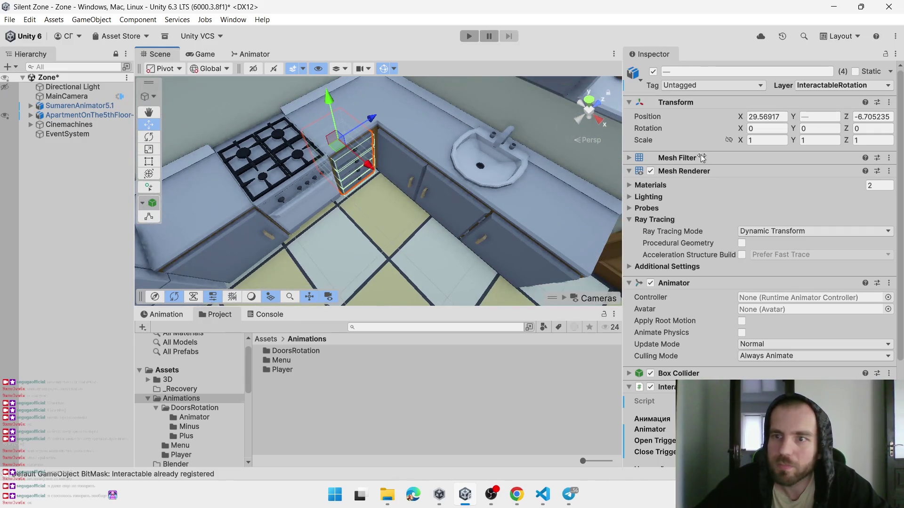
scroll(718, 318, down, 3)
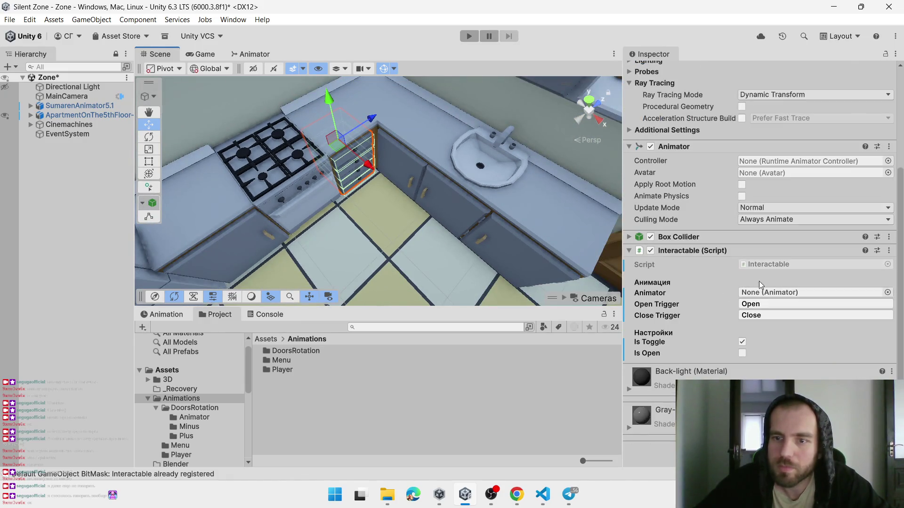
Remove the Interactable script from the drawers and put them on the InteractablePosition layer
right_click(649, 254)
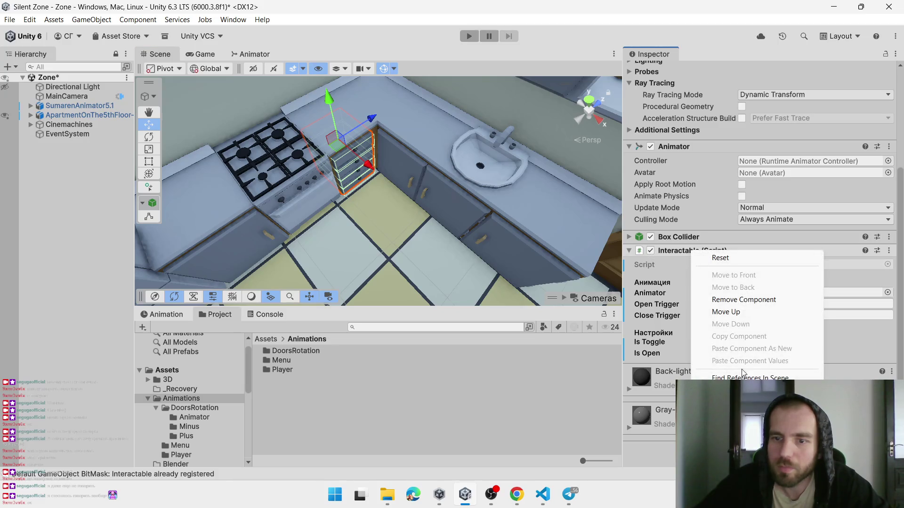
click(738, 300)
scroll(797, 285, up, 1)
click(886, 86)
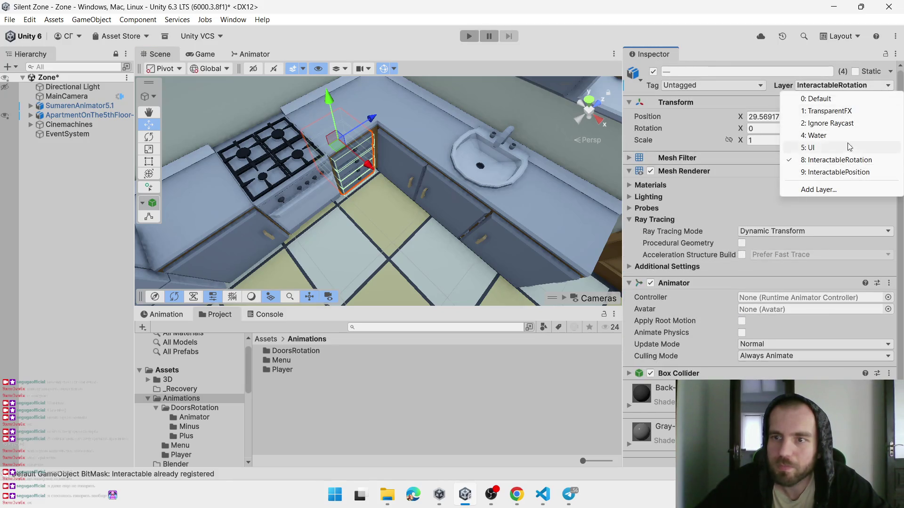
click(841, 172)
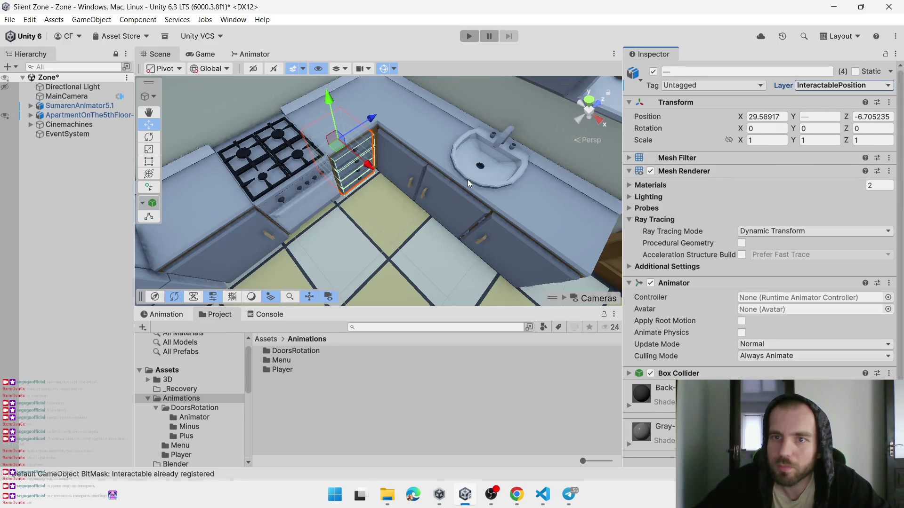
Frame the drawer beside the bedroom wardrobe and select the lower left bedroom drawer
scroll(467, 179, down, 6)
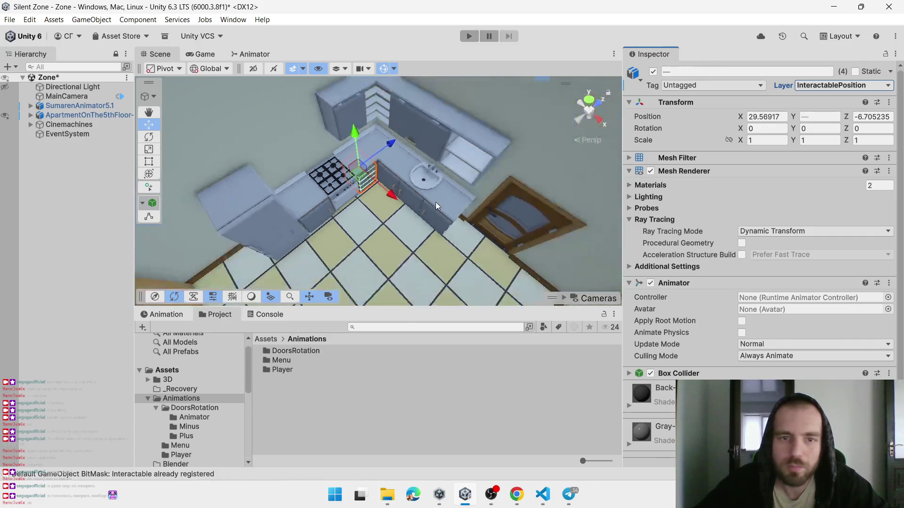
mouse_move(436, 210)
mouse_down()
mouse_move(493, 223)
mouse_move(400, 193)
mouse_move(440, 180)
mouse_up()
scroll(423, 179, up, 3)
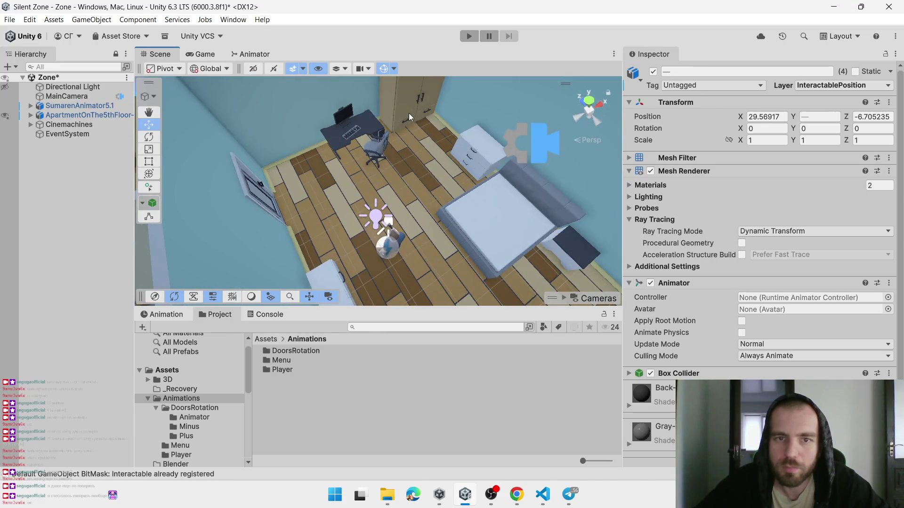
click(405, 126)
key(f)
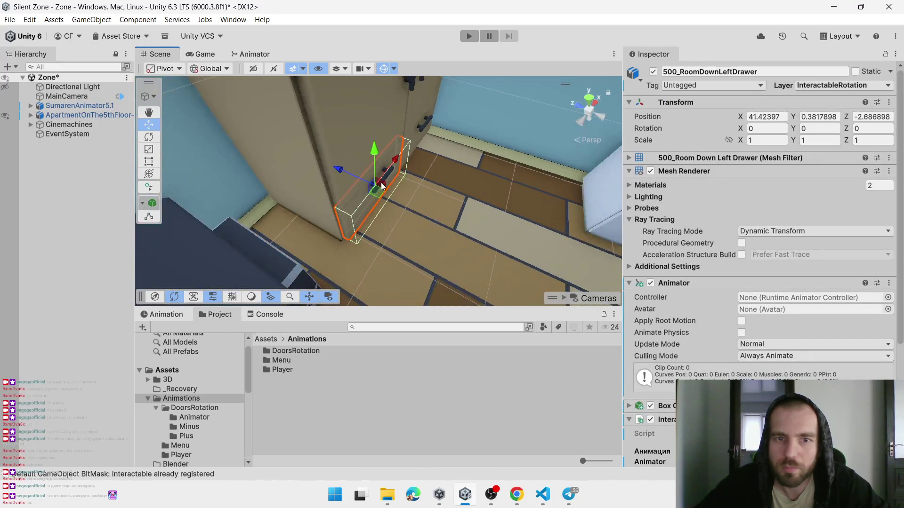
click(375, 191)
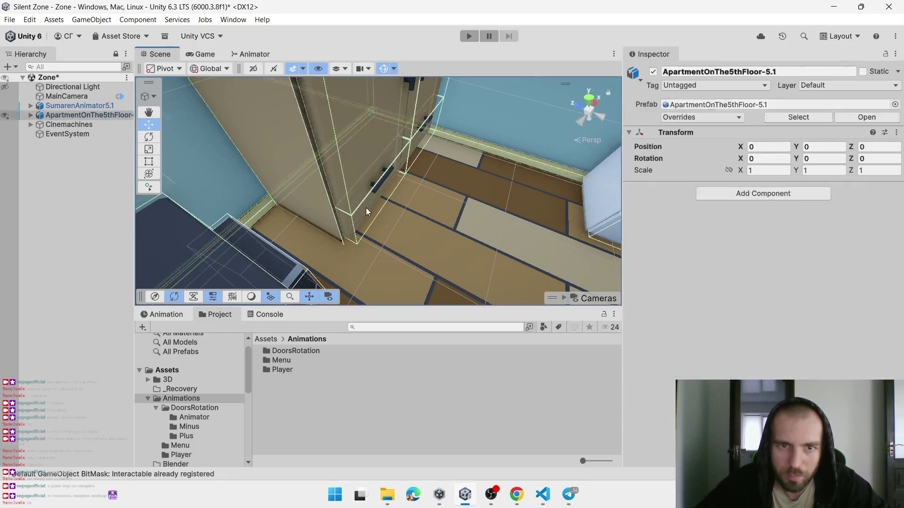
click(365, 211)
Test-rotate the lower left bedroom drawer, then select the bedroom chest of drawers
key(e)
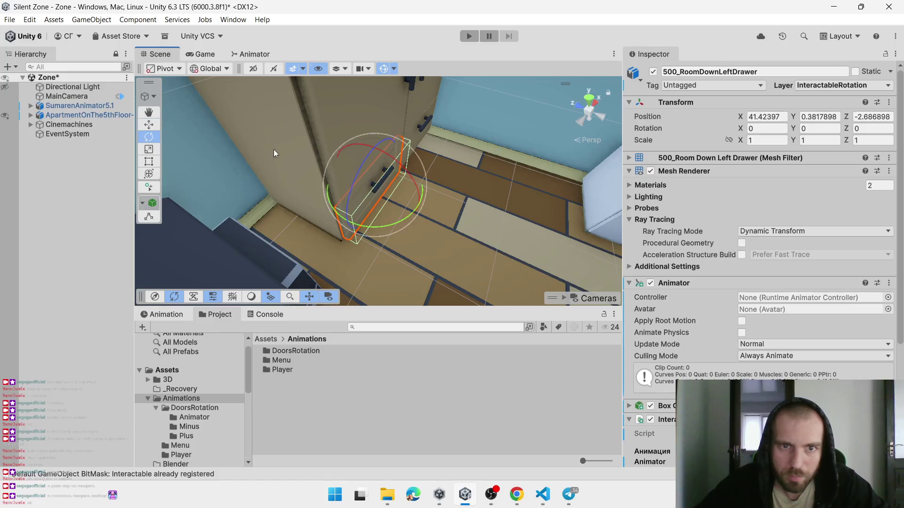
mouse_move(408, 169)
mouse_down()
mouse_move(480, 247)
mouse_move(329, 143)
mouse_move(452, 227)
mouse_move(409, 134)
mouse_move(460, 170)
mouse_up()
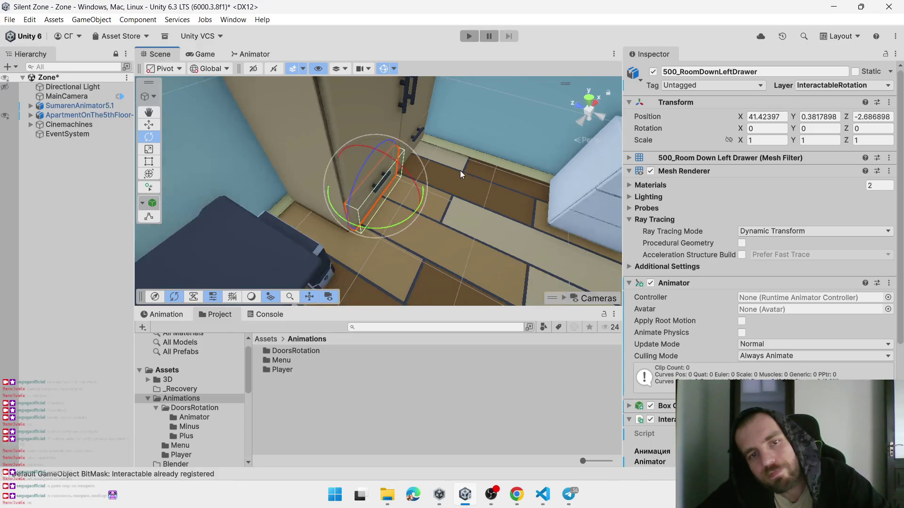
click(423, 157)
click(424, 156)
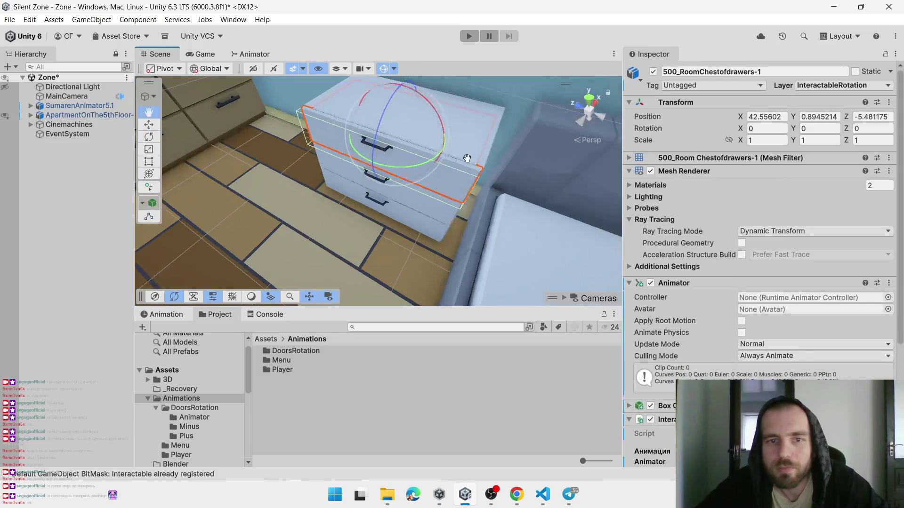
Put all three chest drawers on the InteractablePosition layer and return to the Move tool
drag(403, 210, 409, 230)
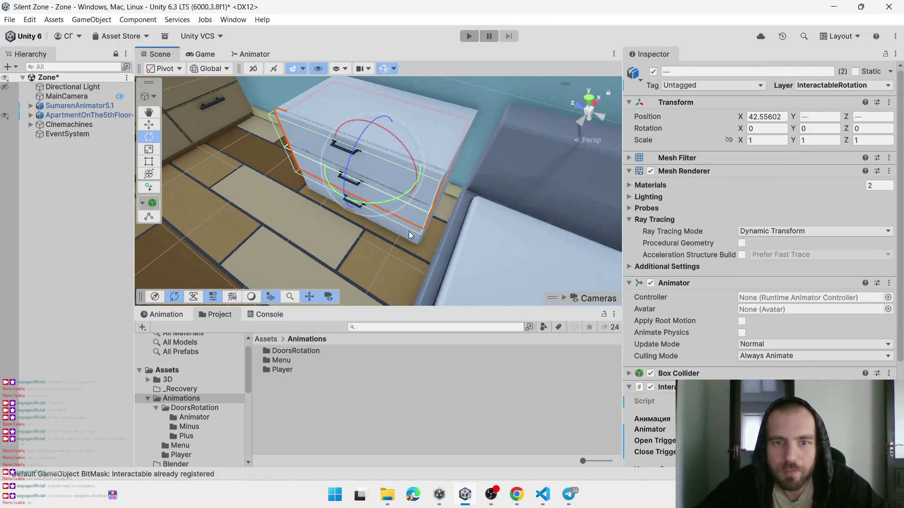
click(861, 85)
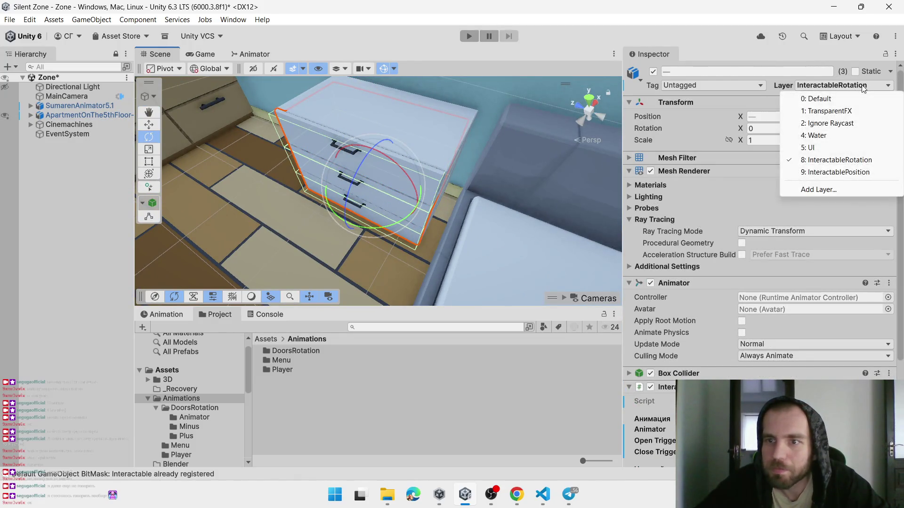
click(835, 172)
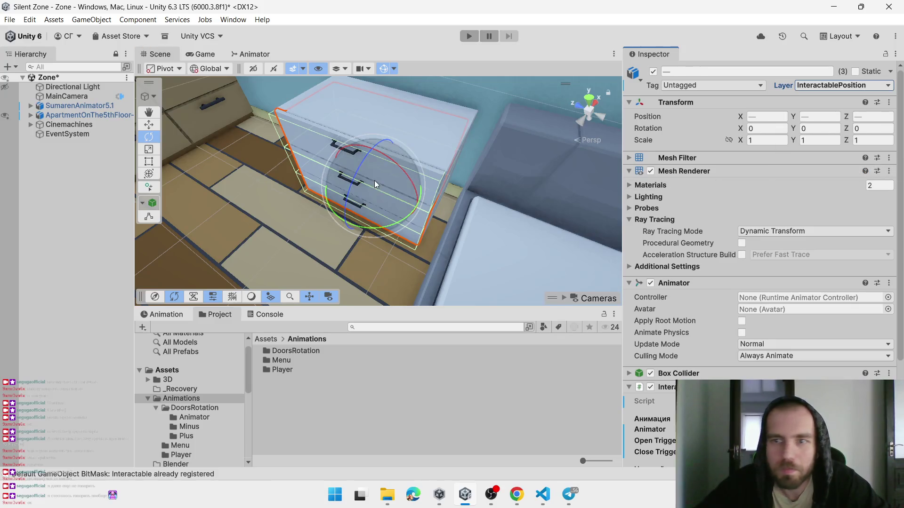
click(149, 124)
Set the bedroom nightstand drawer's layer to InteractablePosition
scroll(397, 178, down, 6)
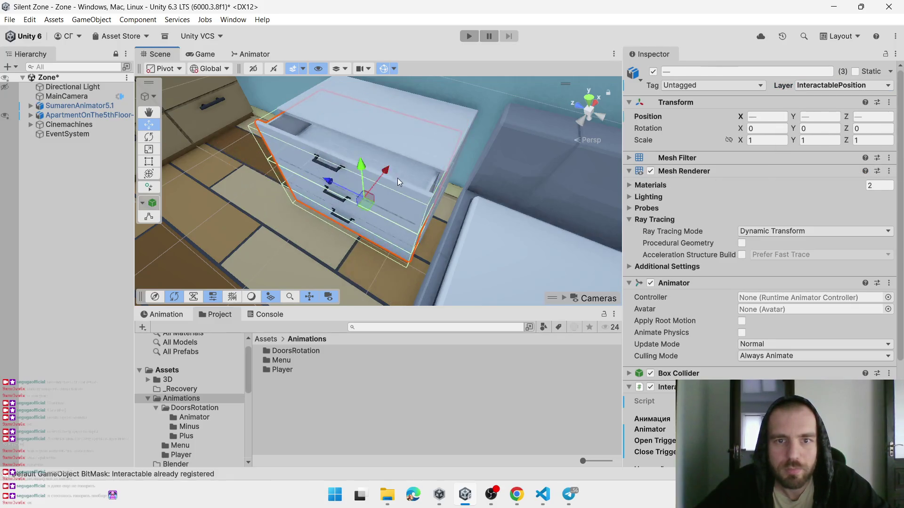
mouse_move(286, 146)
mouse_down()
mouse_move(548, 169)
mouse_move(508, 162)
mouse_move(519, 141)
mouse_move(302, 138)
mouse_up()
click(286, 131)
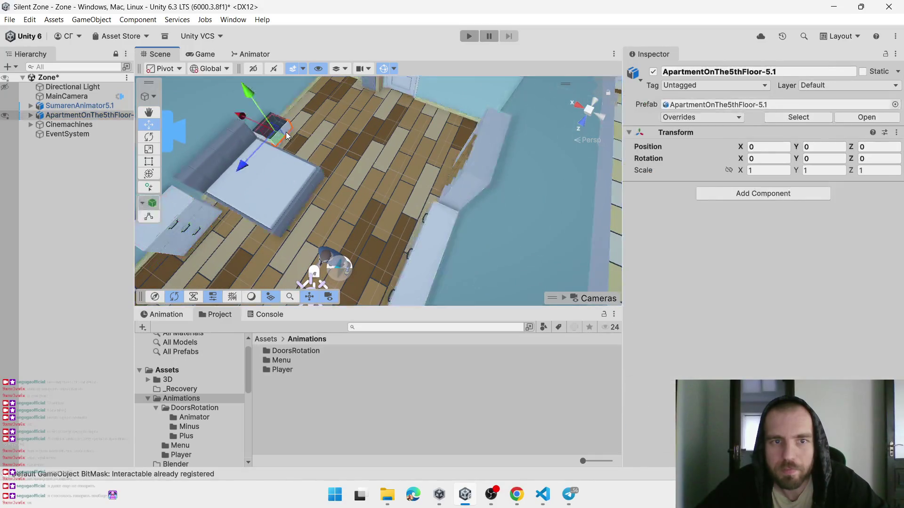
click(286, 132)
click(863, 85)
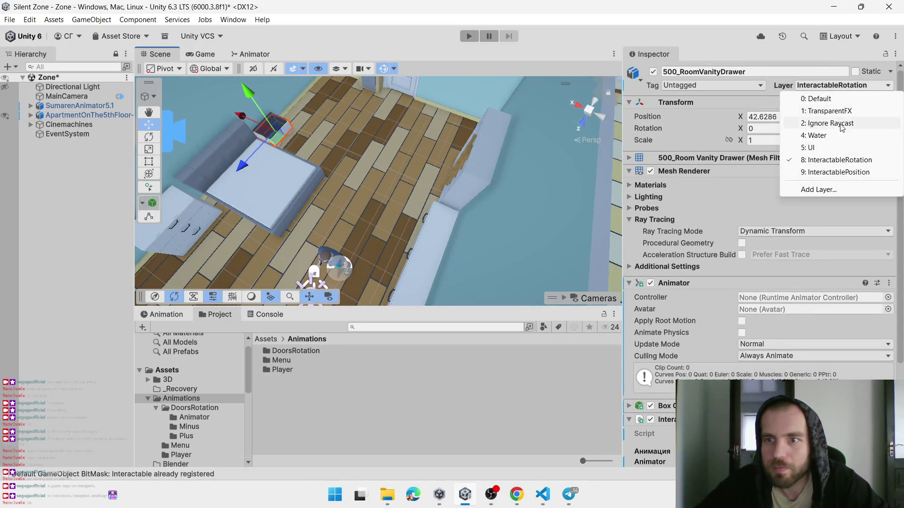
click(836, 172)
Frame the entrance room vanity drawer and set its layer to InteractablePosition
drag(556, 141, 470, 156)
scroll(411, 166, down, 5)
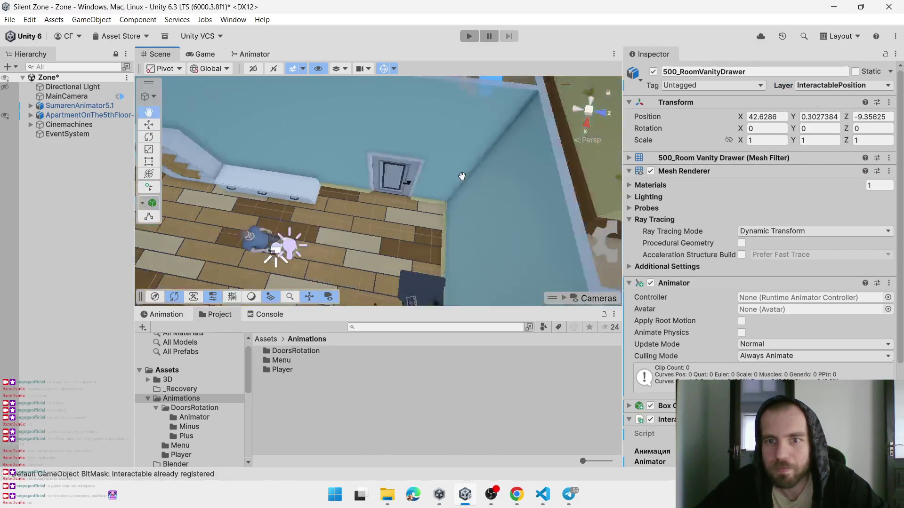
scroll(411, 165, up, 3)
scroll(410, 166, down, 4)
scroll(394, 180, up, 6)
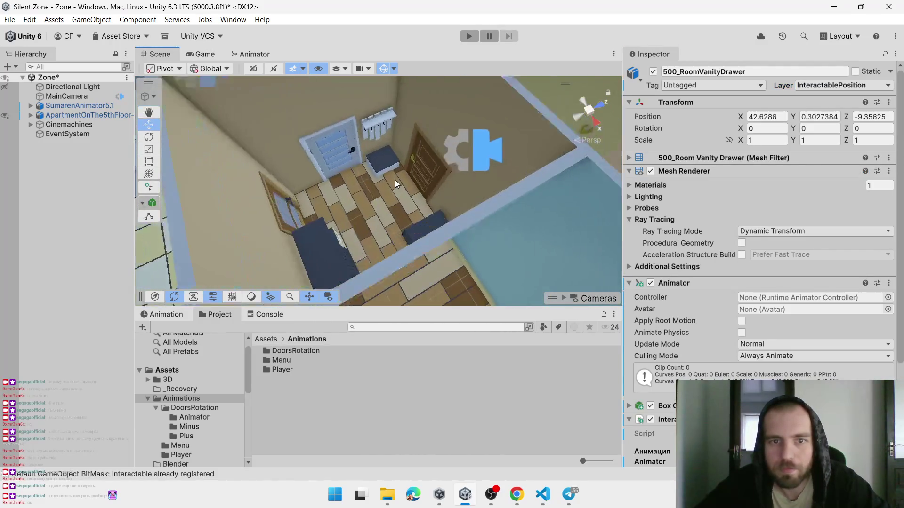
click(382, 167)
click(382, 167)
key(f)
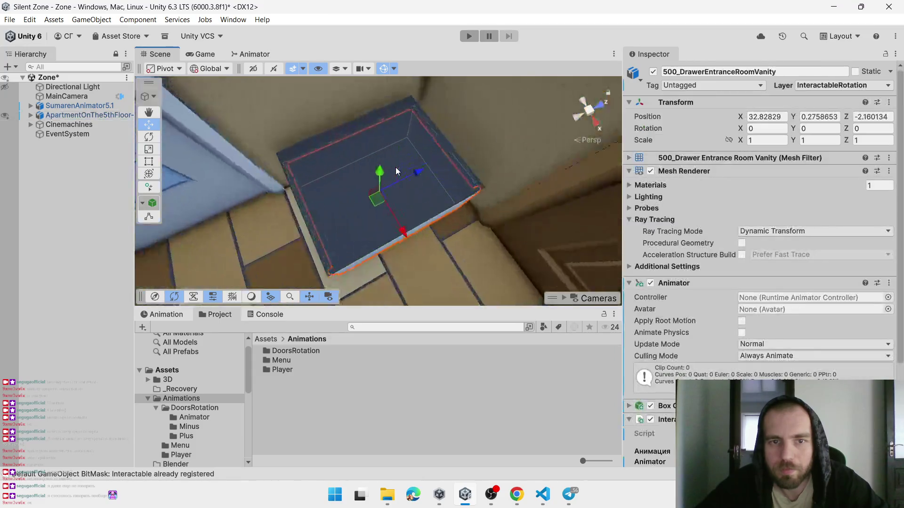
scroll(805, 89, down, 2)
scroll(763, 156, up, 2)
click(842, 85)
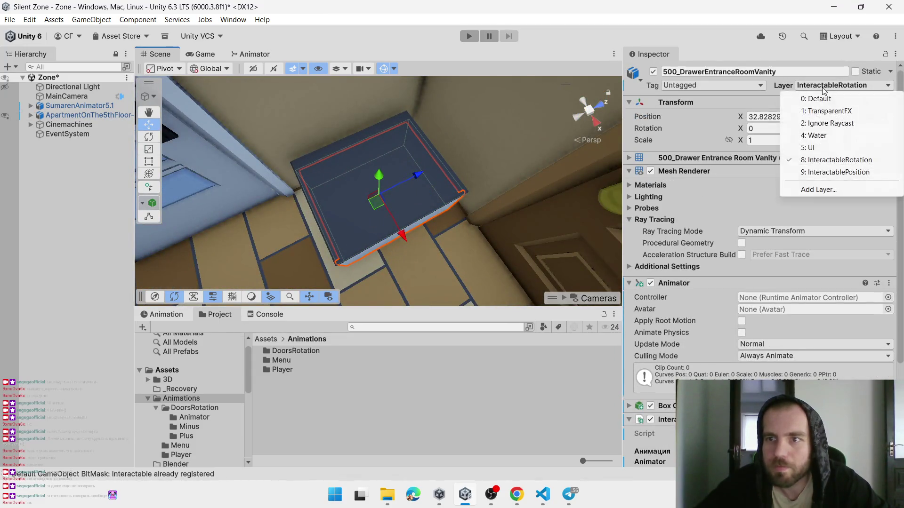
click(833, 172)
Remove the Interactable script and the Animator from the entrance vanity drawer
scroll(711, 315, down, 3)
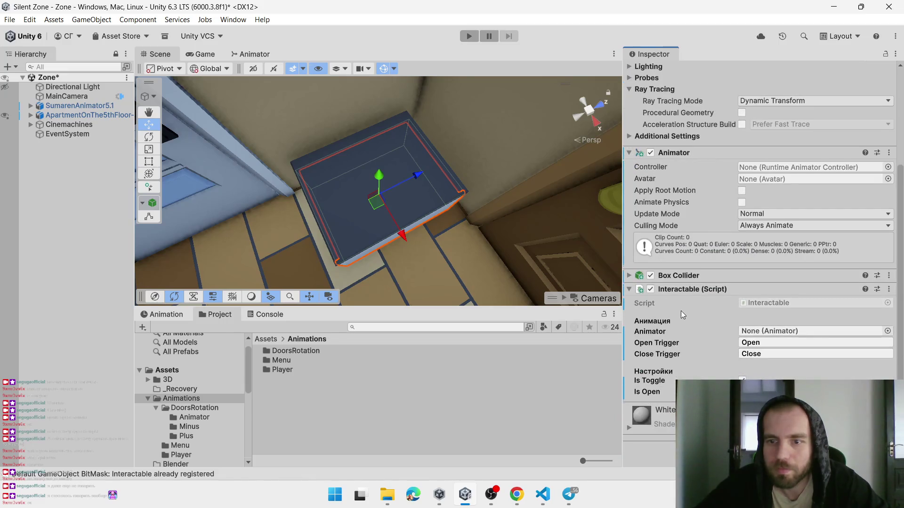
right_click(697, 288)
click(749, 349)
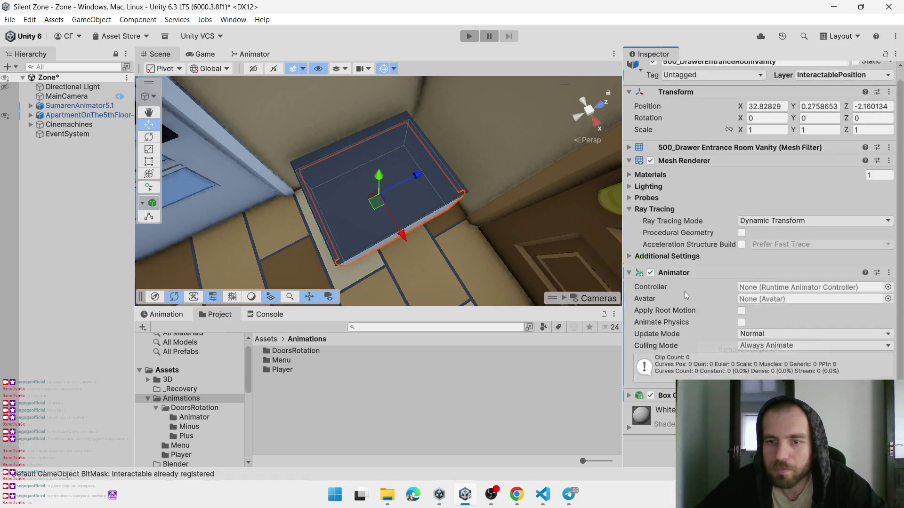
right_click(684, 273)
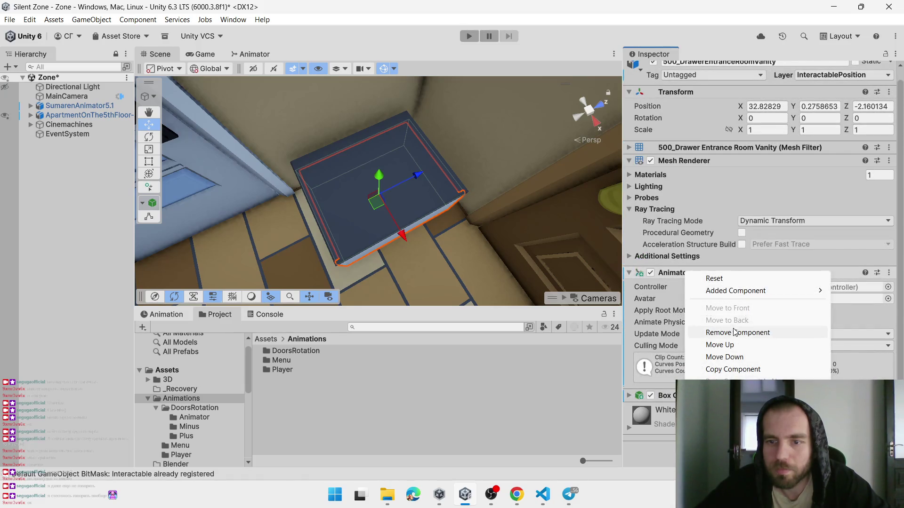
click(741, 330)
Orbit toward the entrance closet and select its door
scroll(494, 263, down, 3)
mouse_move(487, 262)
mouse_down()
mouse_move(507, 219)
mouse_move(266, 174)
mouse_move(272, 214)
mouse_move(266, 178)
mouse_move(295, 248)
mouse_move(257, 258)
mouse_move(350, 264)
mouse_up()
click(329, 176)
click(329, 176)
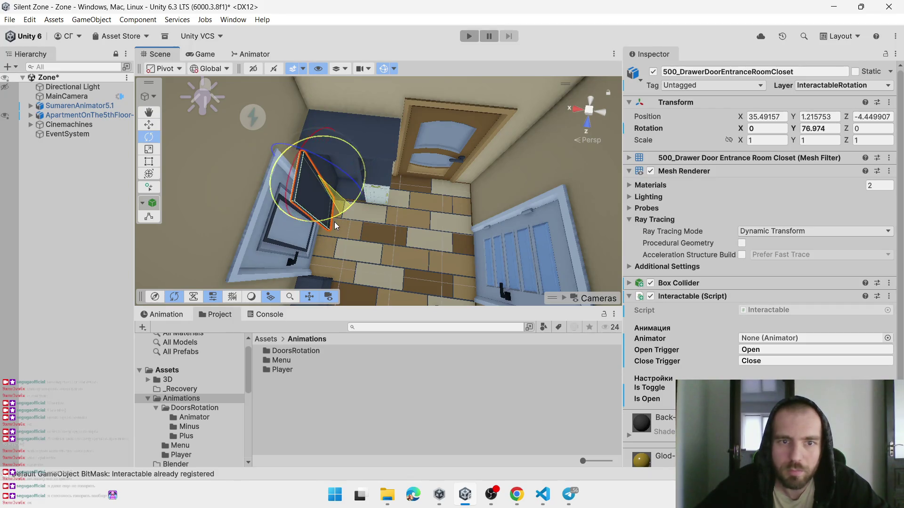
Undo the door's trial rotation and locate DoorsRotationPlusX_80 in Animations/DoorsRotation/Animator
key(ctrl+z)
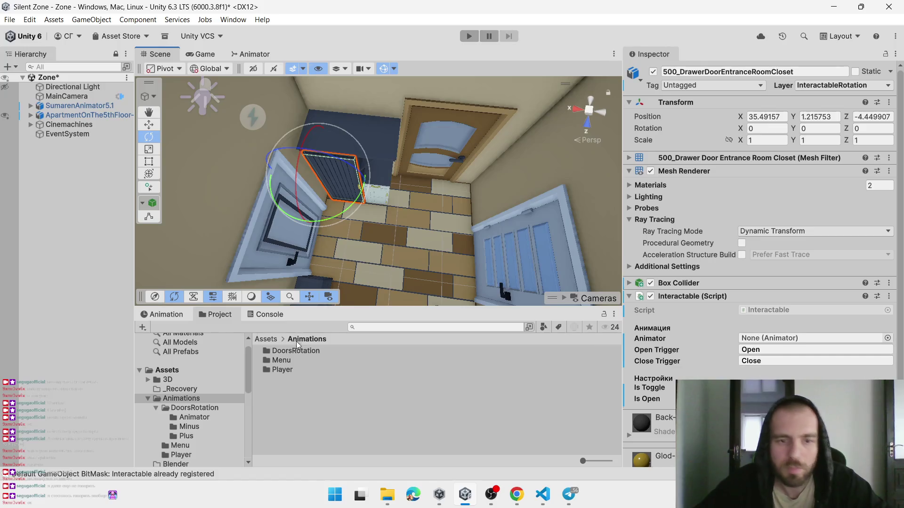
double_click(293, 350)
click(293, 350)
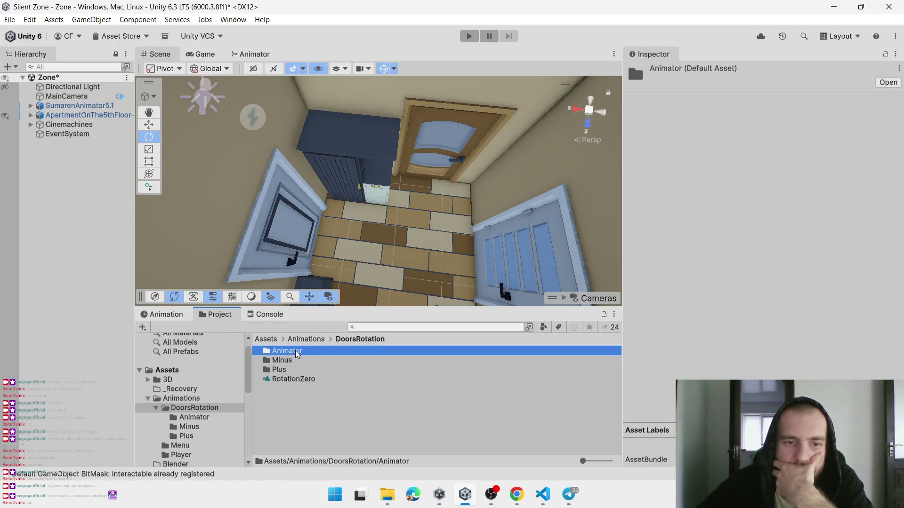
double_click(295, 351)
click(335, 408)
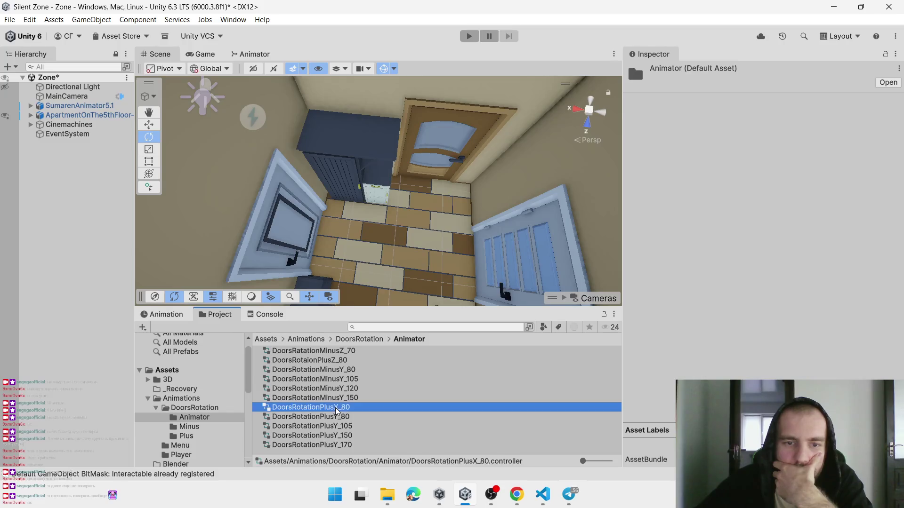
click(326, 221)
click(339, 199)
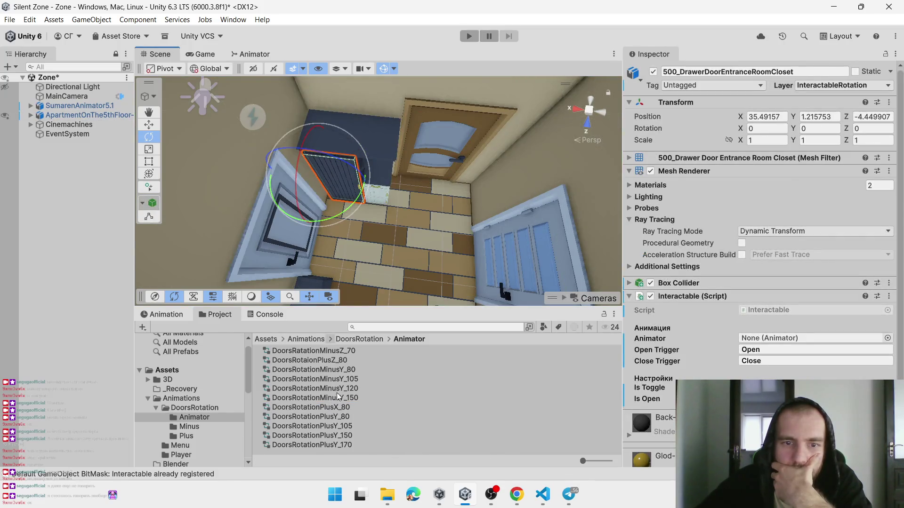
Add an Animator between Box Collider and Interactable on the closet door, using DoorsRotationPlusX_80
scroll(727, 340, down, 2)
scroll(727, 340, up, 2)
scroll(727, 340, down, 2)
key(ctrl+shift+a)
text(ani)
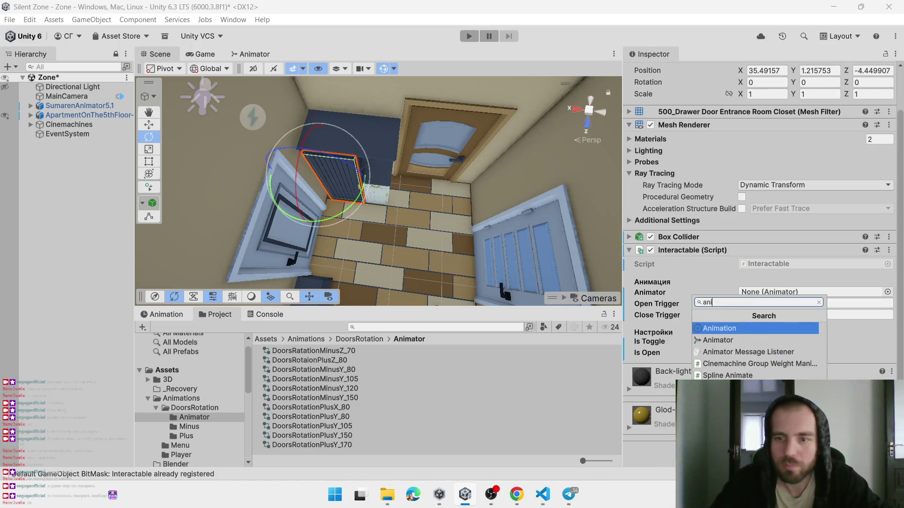
key(Down)
key(Return)
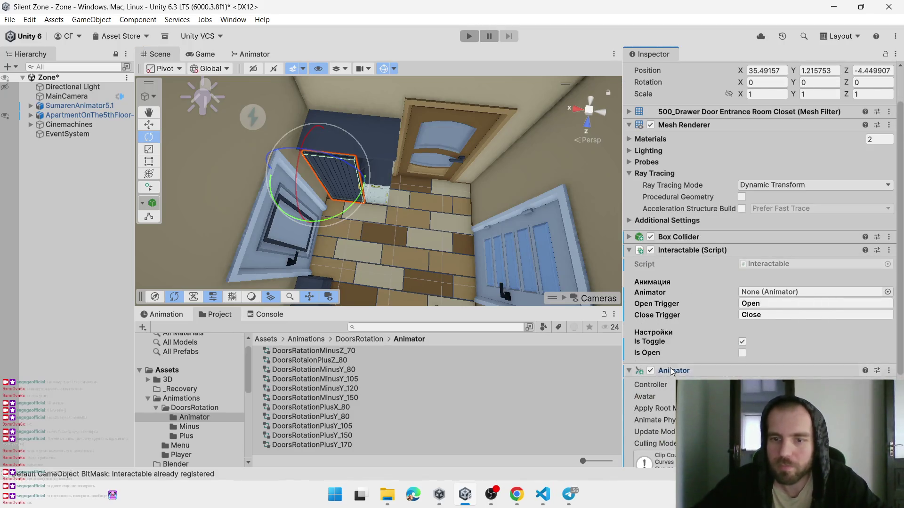
drag(677, 245, 683, 246)
drag(632, 273, 632, 272)
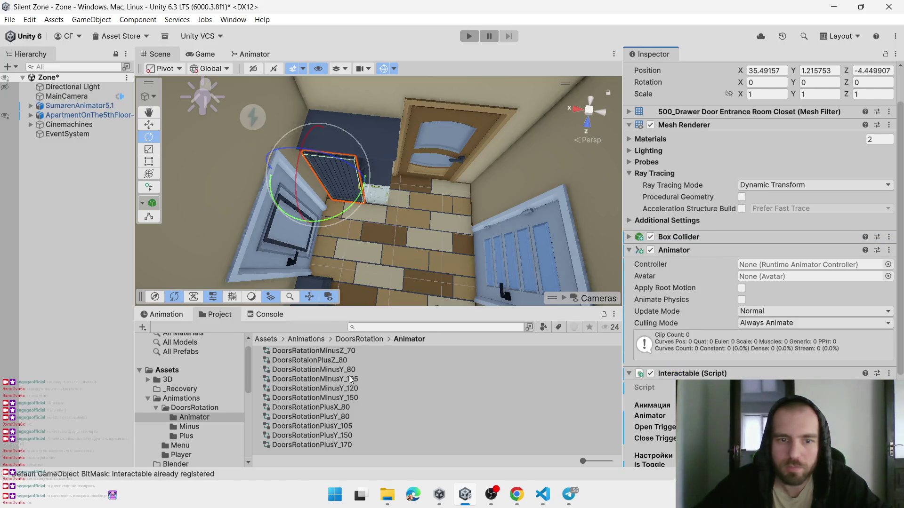
mouse_move(313, 408)
mouse_down()
mouse_move(733, 262)
mouse_move(762, 265)
mouse_up()
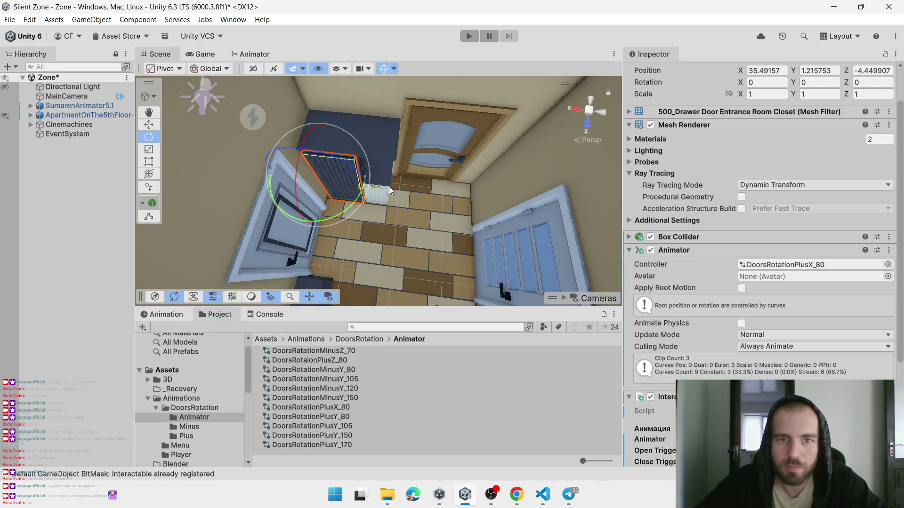
Put the first closet drawer on InteractablePosition and remove its Animator and Interactable script
click(389, 187)
click(389, 188)
key(f)
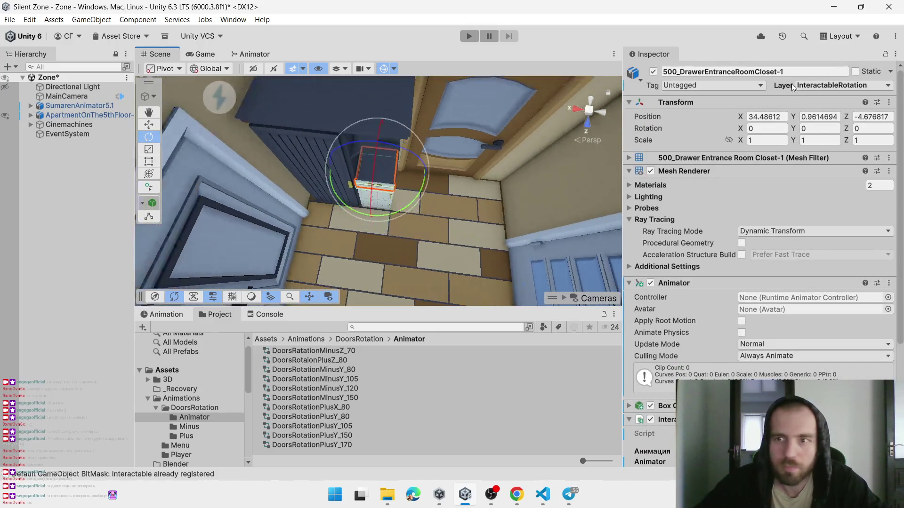
click(823, 85)
click(843, 172)
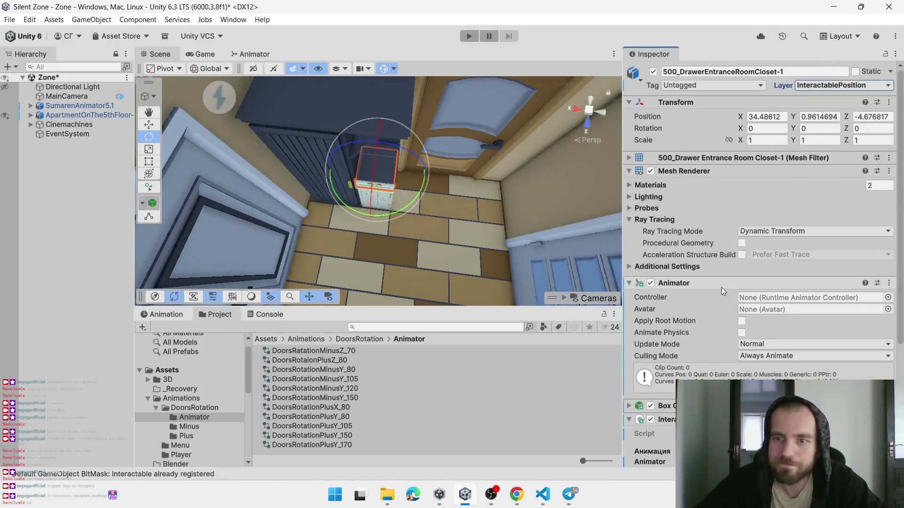
right_click(675, 284)
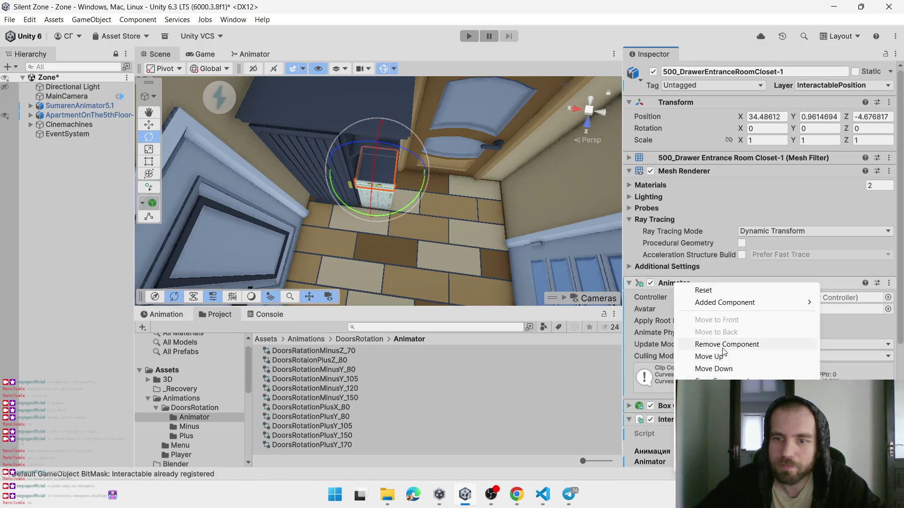
click(723, 348)
right_click(686, 300)
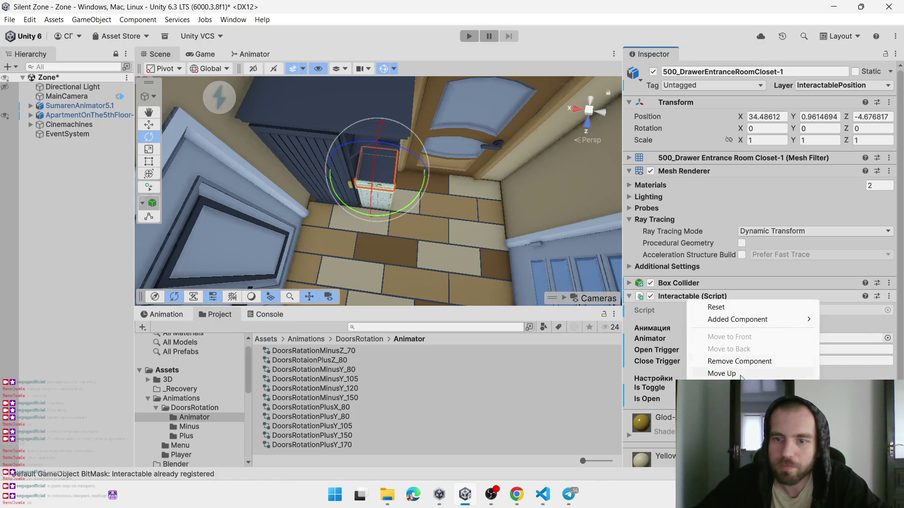
click(724, 361)
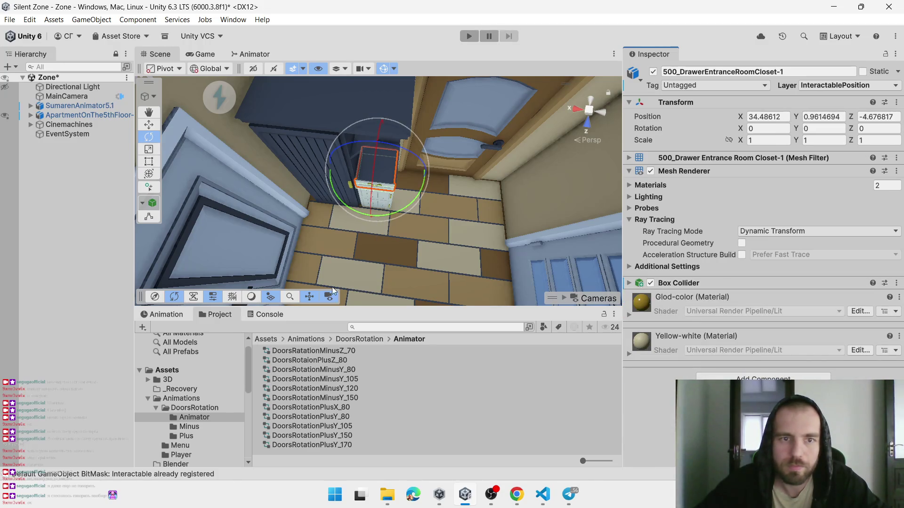
Test-swing the second closet part, undo, and assign it DoorsRotationPlusY_80
click(383, 199)
click(382, 199)
drag(386, 199, 314, 281)
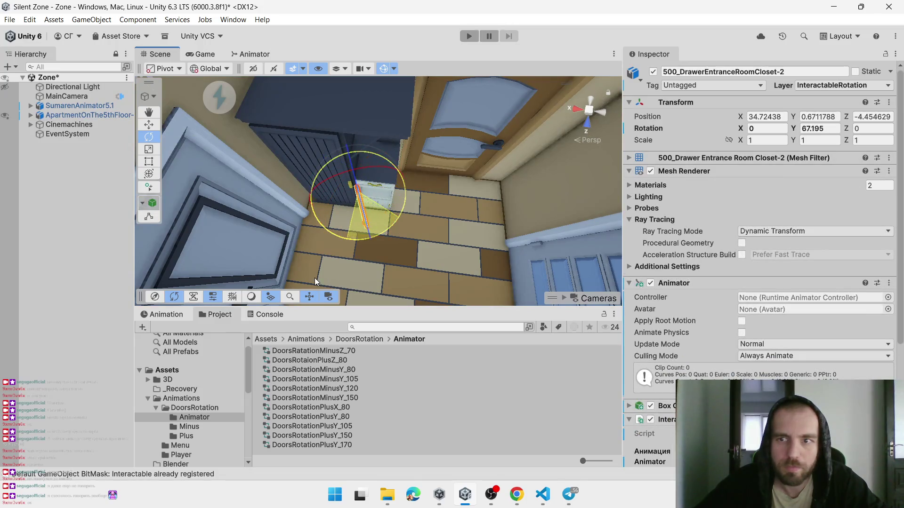
key(ctrl+z)
mouse_move(341, 413)
mouse_down()
mouse_move(693, 295)
mouse_move(759, 301)
mouse_up()
Assign DoorsRotationPlusX_80 to the third closet part and test-swing it, then undo
click(415, 233)
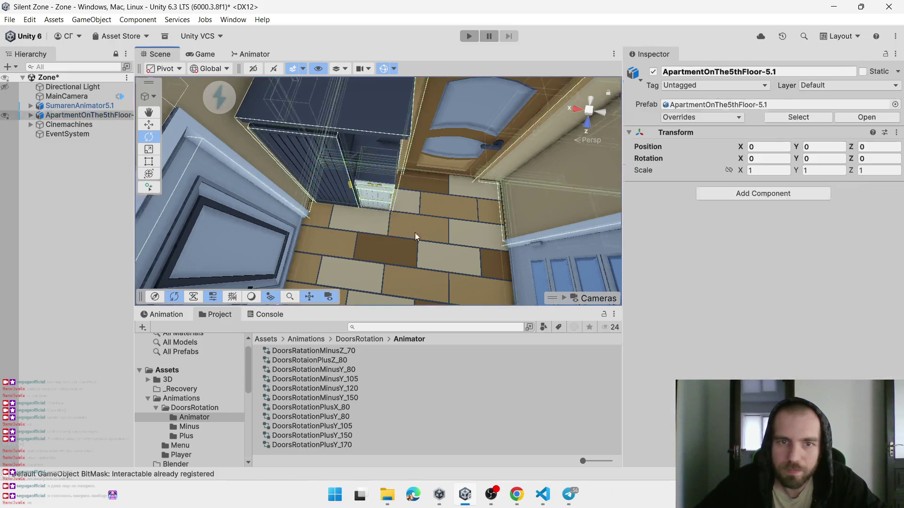
click(385, 207)
mouse_move(334, 407)
mouse_down()
mouse_move(715, 334)
mouse_move(759, 304)
mouse_up()
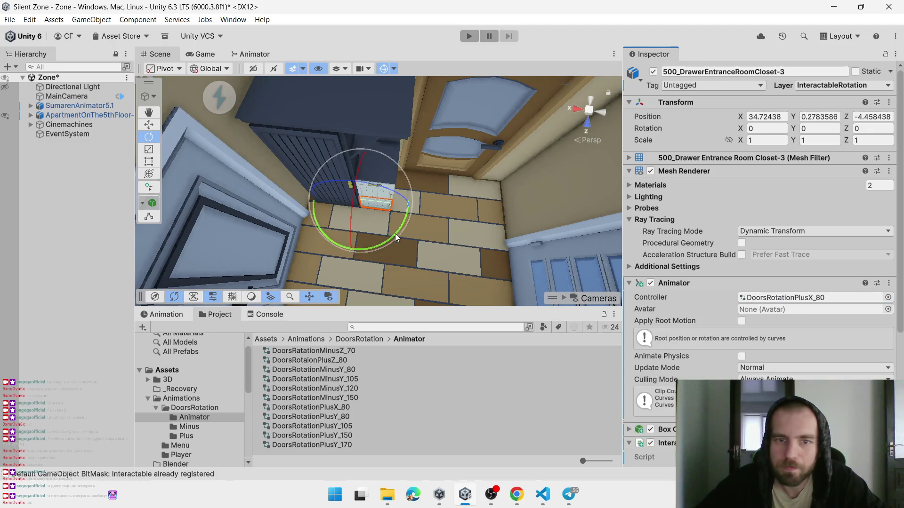
drag(394, 233, 296, 296)
key(ctrl+z)
Remove the Animator and Interactable script from the room vanity drawer
scroll(408, 227, down, 6)
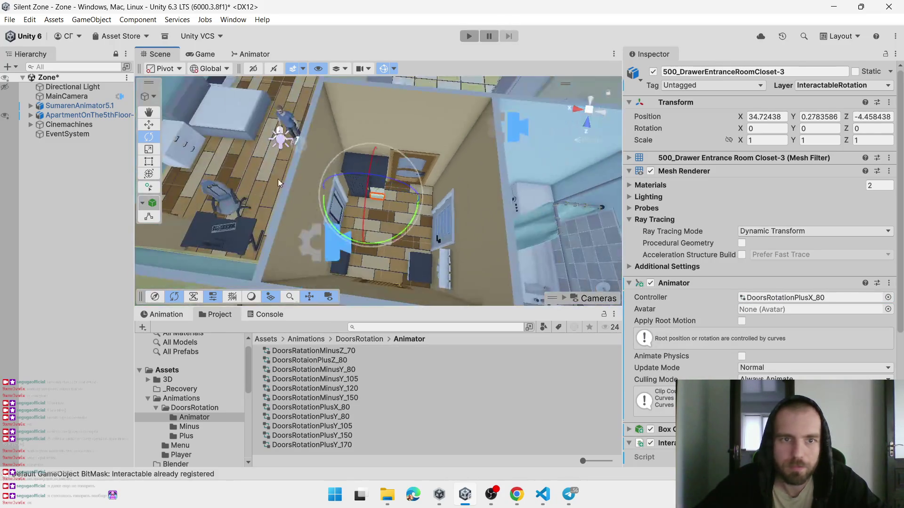
click(331, 134)
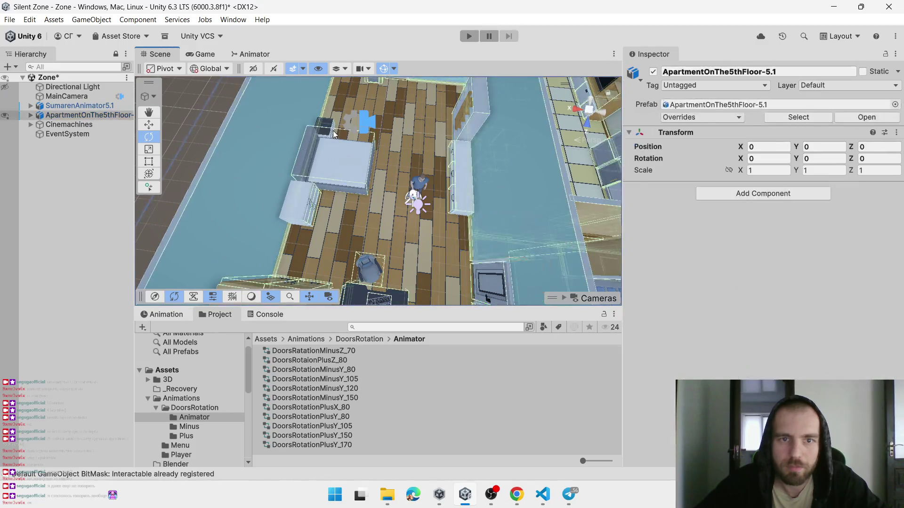
click(331, 134)
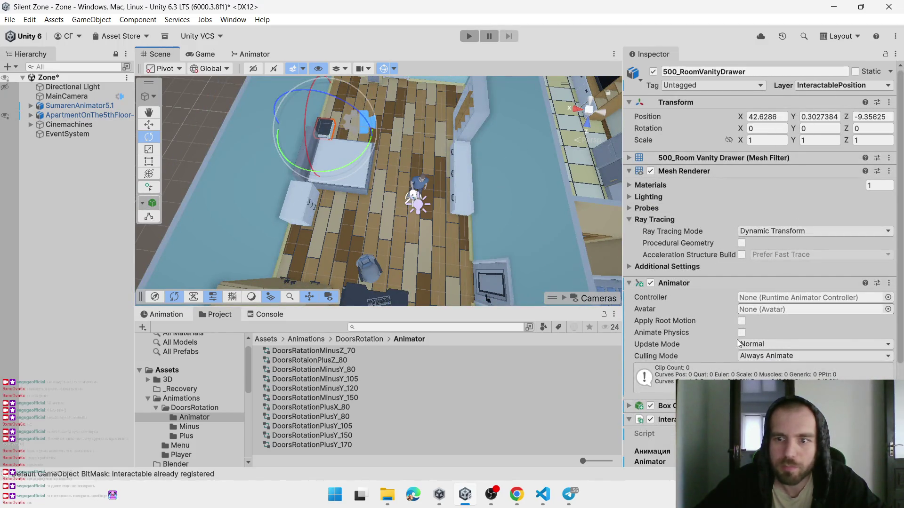
right_click(668, 282)
click(719, 343)
right_click(671, 297)
click(720, 359)
Select and frame the chest of drawers, then clear the selection
click(312, 214)
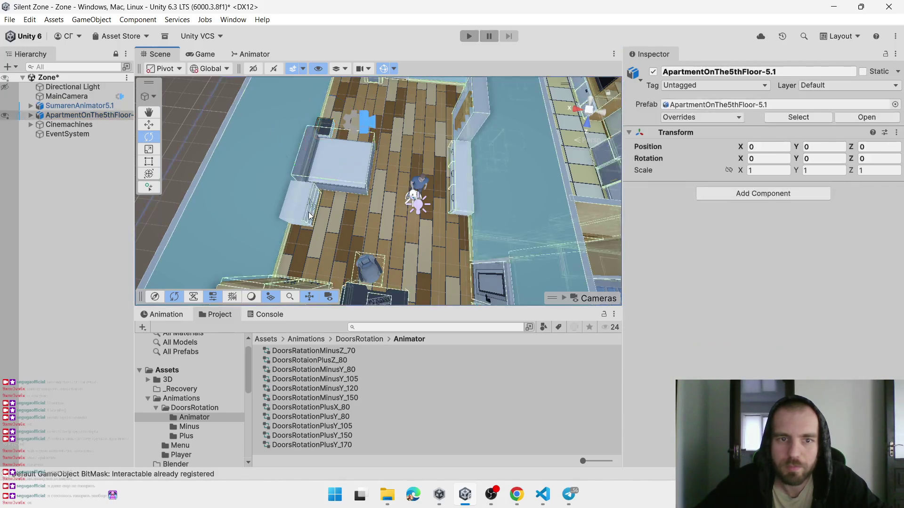
click(312, 214)
key(f)
click(453, 195)
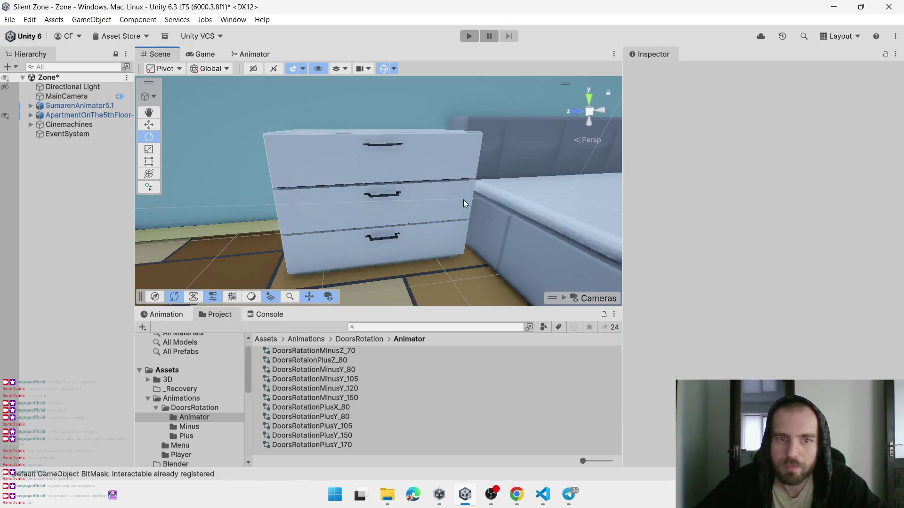
click(290, 175)
drag(261, 177, 389, 168)
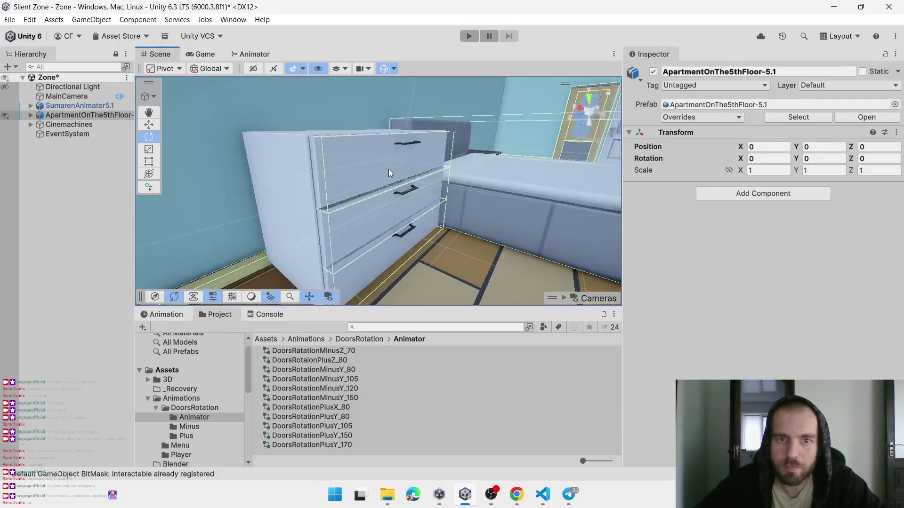
click(388, 168)
shift+click(368, 249)
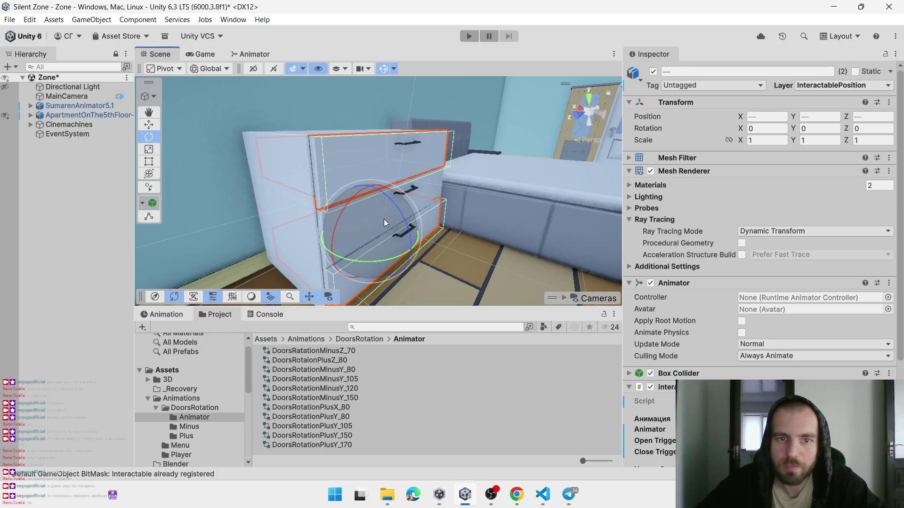
shift+click(410, 240)
shift+click(429, 185)
shift+click(431, 149)
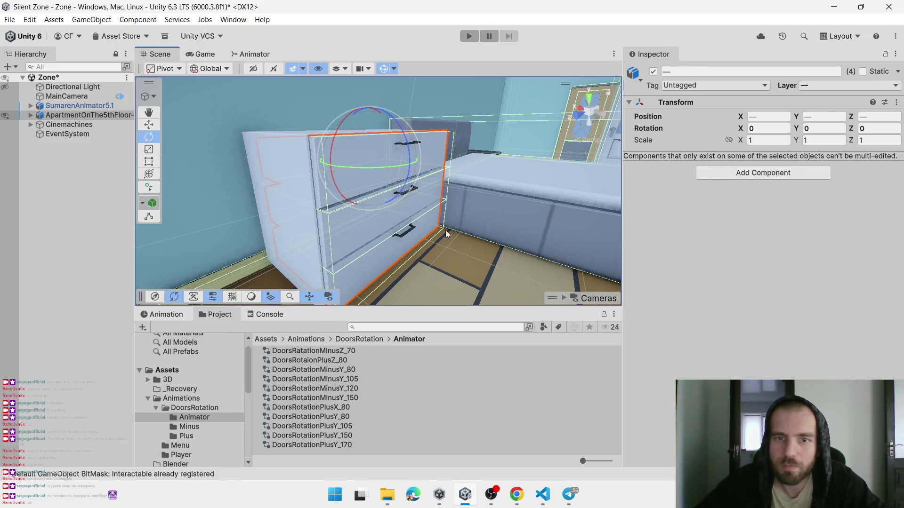
click(429, 228)
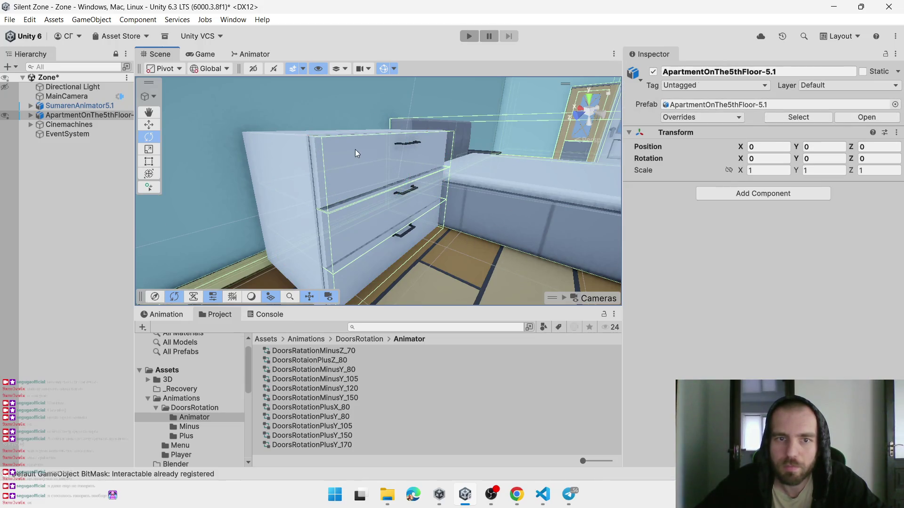
click(355, 148)
shift+click(365, 230)
shift+click(360, 255)
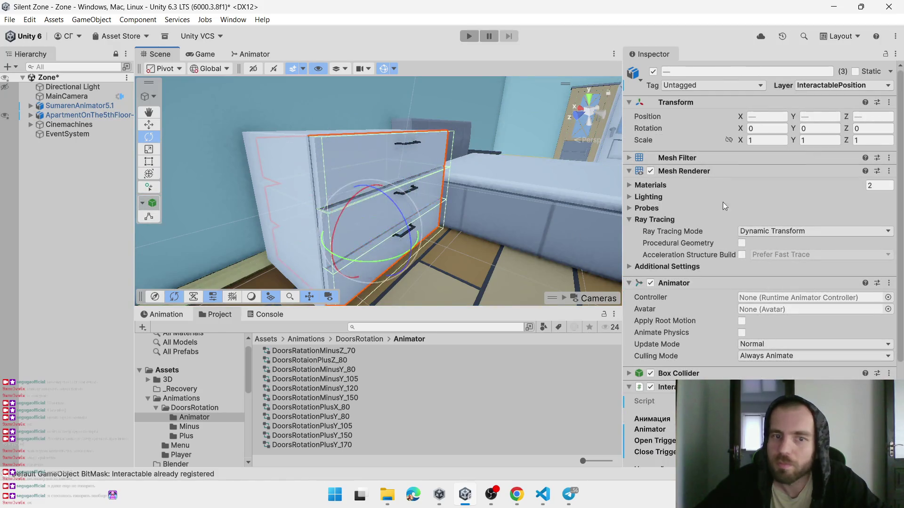
right_click(665, 287)
click(680, 325)
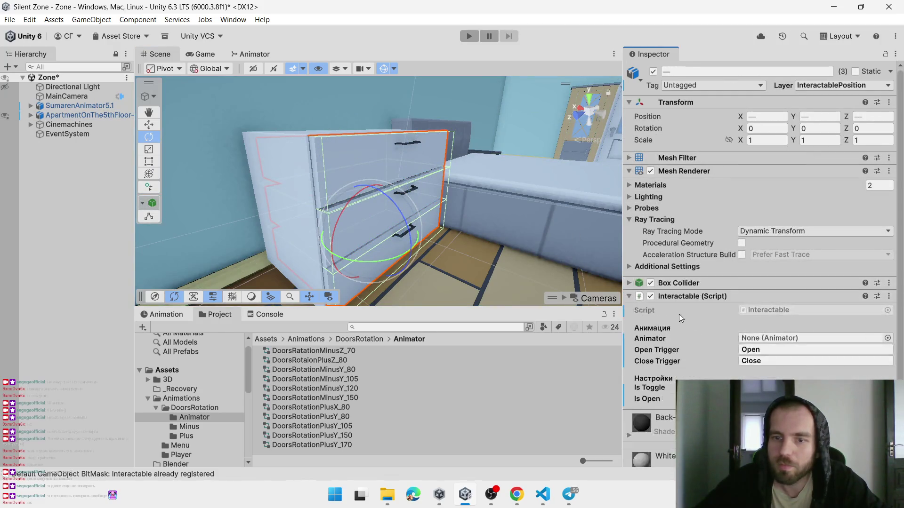
right_click(673, 296)
click(696, 334)
click(853, 85)
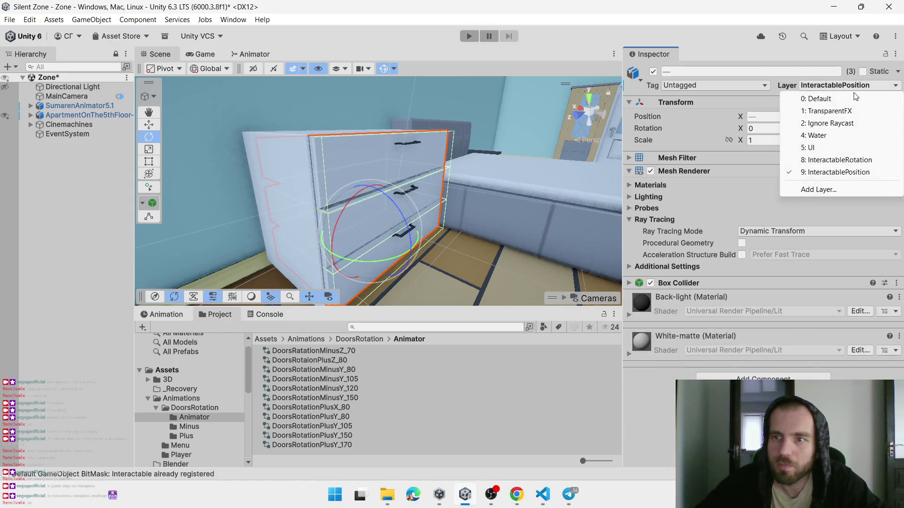
click(823, 173)
click(467, 231)
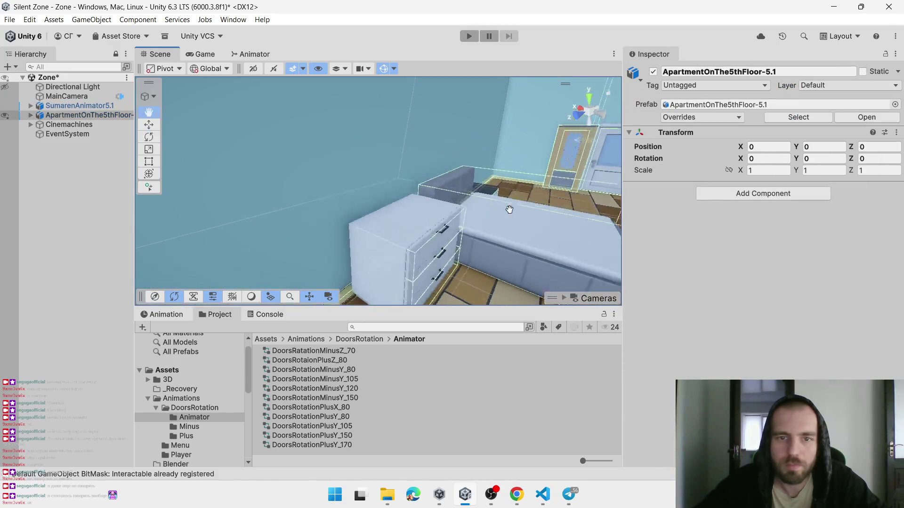
mouse_move(520, 180)
mouse_down()
mouse_move(560, 216)
mouse_move(705, 193)
mouse_move(876, 187)
mouse_move(73, 179)
mouse_move(472, 210)
mouse_up()
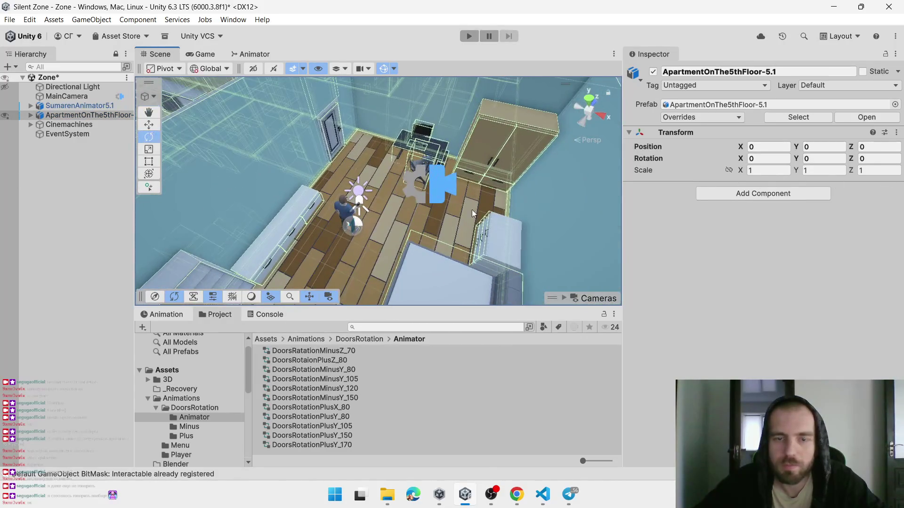
click(517, 161)
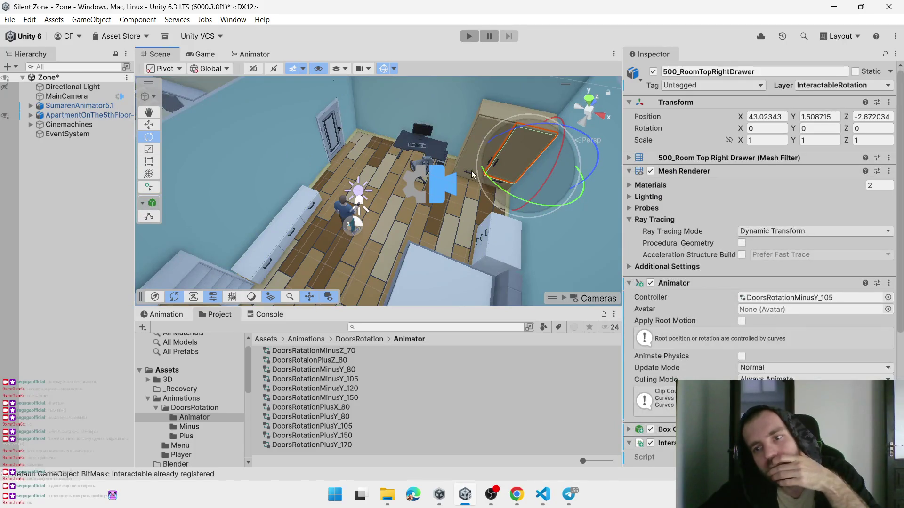
click(518, 160)
scroll(332, 190, down, 3)
mouse_move(380, 150)
mouse_down()
mouse_move(353, 148)
mouse_move(405, 151)
mouse_up()
click(394, 154)
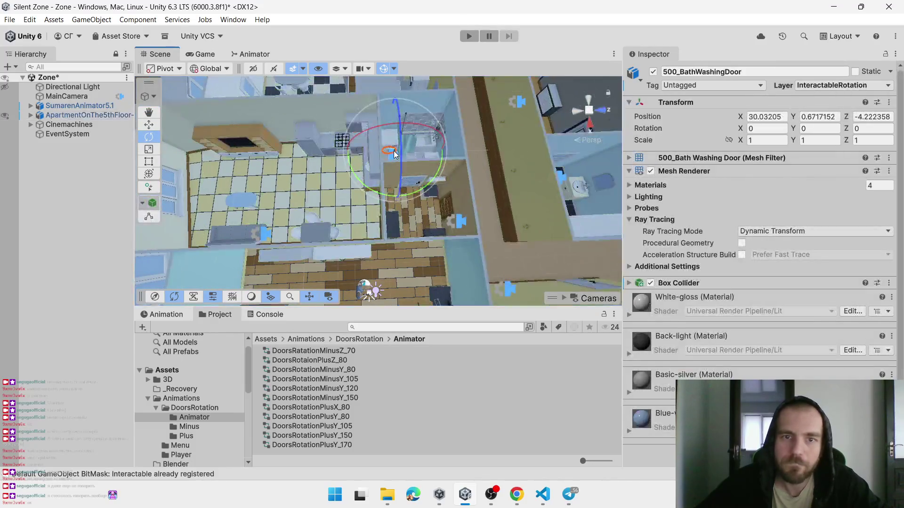
Test-swing the washing-machine door, undo, then add Animator and Interactable components to it
key(f)
mouse_move(423, 263)
mouse_down()
mouse_move(423, 287)
mouse_move(403, 229)
mouse_move(405, 246)
mouse_move(508, 273)
mouse_up()
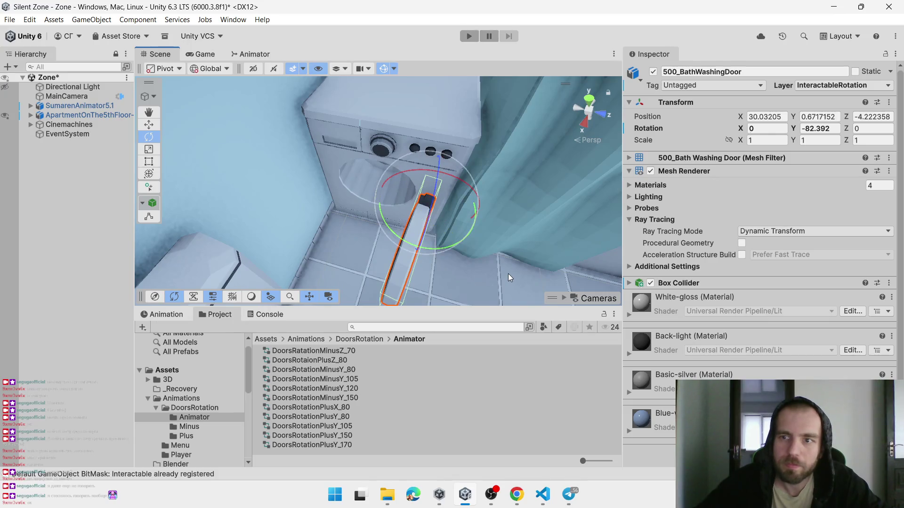
key(ctrl+z)
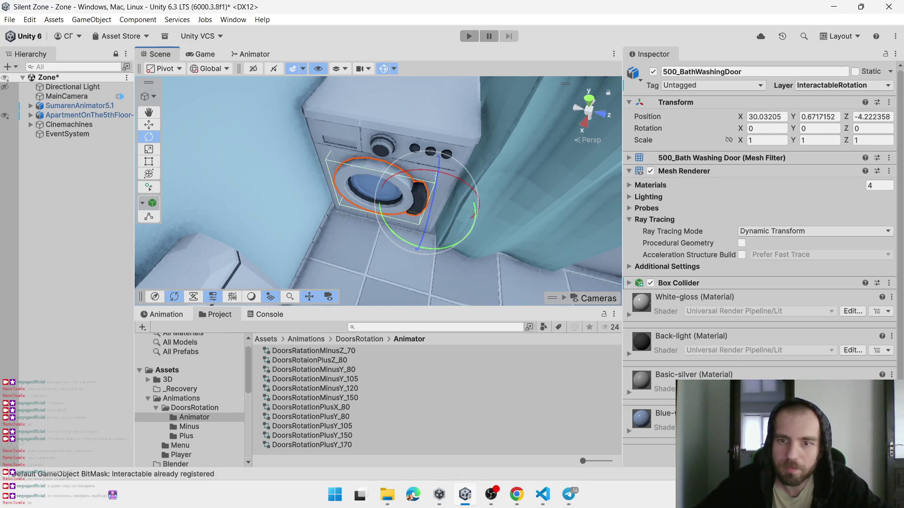
key(ctrl+shift+a)
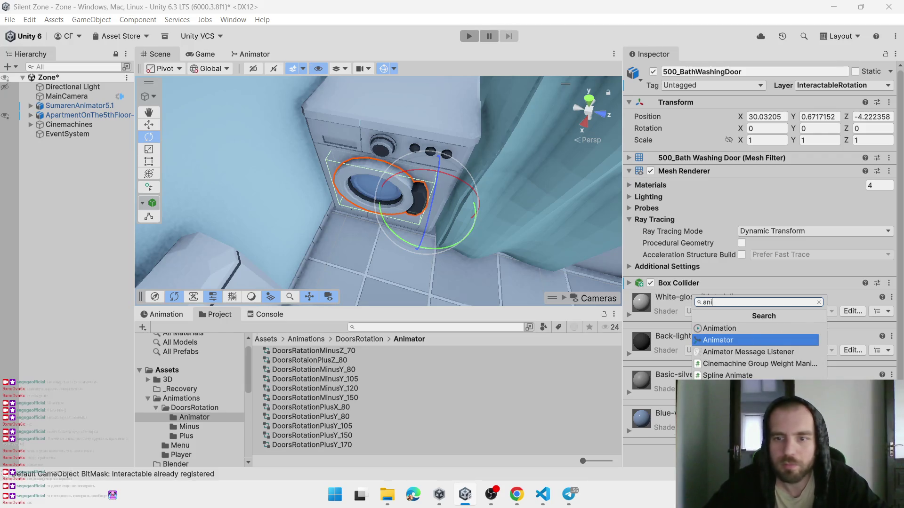
key(Return)
scroll(758, 236, down, 3)
key(ctrl+shift+a)
text(int)
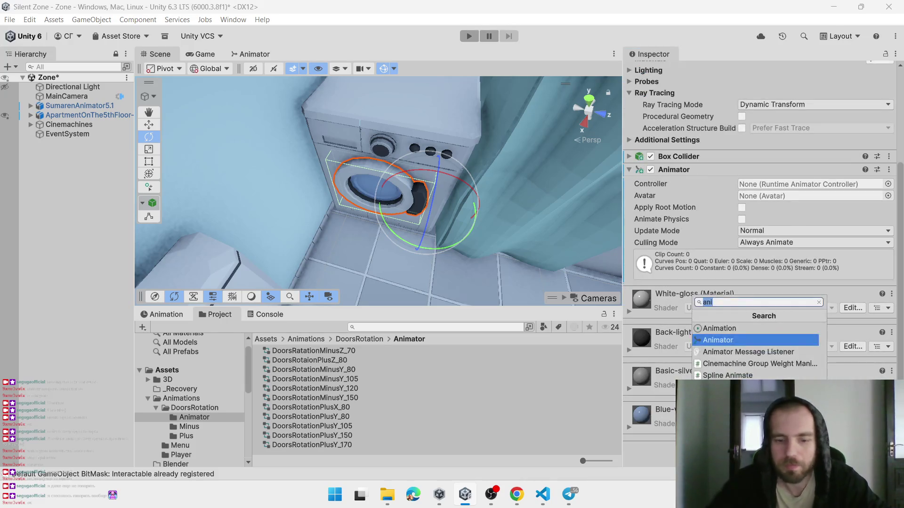
key(Up)
key(Return)
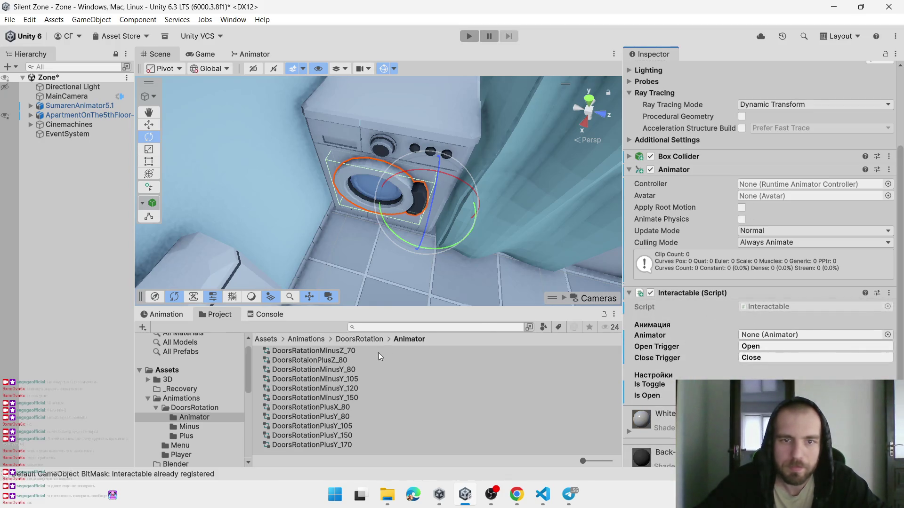
Assign DoorsRotationMinusY_80 to the door's Animator, checking the swing before and after
mouse_move(408, 222)
mouse_down()
mouse_move(433, 256)
mouse_move(798, 230)
mouse_up()
scroll(798, 231, up, 5)
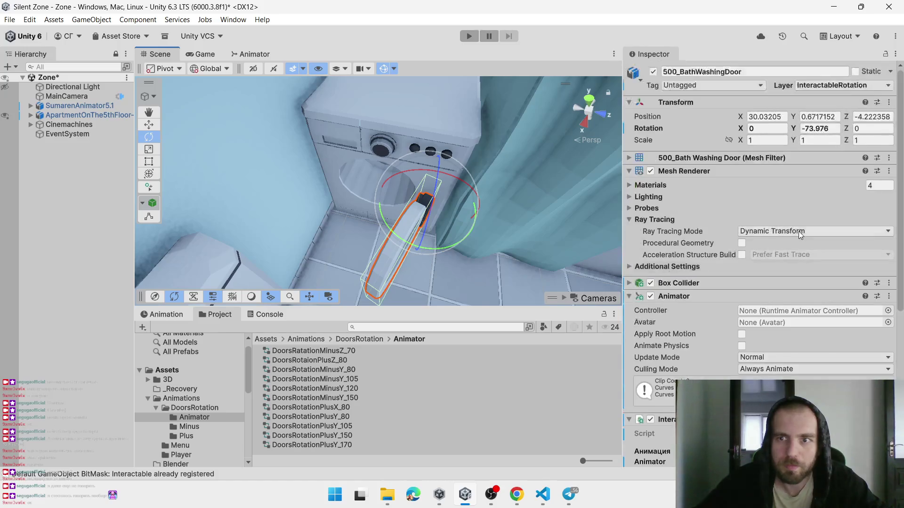
key(ctrl+z)
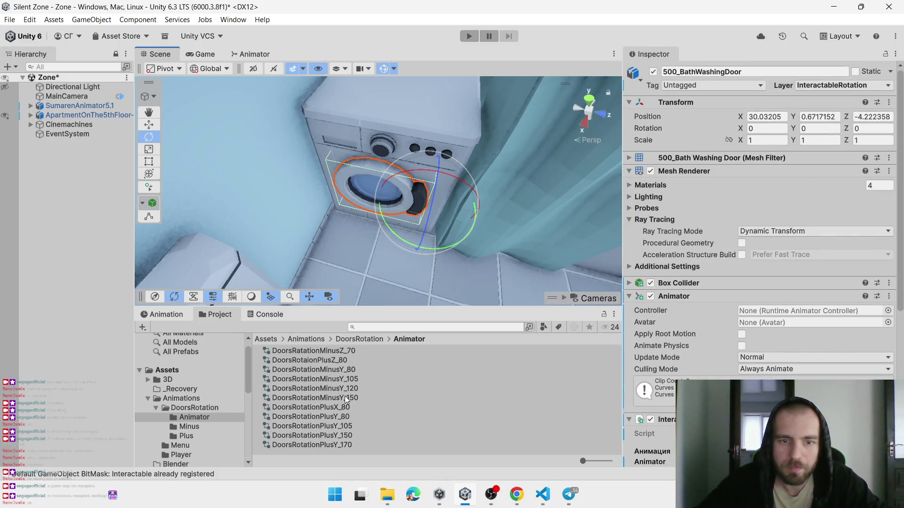
drag(339, 371, 799, 312)
mouse_move(386, 227)
mouse_down()
mouse_move(549, 272)
mouse_move(462, 277)
mouse_up()
key(ctrl+z)
Switch to the Rotate tool and select the bathroom hatch
key(f)
mouse_move(302, 180)
mouse_down()
mouse_move(479, 188)
mouse_move(335, 186)
mouse_move(265, 199)
mouse_move(286, 196)
mouse_up()
key(e)
click(374, 189)
click(365, 188)
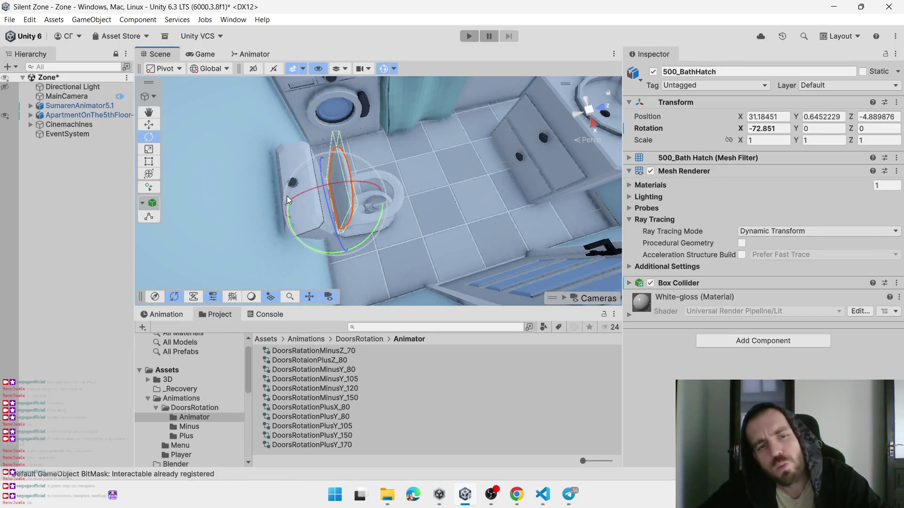
Undo the hatch's test rotation and reselect the bathroom hatch after orbiting around the kitchen
key(ctrl+z)
scroll(398, 208, down, 5)
mouse_move(416, 218)
mouse_down()
mouse_move(456, 232)
mouse_move(392, 237)
mouse_move(408, 217)
mouse_up()
click(391, 237)
click(413, 222)
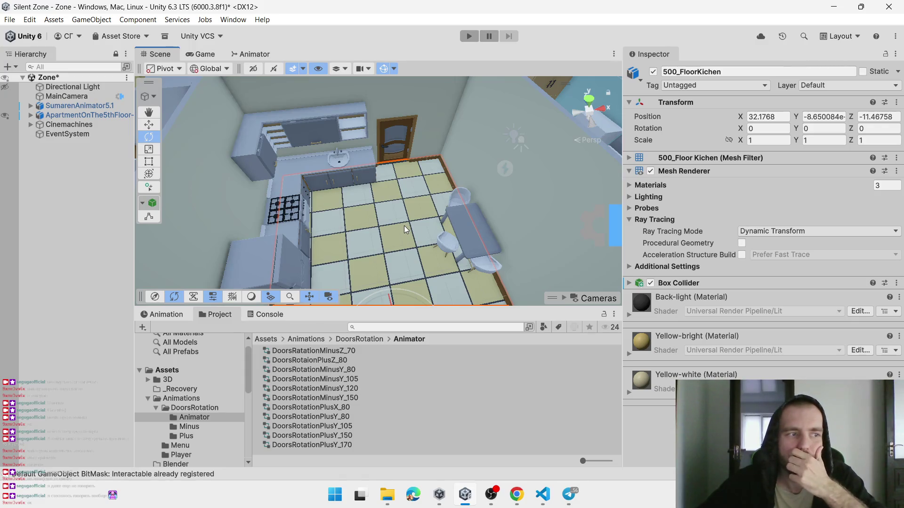
drag(408, 222, 589, 197)
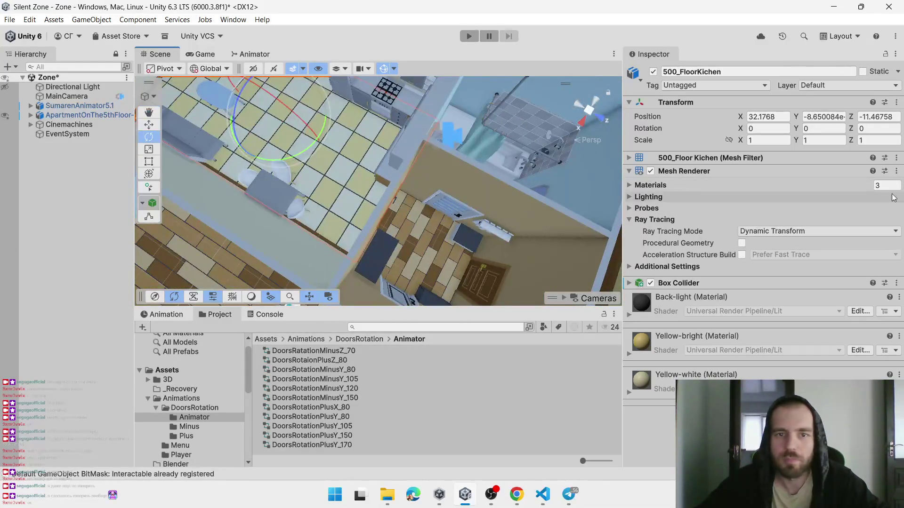
mouse_move(502, 180)
mouse_down()
mouse_move(323, 226)
mouse_move(518, 224)
mouse_move(404, 214)
mouse_move(468, 174)
mouse_move(484, 175)
mouse_up()
click(323, 224)
click(323, 225)
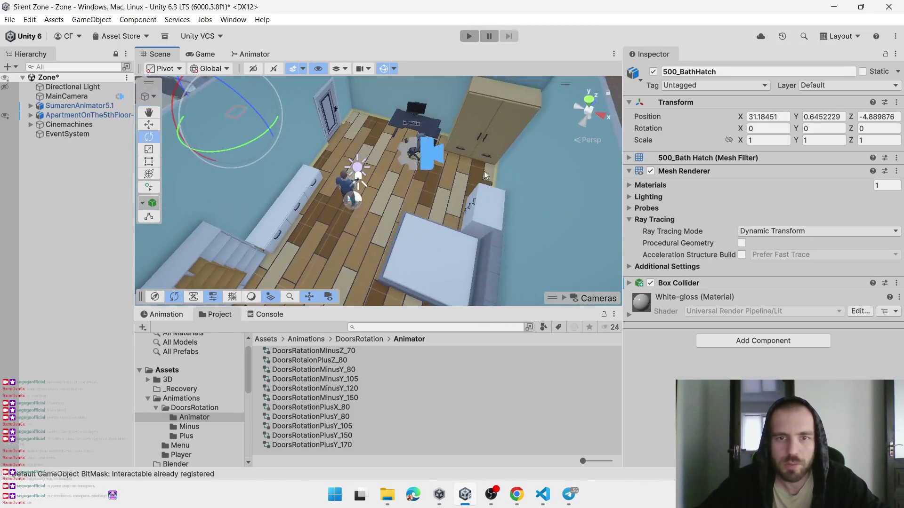
Test-rotate the lower right bedroom drawer around X, then enter Play mode
click(486, 160)
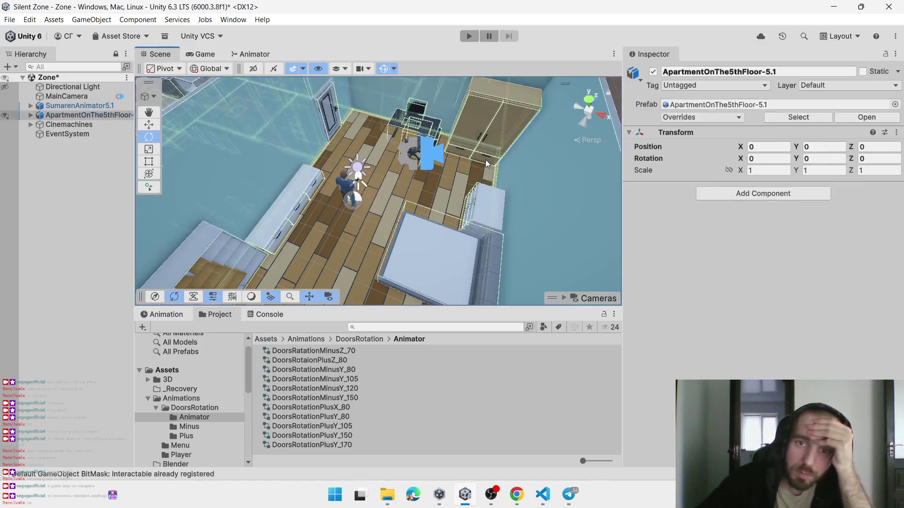
click(493, 162)
mouse_move(493, 162)
mouse_down()
mouse_move(485, 199)
mouse_move(512, 105)
mouse_up()
drag(516, 179, 528, 235)
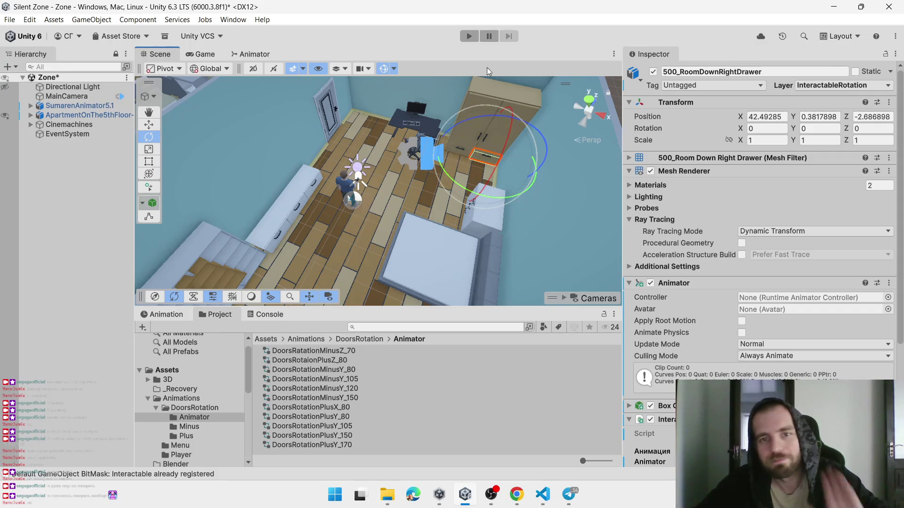
click(475, 38)
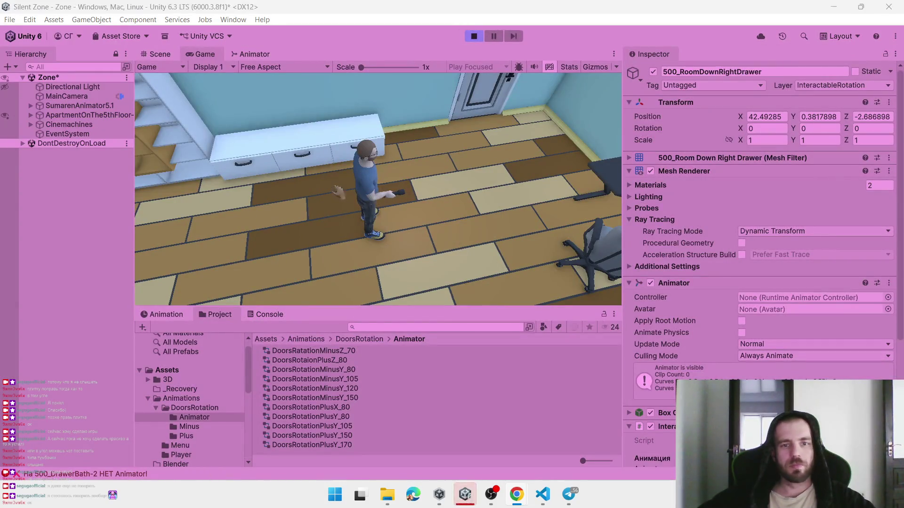
Walk the character around the bedroom, try the wardrobe, and open the door into the next room
click(337, 191)
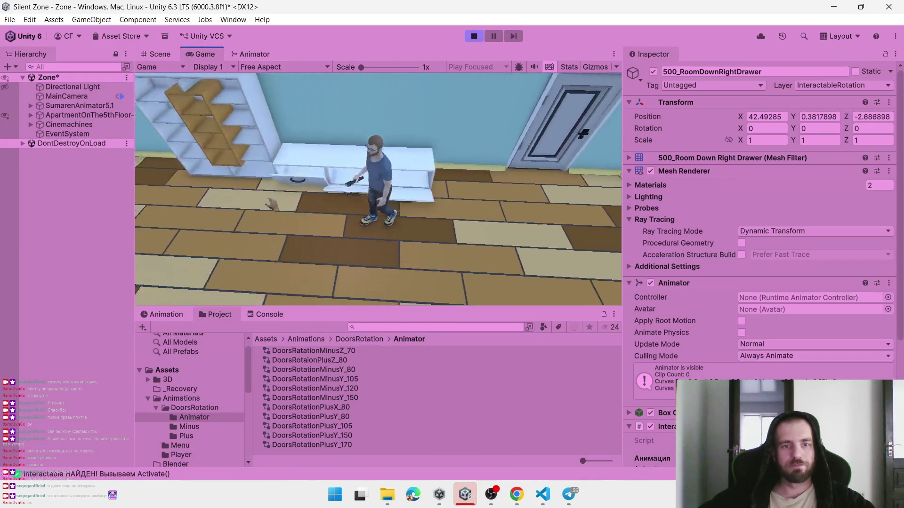
key(s)
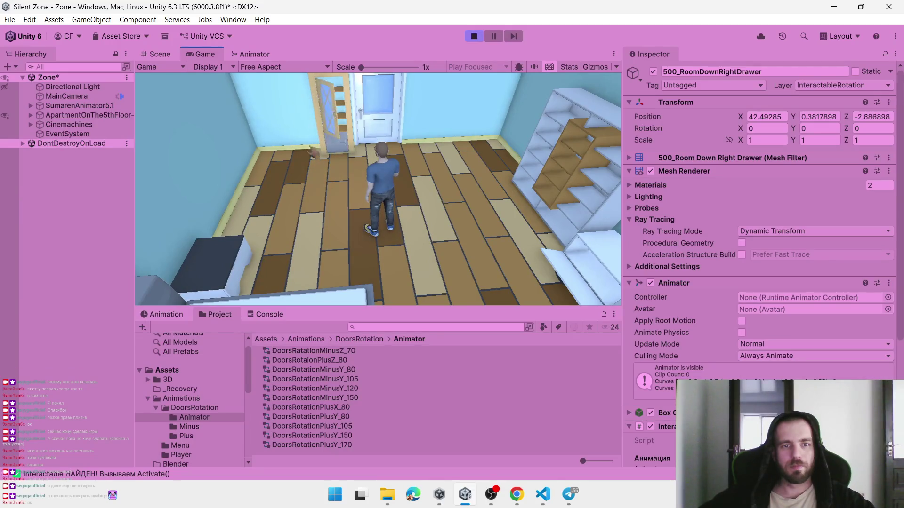
key(s)
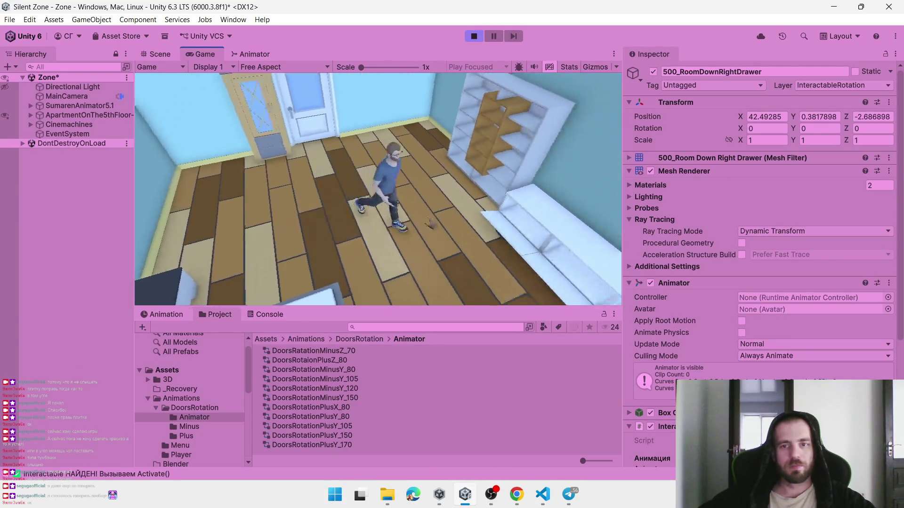
key(w)
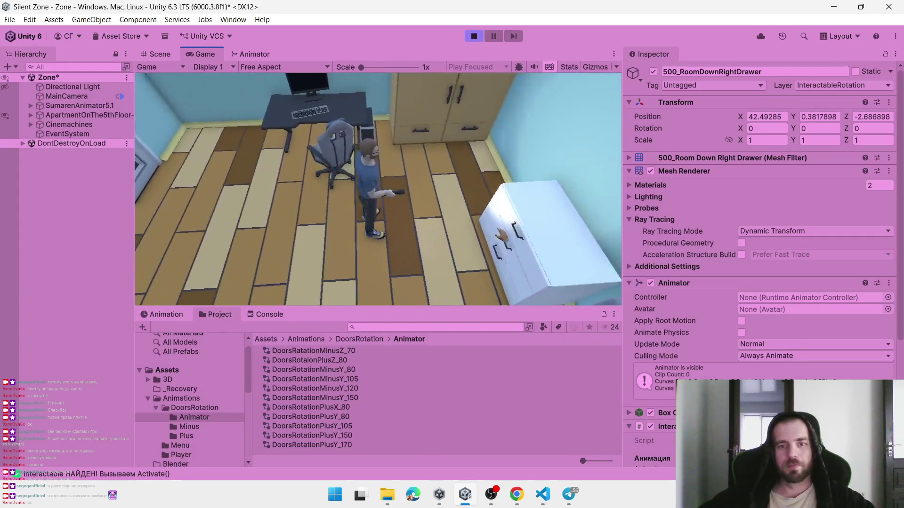
key(w)
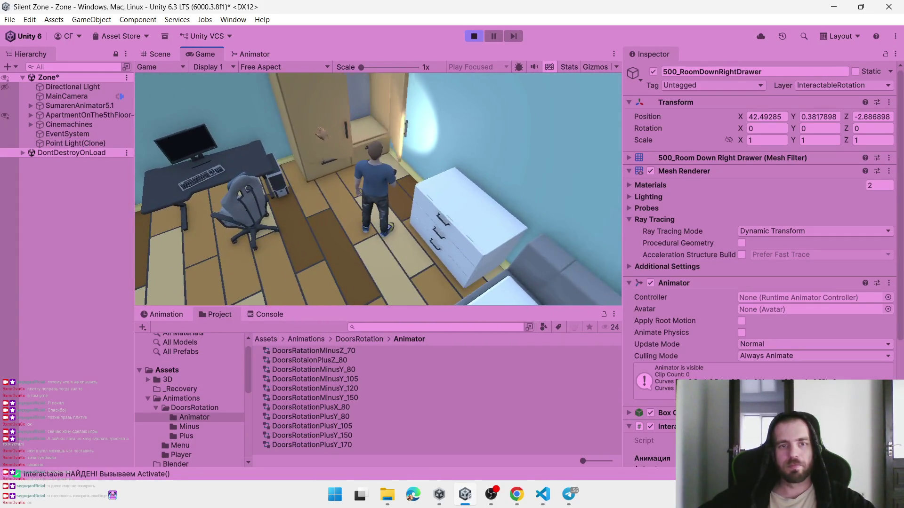
key(e)
key(e)
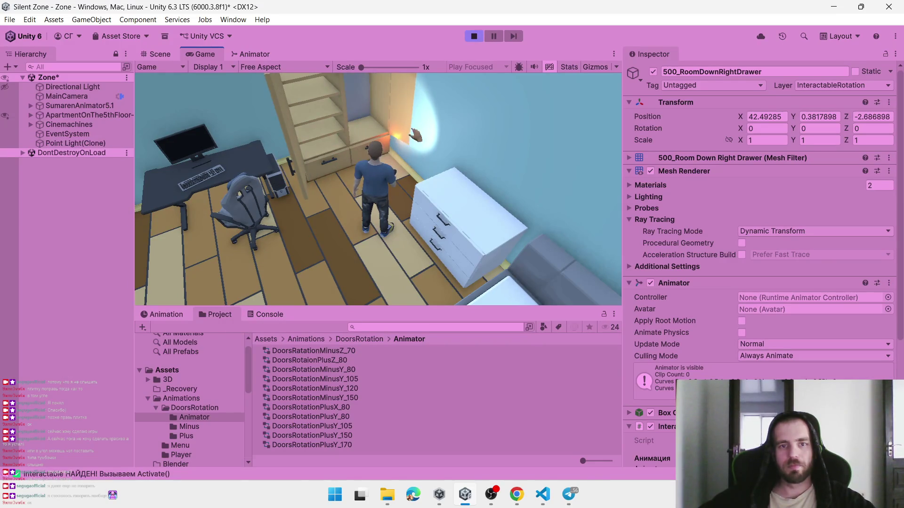
key(a)
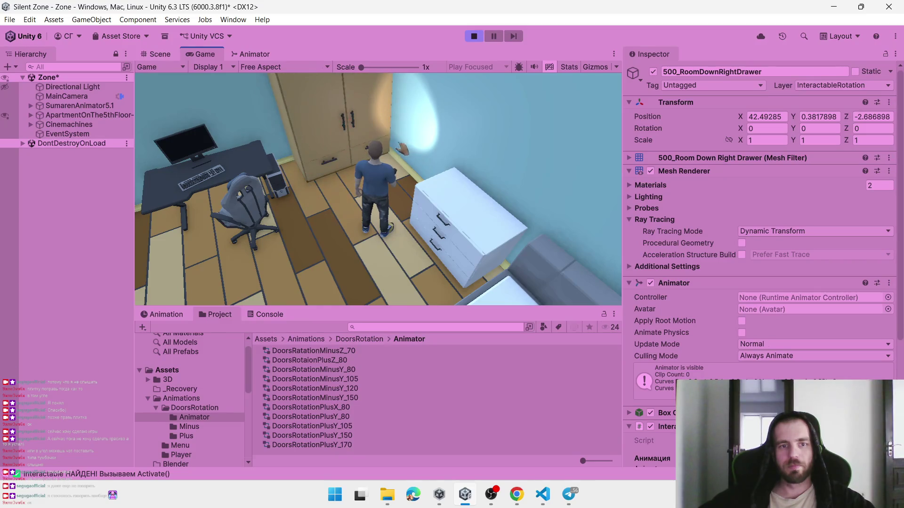
key(w)
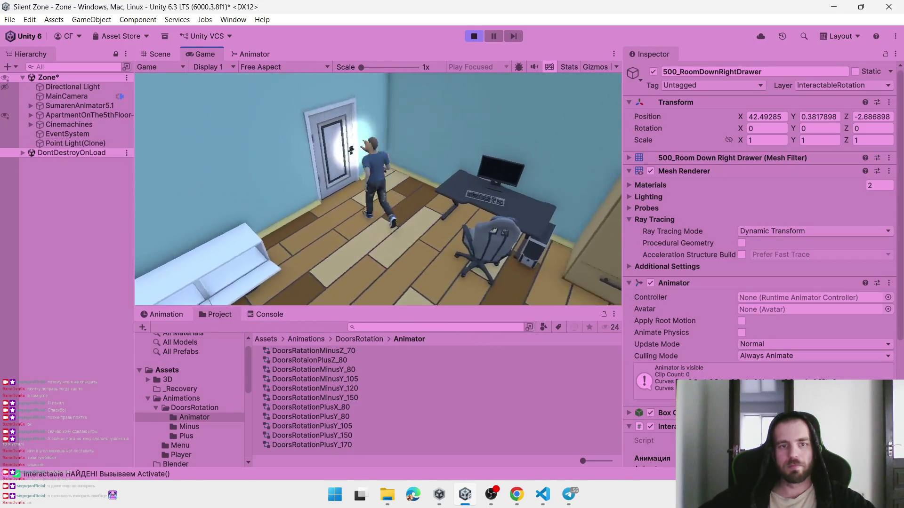
key(e)
key(w)
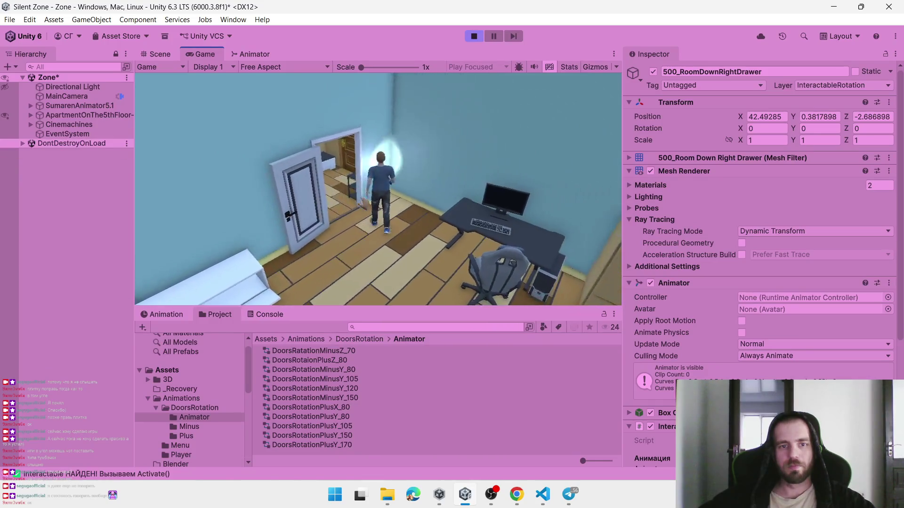
key(w)
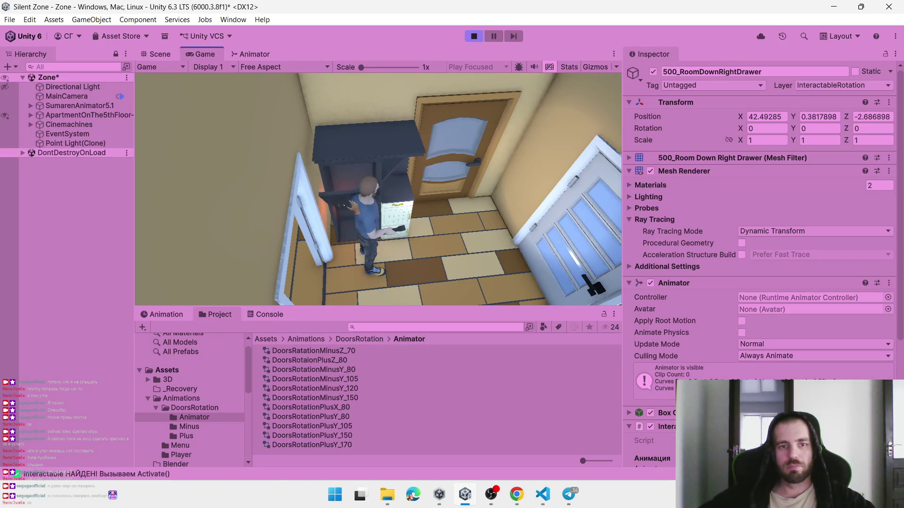
key(w)
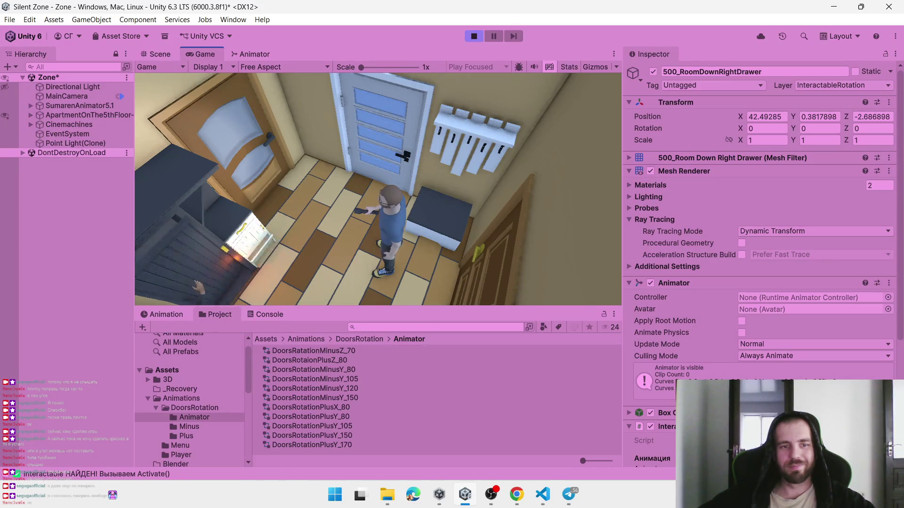
Open the white bathroom door and walk into the kitchen past the counter, stove and TV area
key(e)
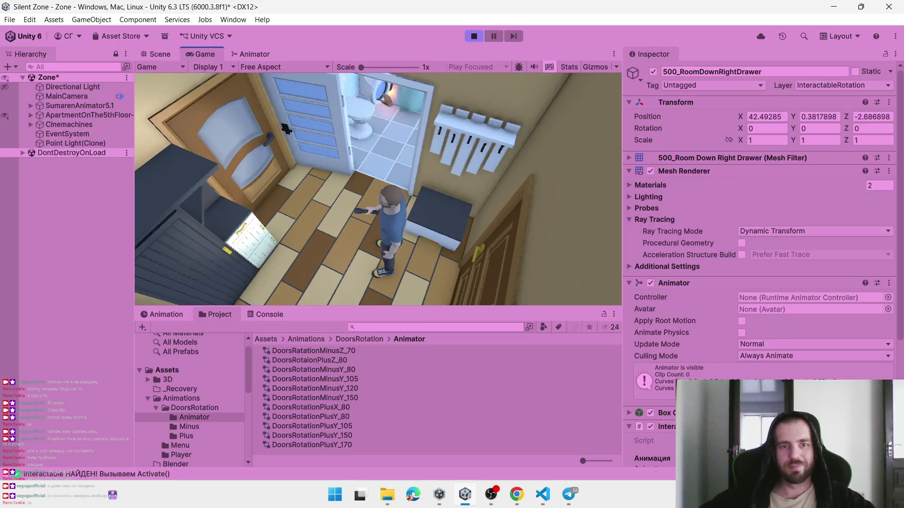
key(w)
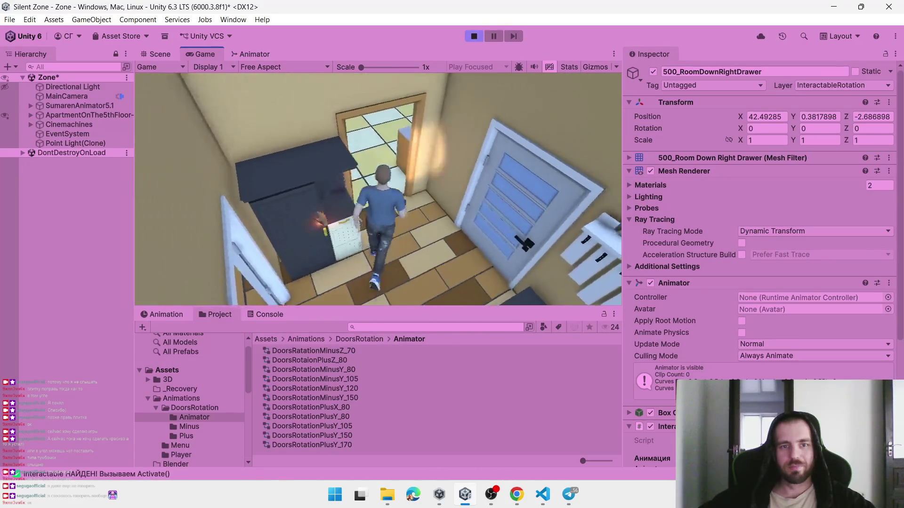
key(w)
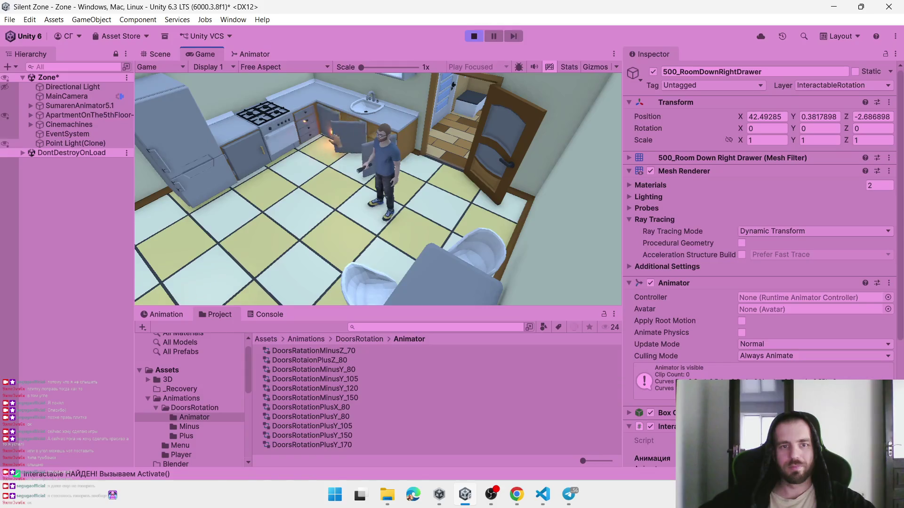
key(w)
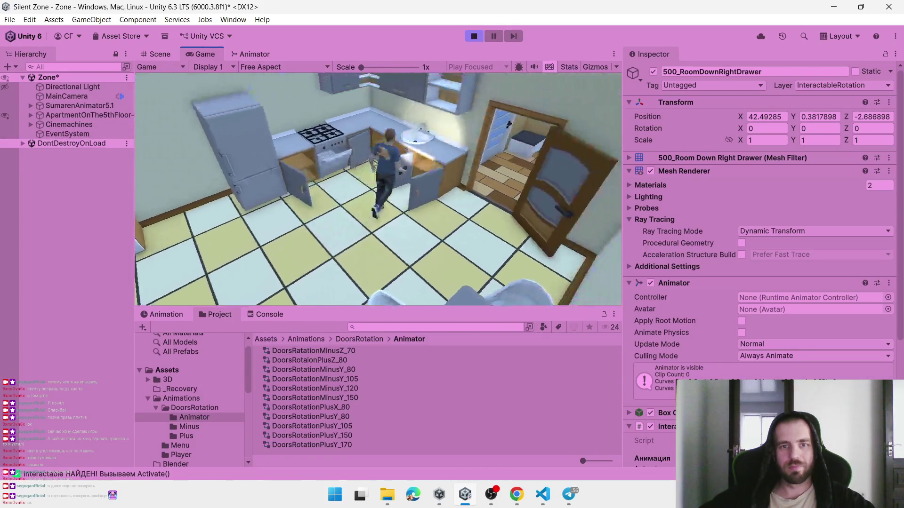
key(w)
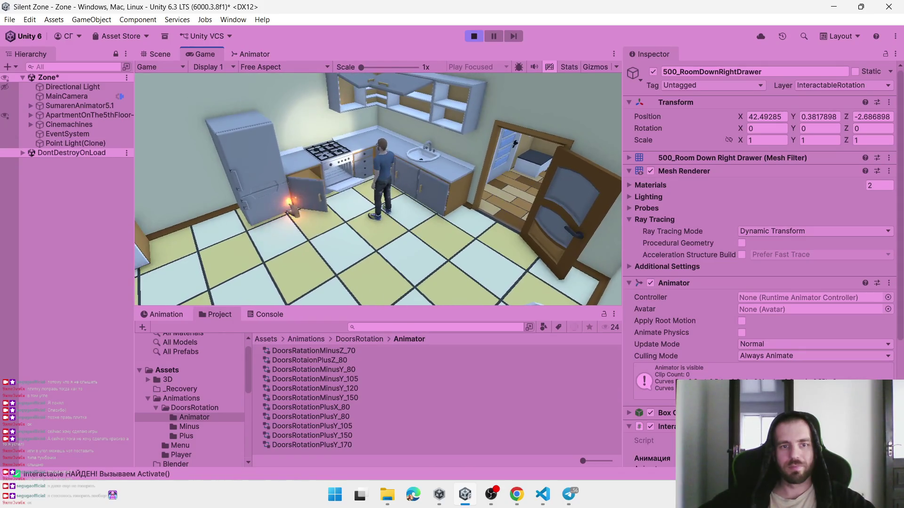
key(a)
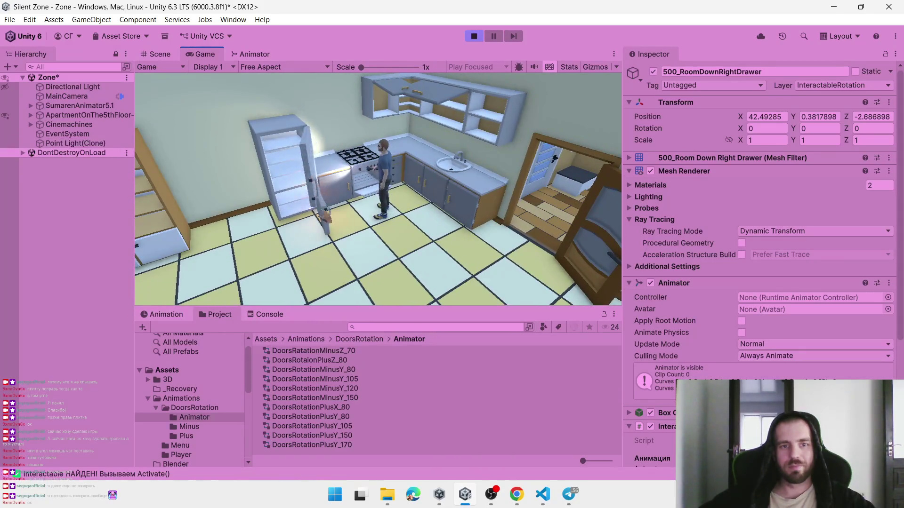
key(a)
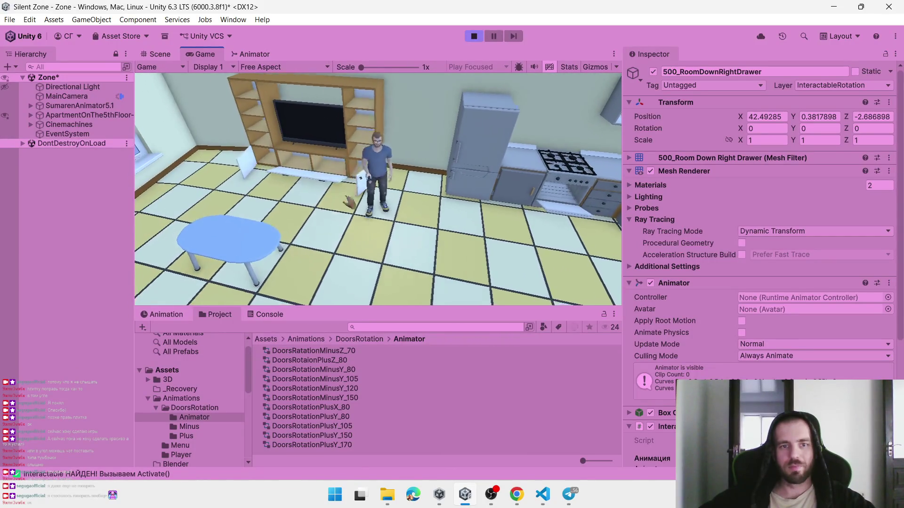
key(w)
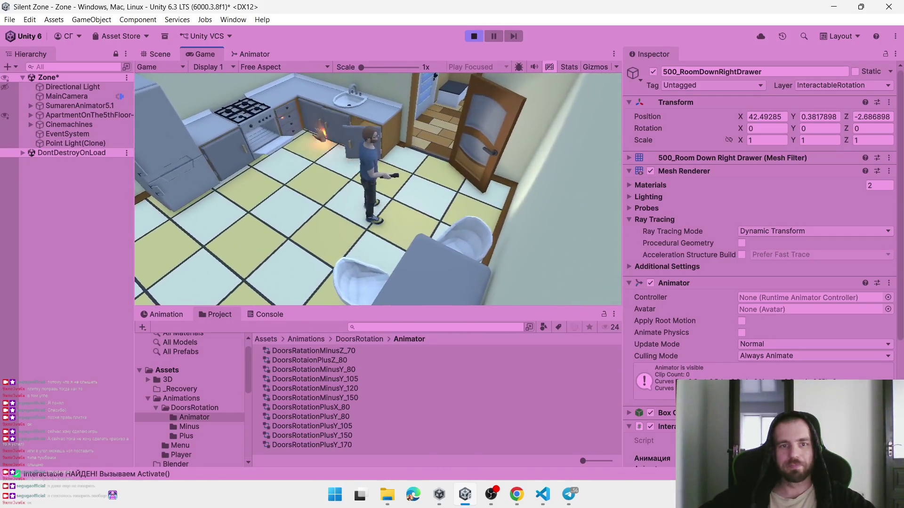
Close the sink cabinet and kitchen drawer, open the lit drawer, then stop Play mode
key(e)
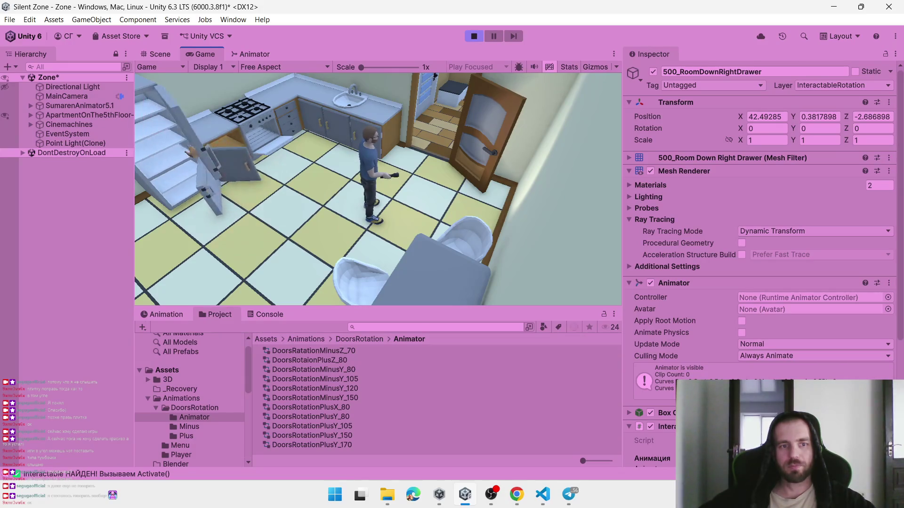
key(e)
key(w)
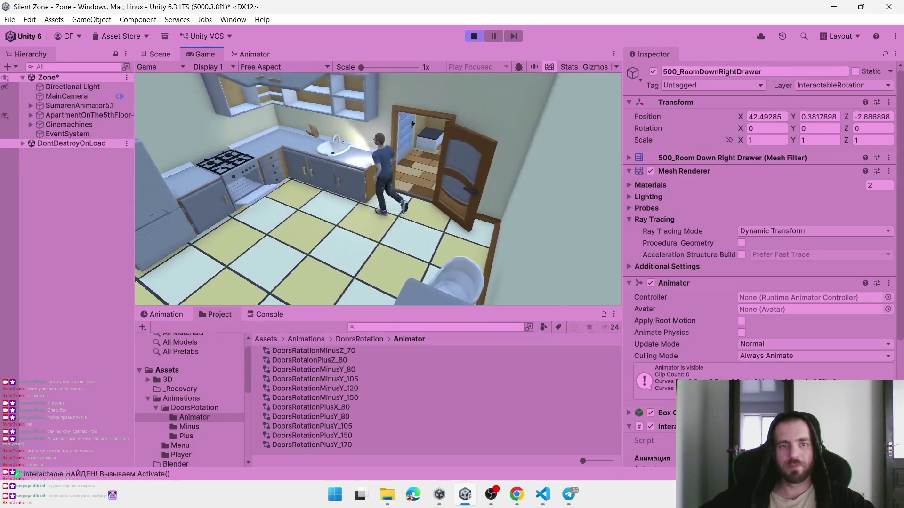
key(w)
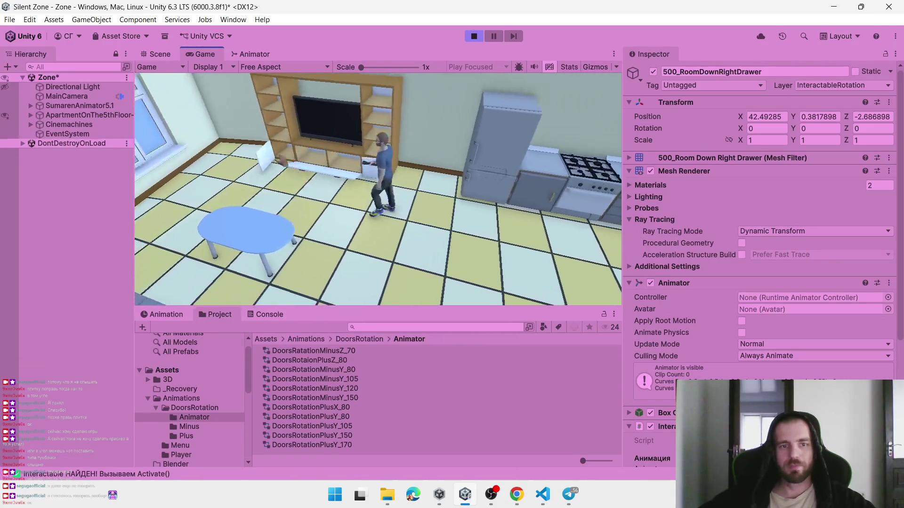
key(w)
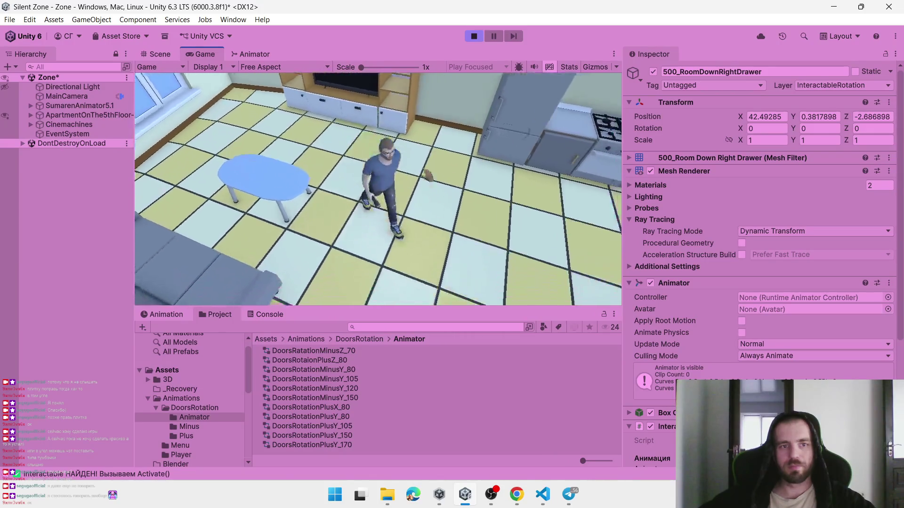
key(w)
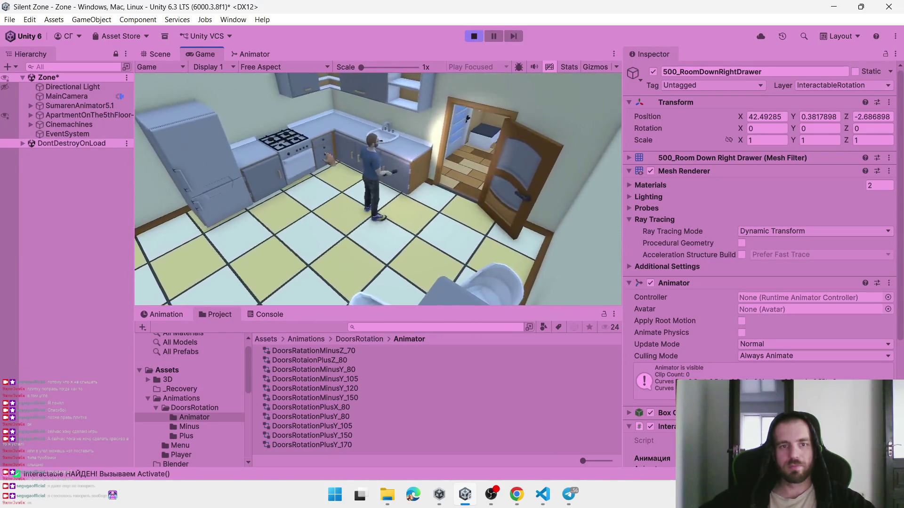
key(e)
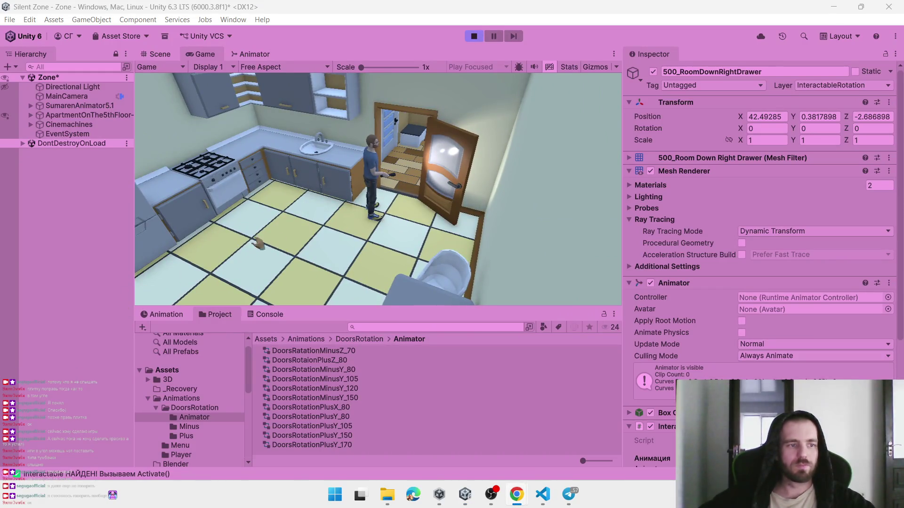
key(w)
key(w)
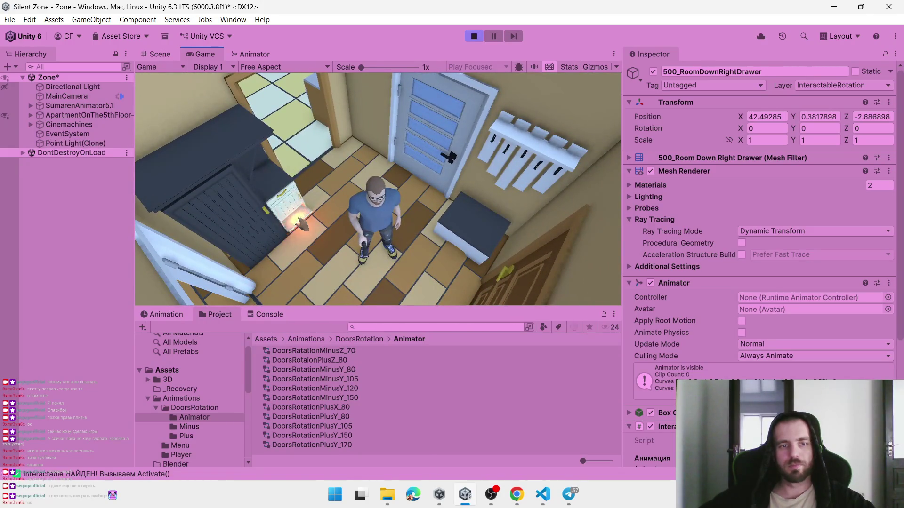
key(e)
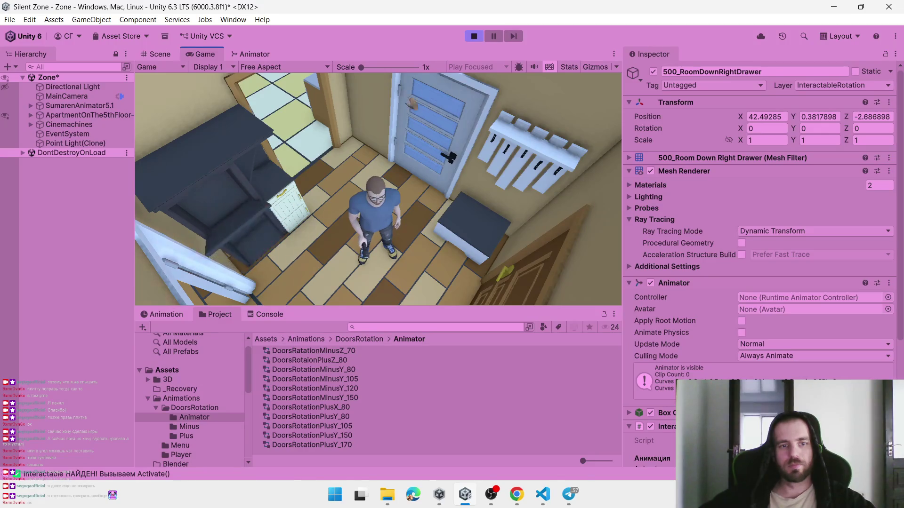
key(ctrl+p)
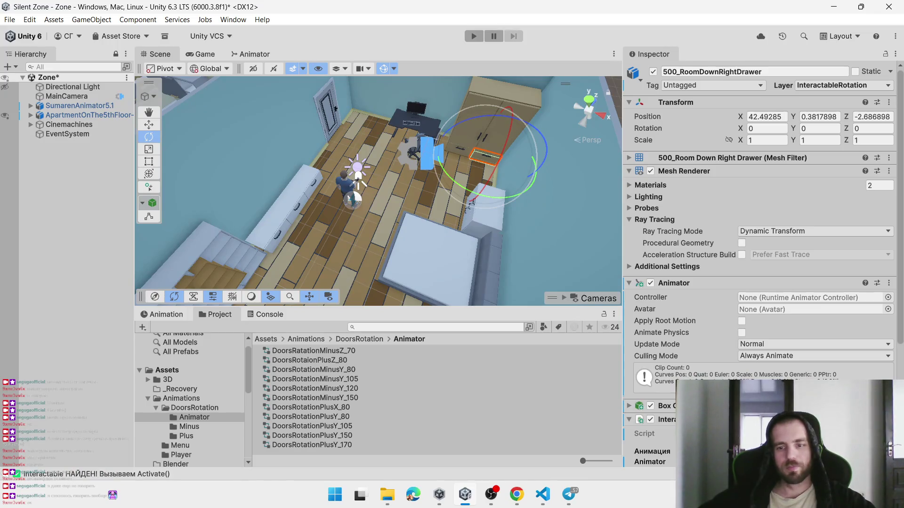
Select the entrance room closet door in the Scene view and frame it
click(753, 205)
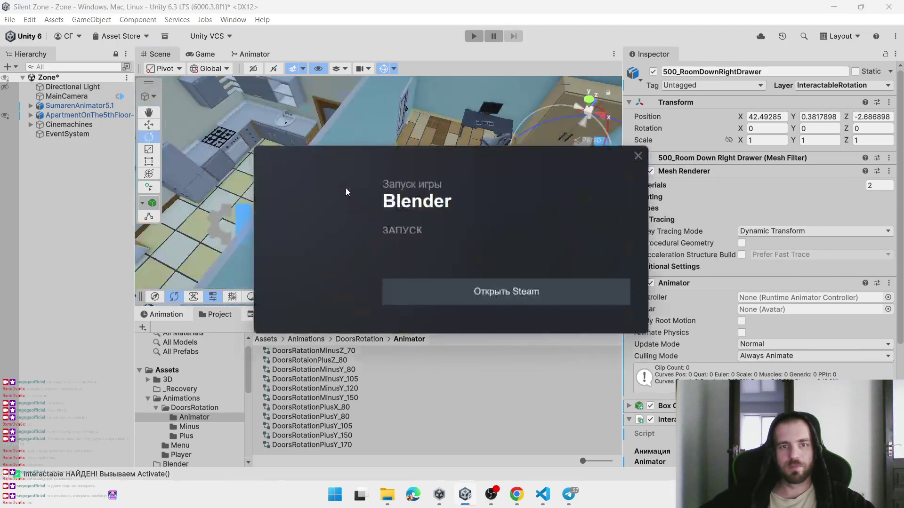
click(388, 162)
drag(389, 162, 410, 168)
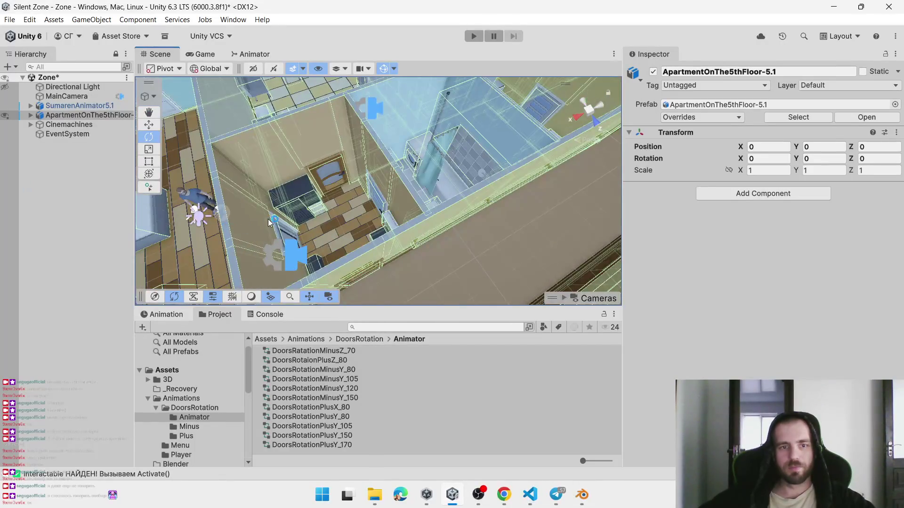
click(298, 219)
click(323, 218)
click(299, 217)
click(298, 214)
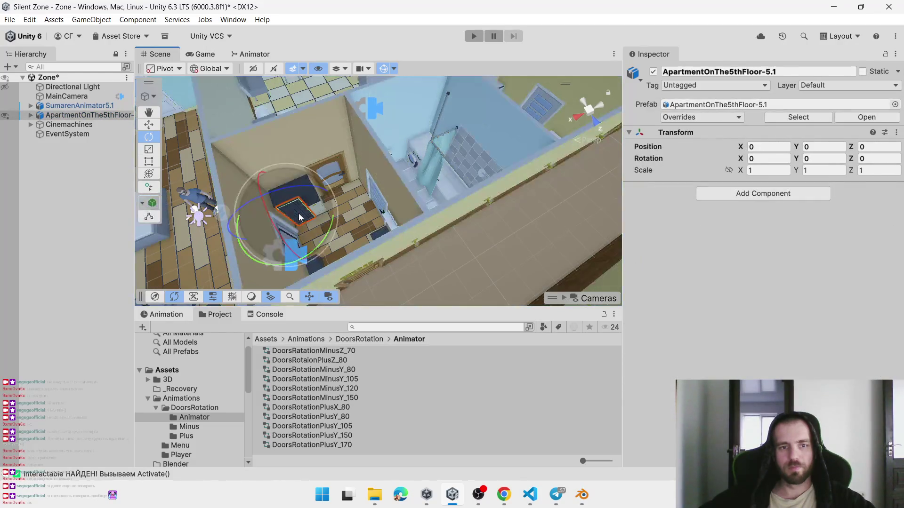
click(299, 213)
key(f)
Test-swing the closet door's rotation, undo it, and assign the DoorsRotationPlusY_80 controller
key(alt+Tab)
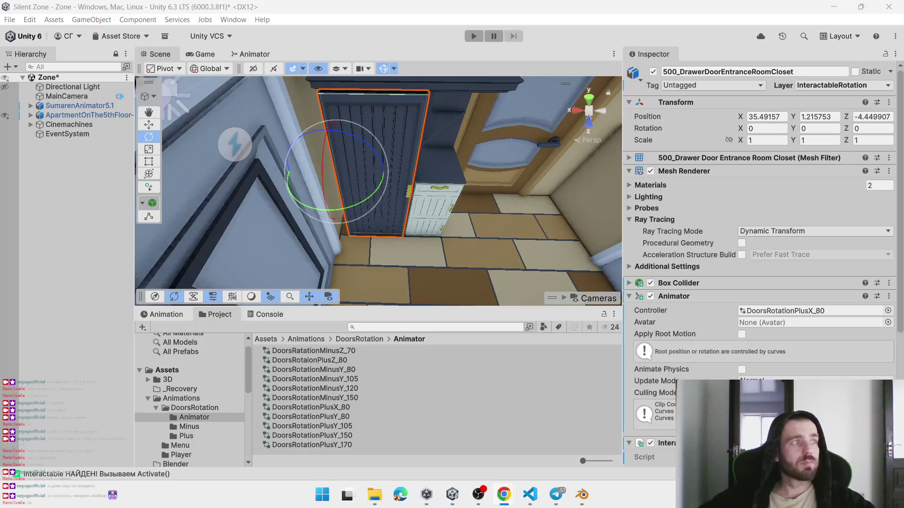
drag(445, 197, 523, 224)
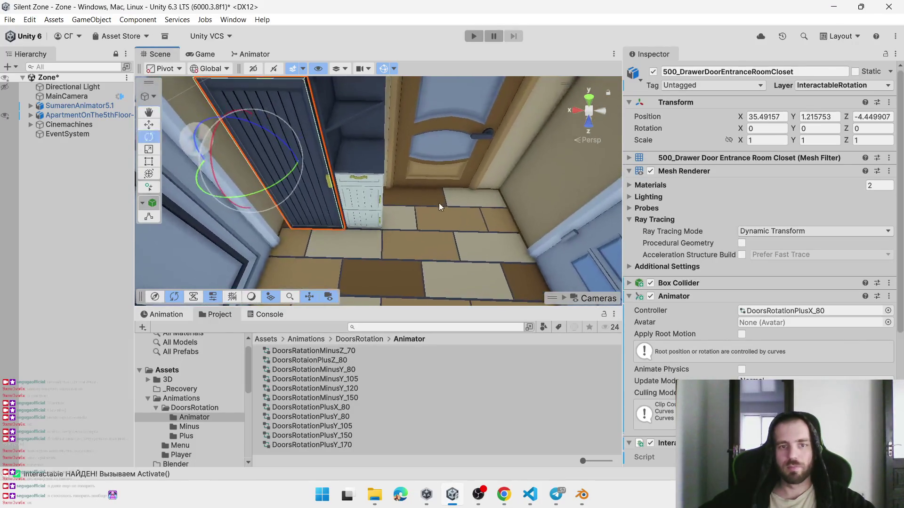
drag(314, 163, 211, 214)
key(ctrl+z)
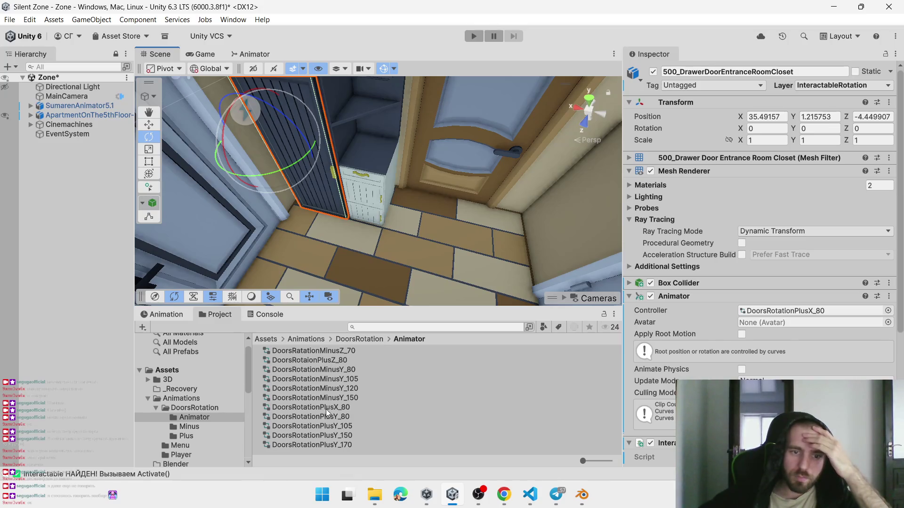
drag(289, 168, 250, 250)
key(ctrl+z)
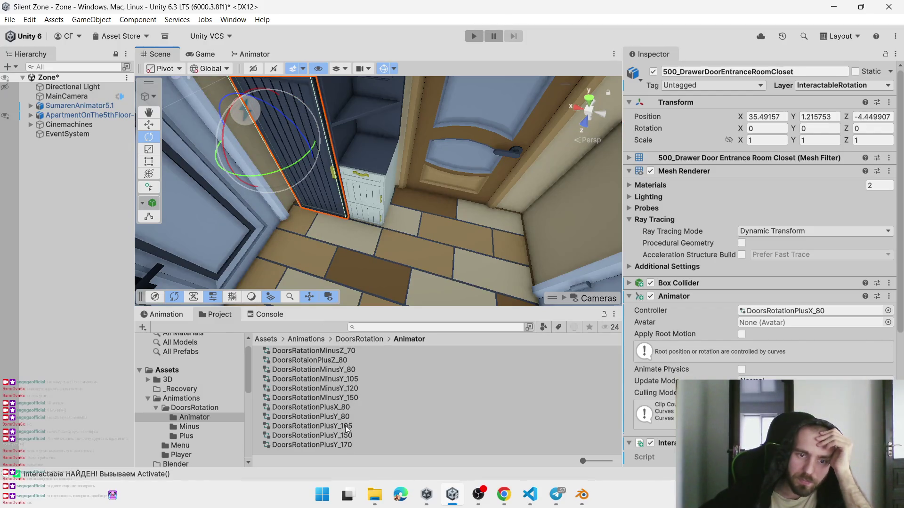
drag(666, 382, 783, 312)
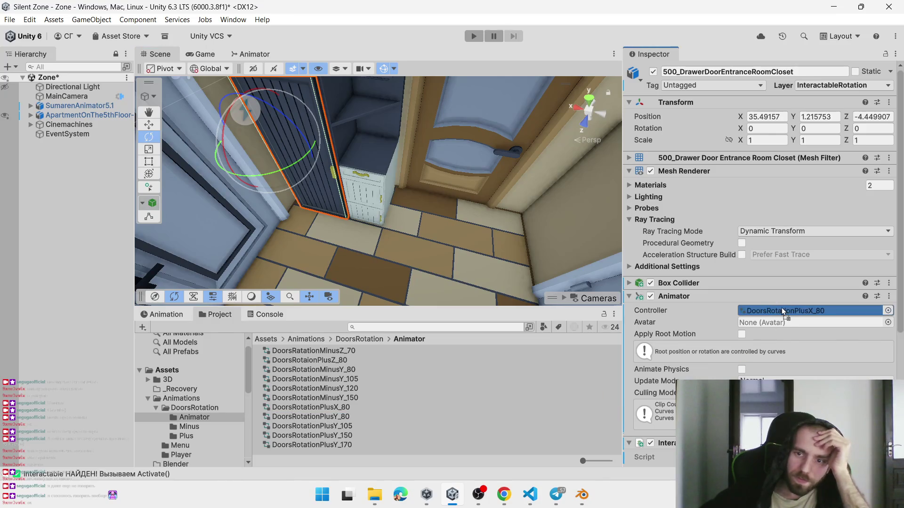
Check the second and third closet drawers and locate the DoorsRotationPlusX_80 controller asset
click(368, 191)
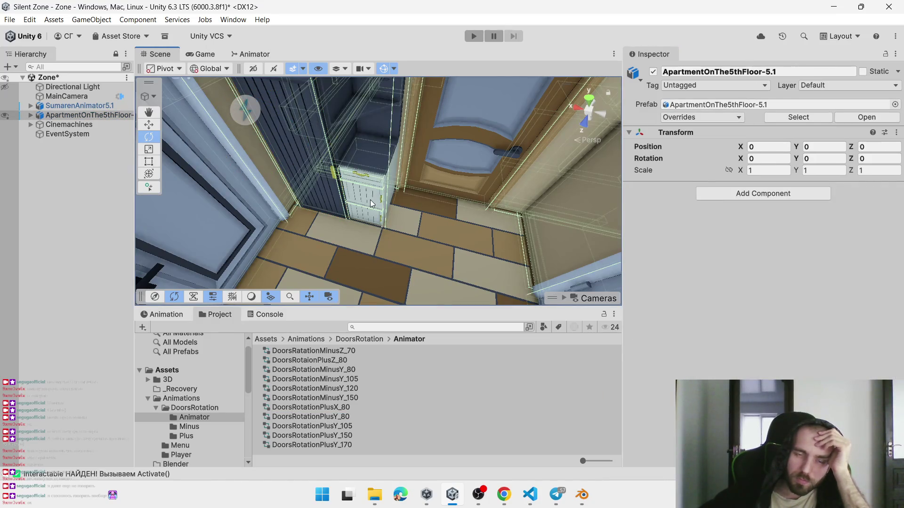
click(370, 199)
click(336, 408)
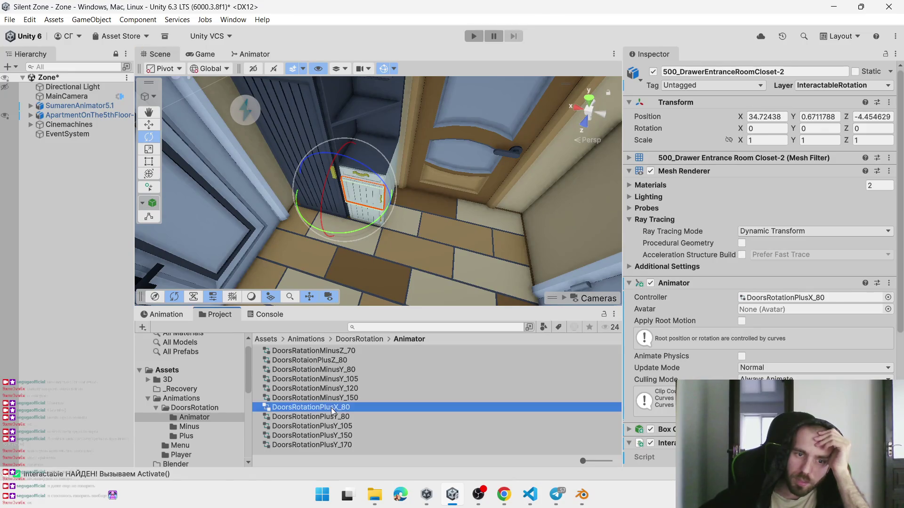
click(368, 198)
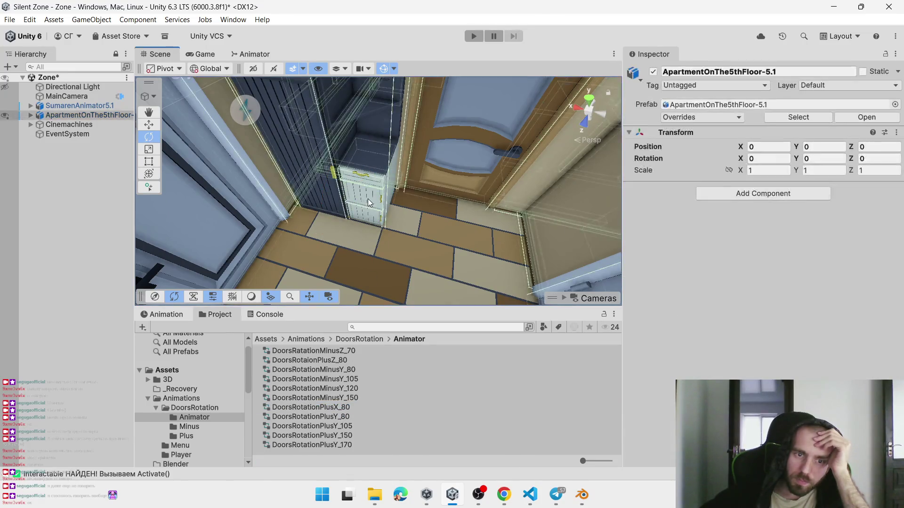
click(368, 199)
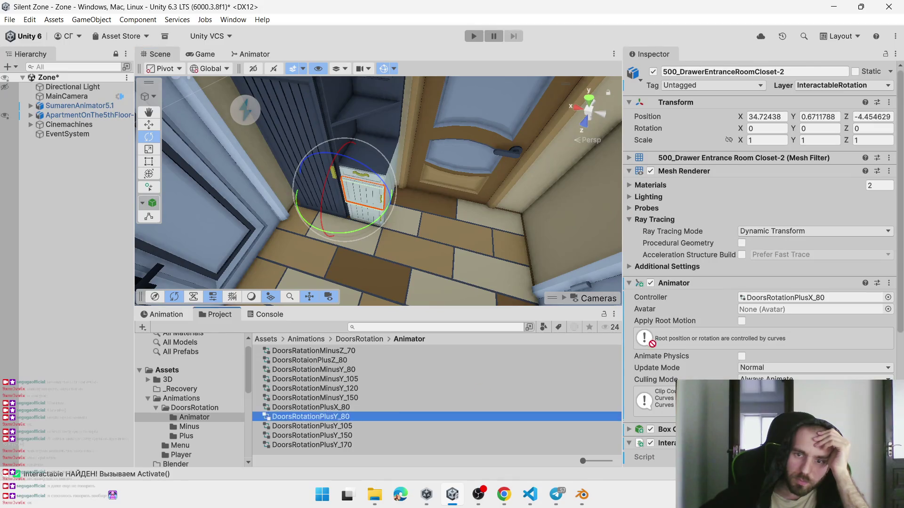
click(375, 223)
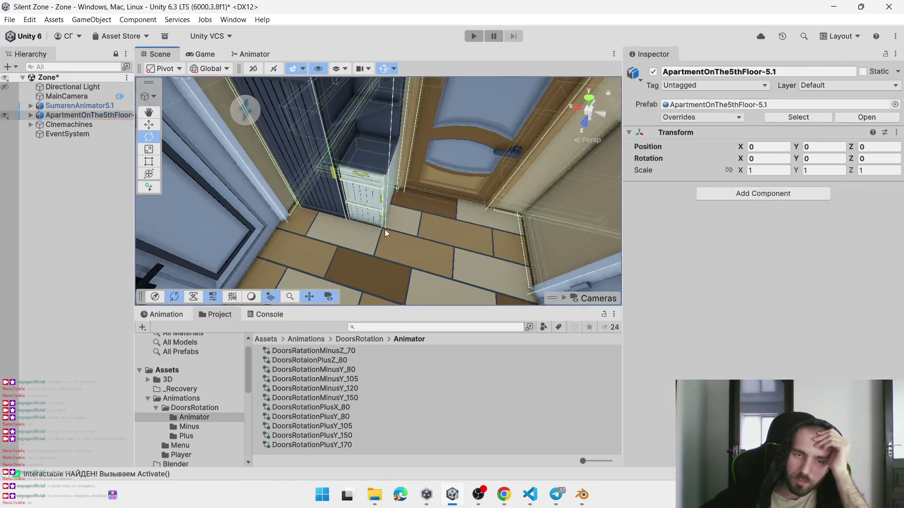
click(374, 219)
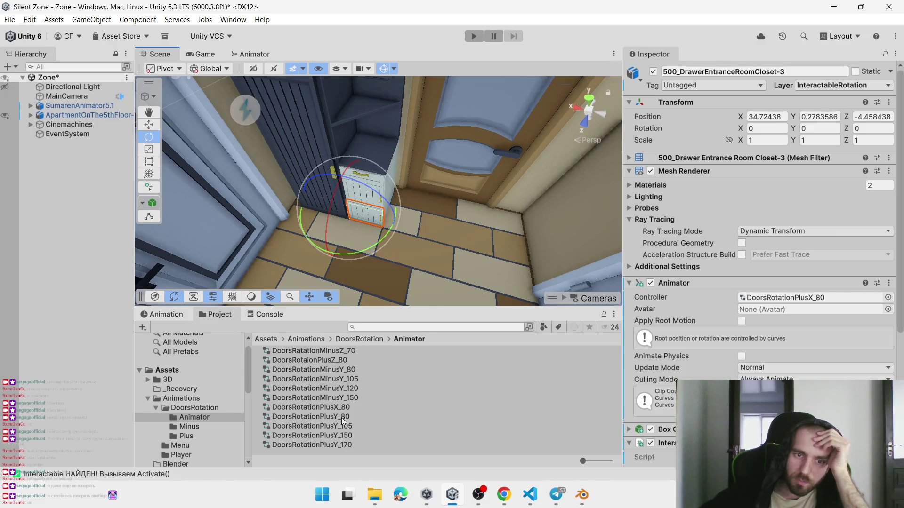
Select the whole apartment model, view it from above, and switch to the Blender window
click(616, 278)
mouse_move(500, 244)
mouse_down()
mouse_move(480, 259)
mouse_move(58, 234)
mouse_move(692, 223)
mouse_move(375, 159)
mouse_up()
scroll(374, 159, down, 8)
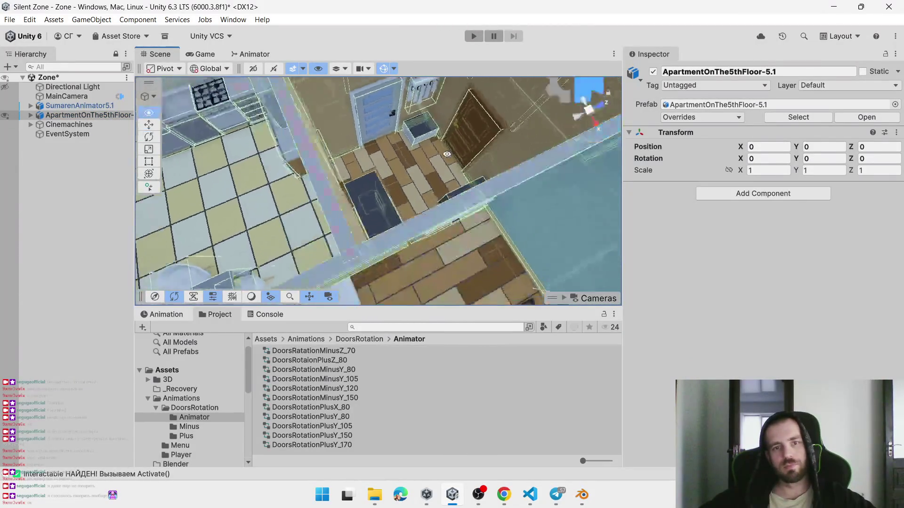
scroll(437, 157, up, 10)
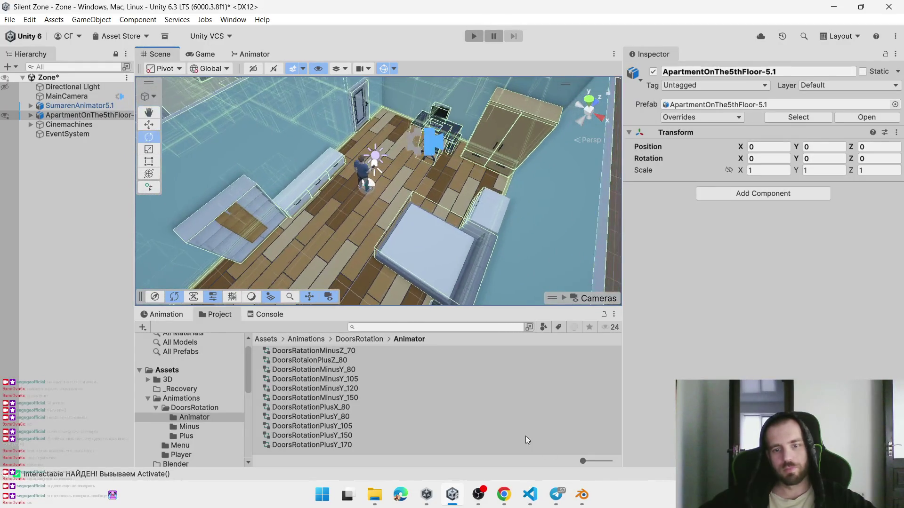
click(583, 494)
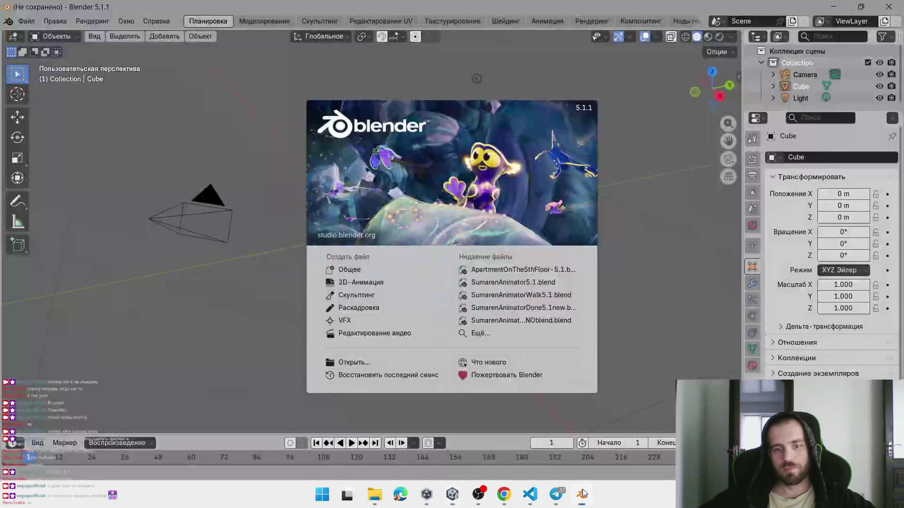
Open ApartmentOnThe5thFloor-5.1.blend from Recent Files and hide the ceiling
click(505, 271)
key(h)
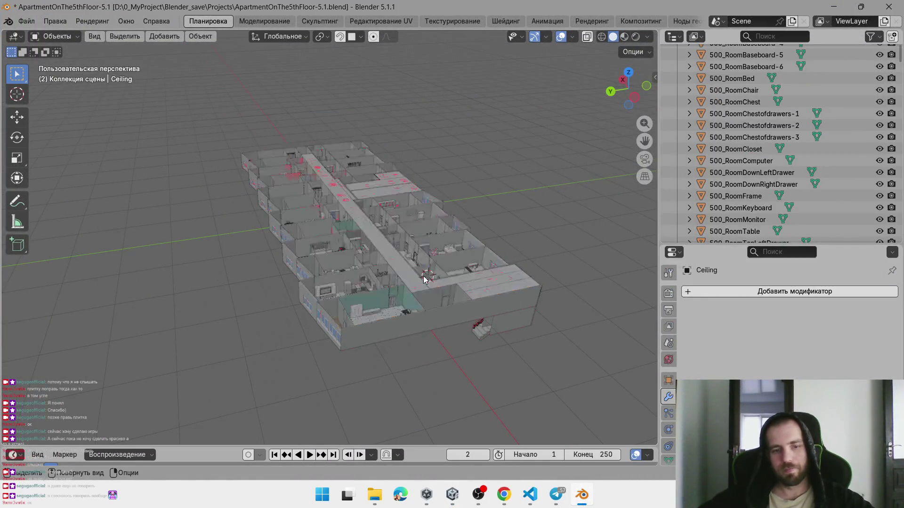
drag(411, 311, 469, 286)
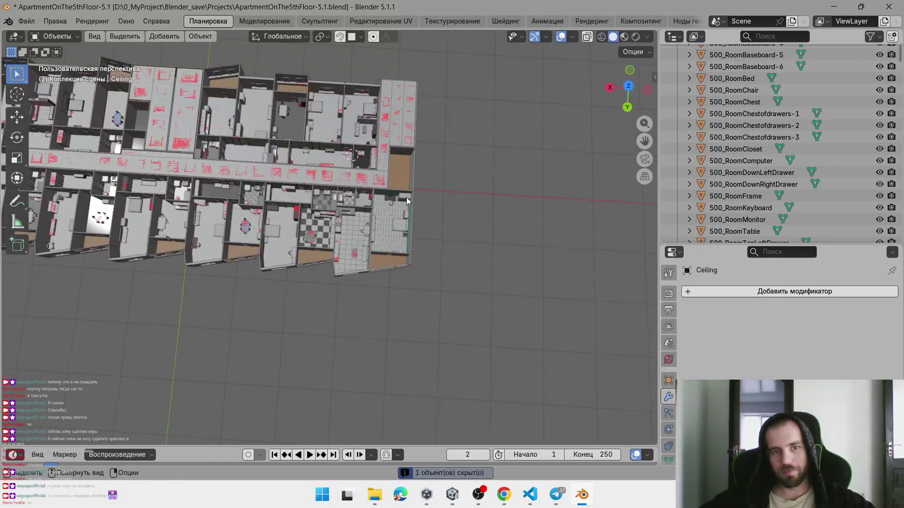
scroll(408, 202, up, 10)
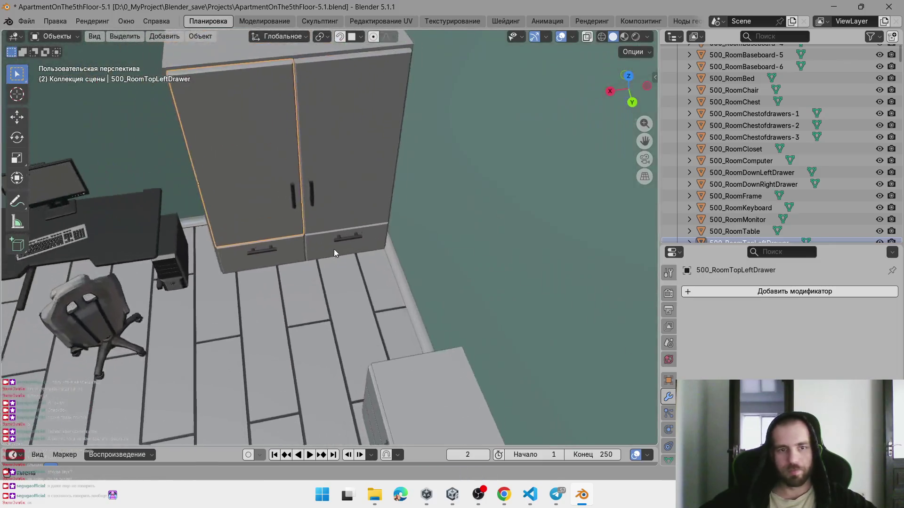
drag(334, 249, 402, 261)
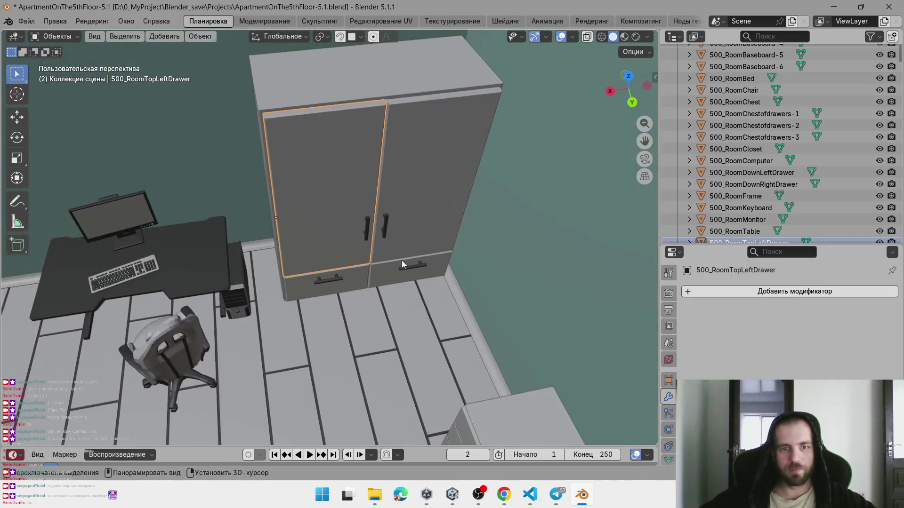
Move the closet, computer, table, keyboard, monitor and chair 0.3017 m along X
shift+click(319, 116)
drag(221, 282, 292, 275)
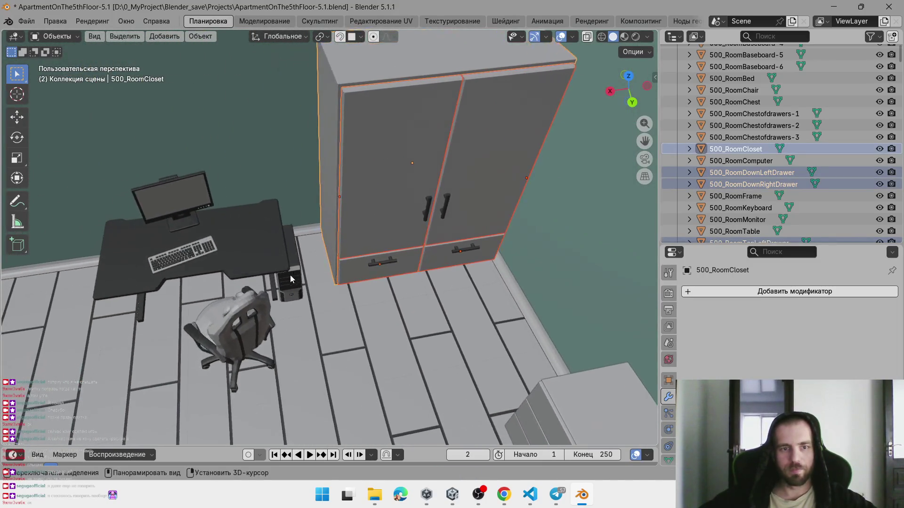
shift+click(290, 283)
shift+click(189, 242)
shift+click(190, 245)
shift+click(172, 198)
shift+click(226, 325)
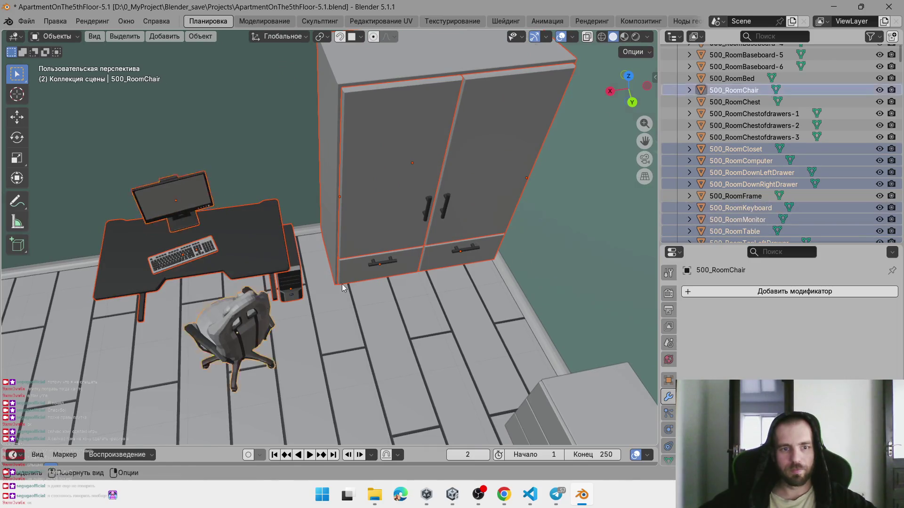
scroll(282, 283, down, 5)
key(g)
key(x)
click(397, 275)
scroll(400, 275, up, 6)
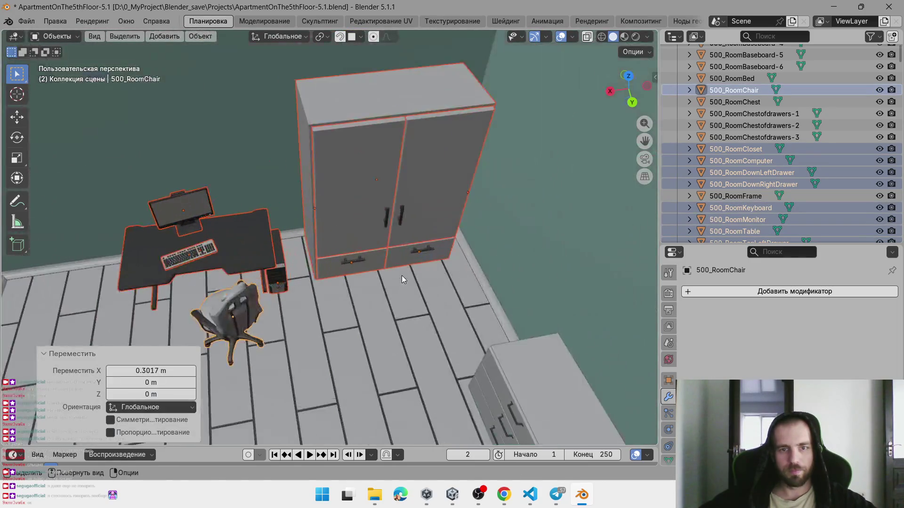
scroll(430, 255, down, 3)
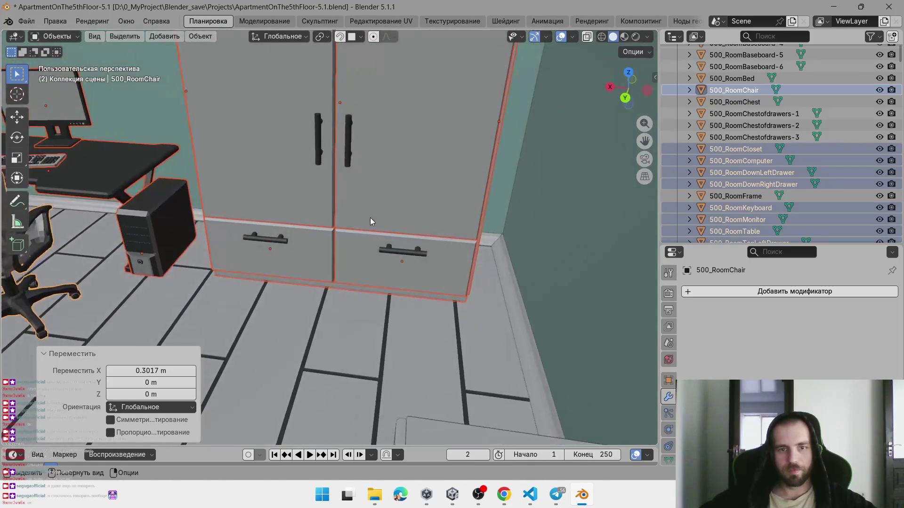
Select the lower-right closet drawer and orbit around it
click(370, 217)
click(370, 267)
scroll(390, 278, up, 5)
mouse_move(394, 278)
mouse_down()
mouse_move(313, 207)
mouse_move(278, 247)
mouse_move(397, 296)
mouse_up()
mouse_move(294, 275)
mouse_down()
mouse_move(402, 313)
mouse_move(436, 264)
mouse_move(411, 275)
mouse_move(430, 244)
mouse_move(435, 259)
mouse_up()
Set the lower-left drawer's origin with Установить ориджин > Ориджин к 3D-курсору
mouse_move(363, 282)
mouse_down()
mouse_move(431, 263)
mouse_move(337, 309)
mouse_move(400, 250)
mouse_move(416, 270)
mouse_move(448, 233)
mouse_move(442, 316)
mouse_move(396, 328)
mouse_move(389, 353)
mouse_move(454, 305)
mouse_move(404, 365)
mouse_move(391, 293)
mouse_up()
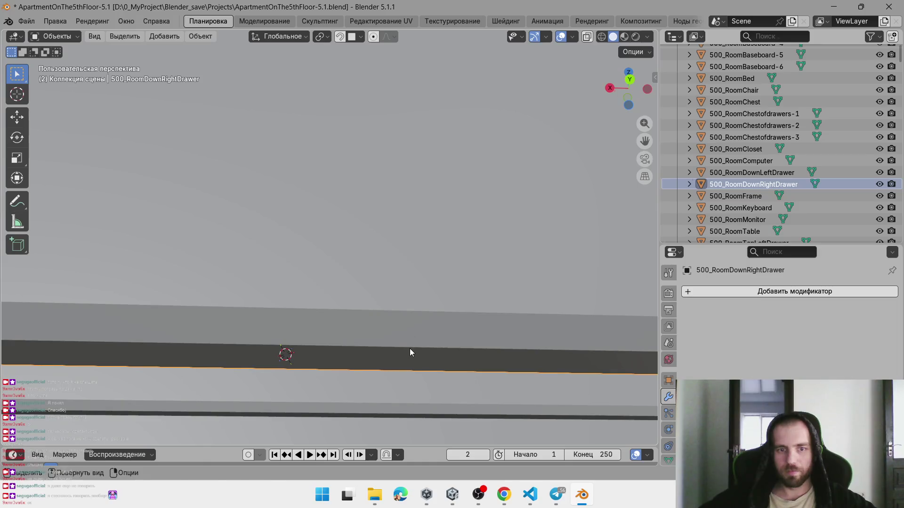
mouse_move(430, 351)
mouse_down()
mouse_move(424, 395)
mouse_move(343, 262)
mouse_up()
right_click(343, 262)
mouse_move(372, 302)
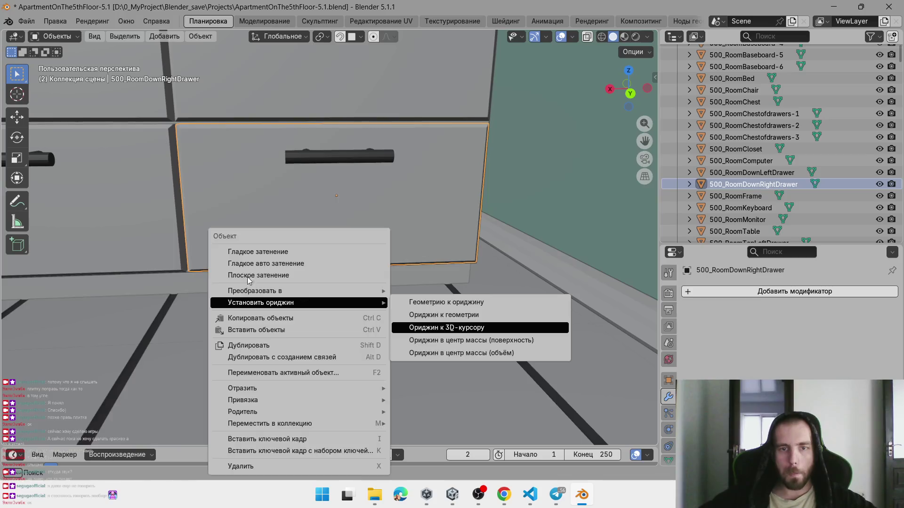
drag(249, 280, 468, 273)
click(268, 311)
scroll(353, 273, up, 5)
mouse_move(353, 273)
mouse_down()
mouse_move(333, 282)
mouse_move(381, 359)
mouse_move(343, 343)
mouse_move(327, 308)
mouse_move(324, 422)
mouse_move(333, 363)
mouse_move(322, 408)
mouse_up()
mouse_move(350, 209)
mouse_down()
mouse_move(359, 286)
mouse_move(328, 277)
mouse_up()
right_click(328, 277)
mouse_move(328, 278)
click(445, 303)
Hide the narrow closet's door and 500_SmallGrayDrawer to expose its shelves
mouse_move(445, 303)
mouse_down()
mouse_move(404, 282)
mouse_move(464, 317)
mouse_move(273, 283)
mouse_move(421, 363)
mouse_move(354, 164)
mouse_up()
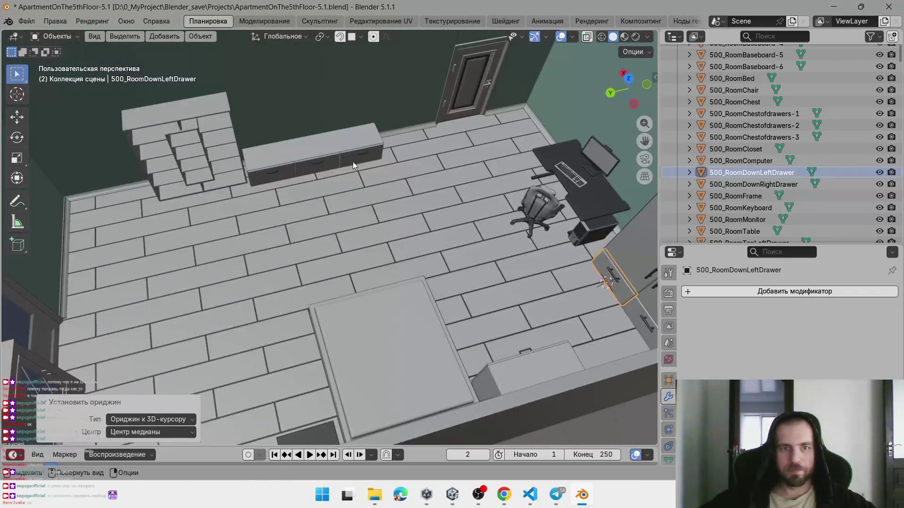
scroll(354, 169, up, 6)
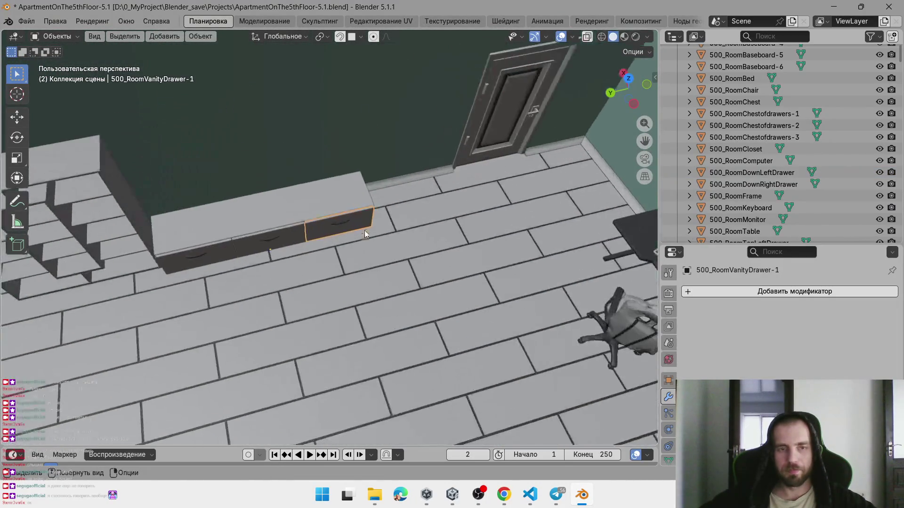
mouse_move(342, 222)
mouse_down()
mouse_move(259, 165)
mouse_move(278, 165)
mouse_move(366, 223)
mouse_up()
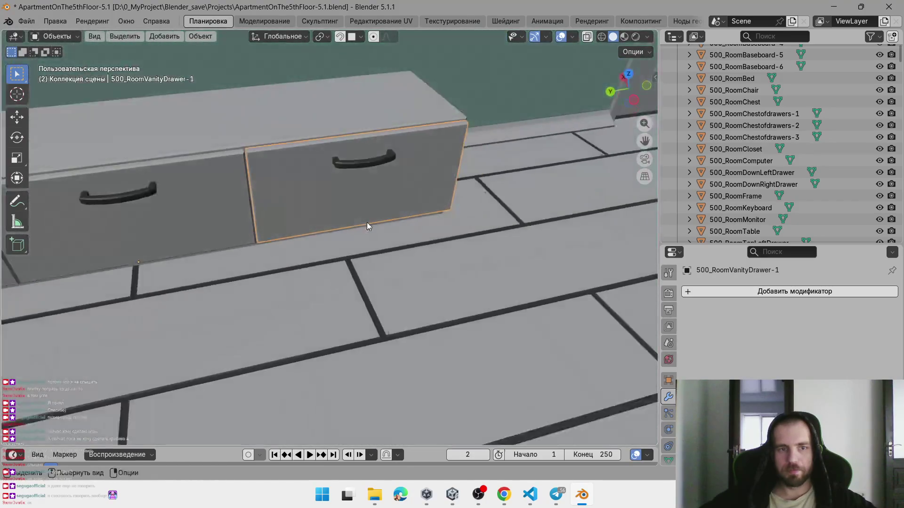
scroll(395, 246, down, 10)
scroll(346, 297, up, 2)
mouse_move(345, 297)
mouse_down()
mouse_move(205, 287)
mouse_move(121, 268)
mouse_move(228, 189)
mouse_up()
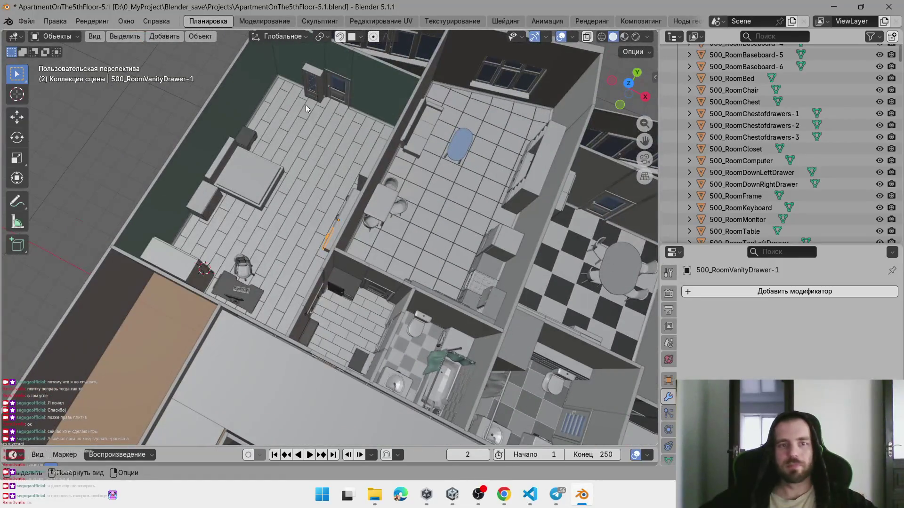
scroll(305, 107, up, 8)
mouse_move(362, 182)
mouse_down()
mouse_move(312, 216)
mouse_move(277, 222)
mouse_move(273, 233)
mouse_move(316, 239)
mouse_move(369, 210)
mouse_move(329, 168)
mouse_up()
click(316, 239)
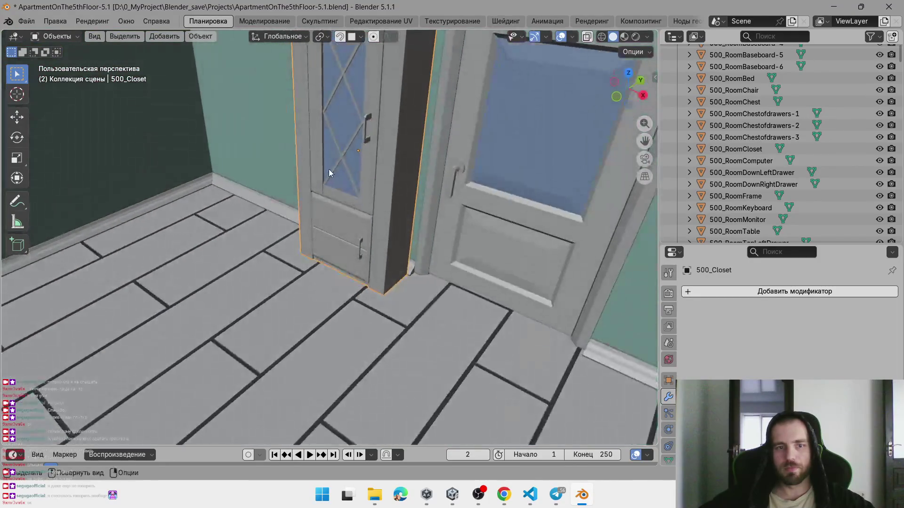
shift+click(339, 239)
drag(338, 239, 372, 265)
key(h)
mouse_move(383, 191)
mouse_down()
mouse_move(369, 218)
mouse_move(405, 196)
mouse_move(387, 247)
mouse_move(313, 297)
mouse_move(222, 282)
mouse_up()
Put the closet into Edit Mode and begin selecting its shelf back faces
click(396, 274)
key(KP_Decimal)
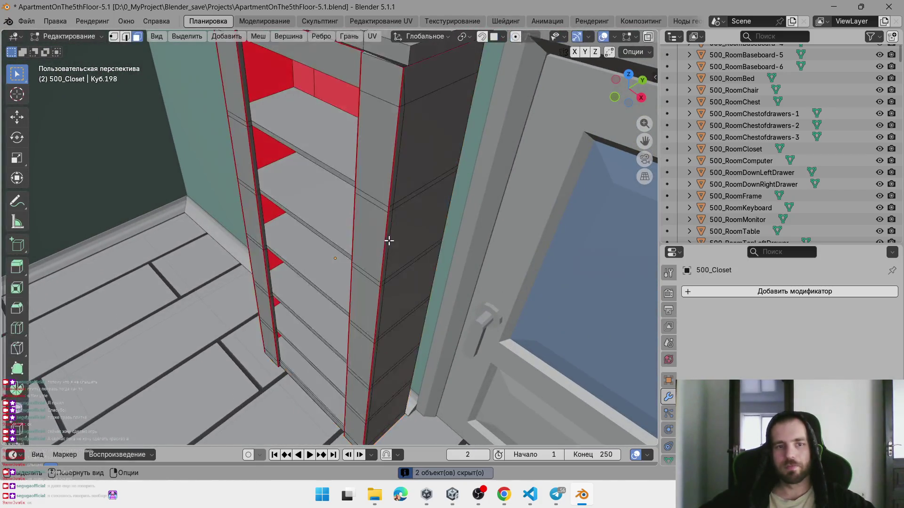
key(Tab)
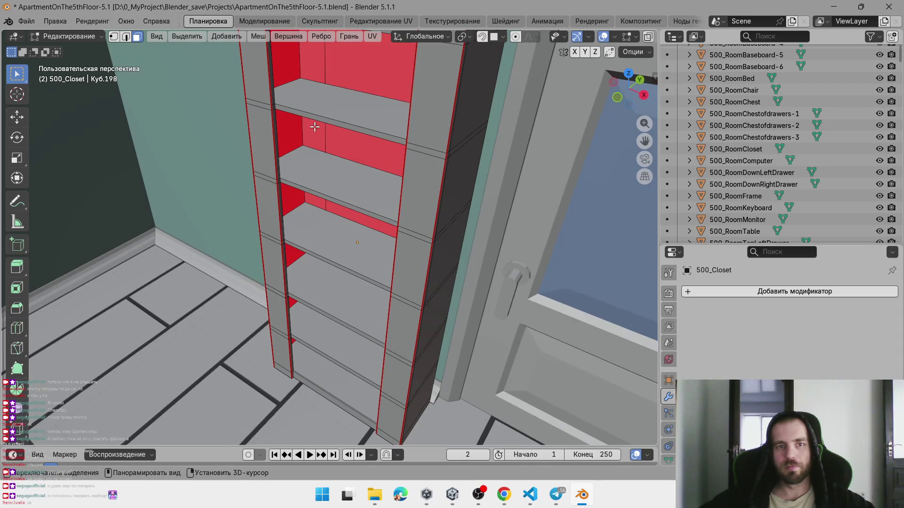
alt+click(324, 135)
click(325, 135)
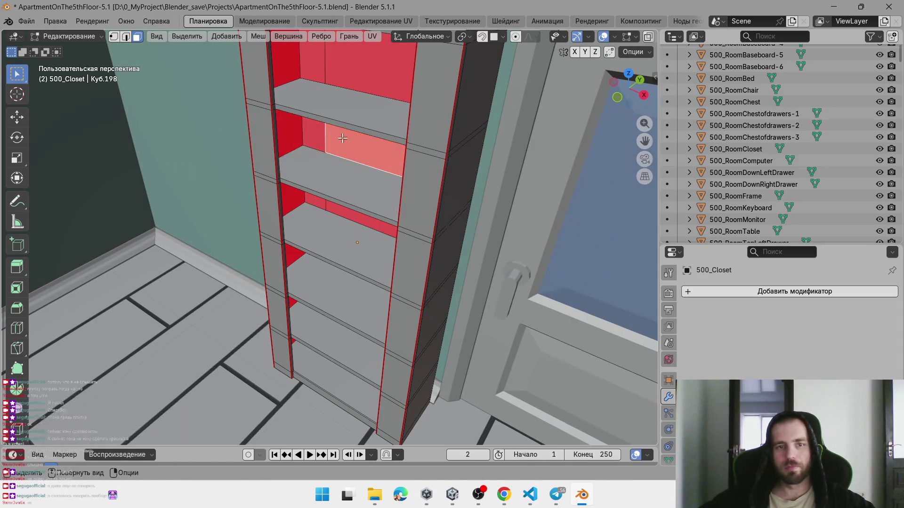
mouse_move(363, 77)
mouse_down()
mouse_move(398, 139)
mouse_move(354, 139)
mouse_move(351, 125)
mouse_up()
click(351, 125)
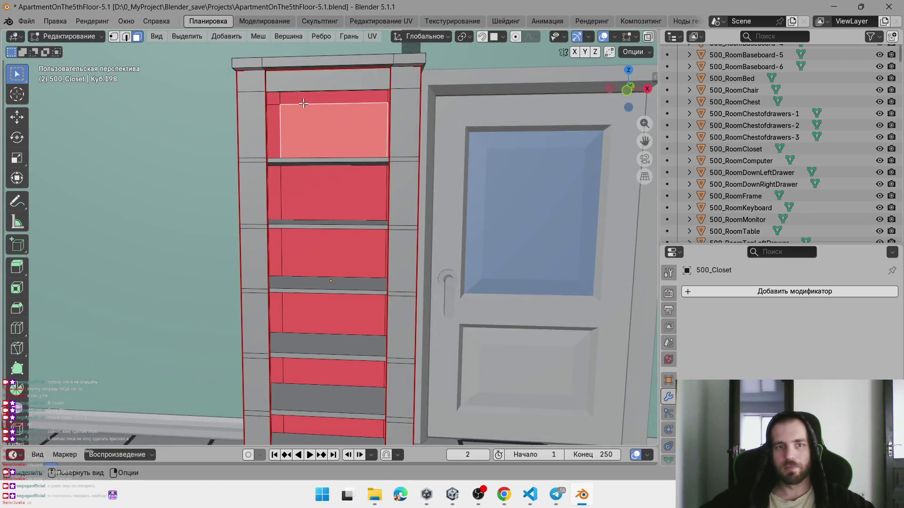
click(278, 102)
shift+click(280, 180)
Add the remaining shelf back faces, down to the bottom shelf, to the selection
scroll(329, 189, up, 2)
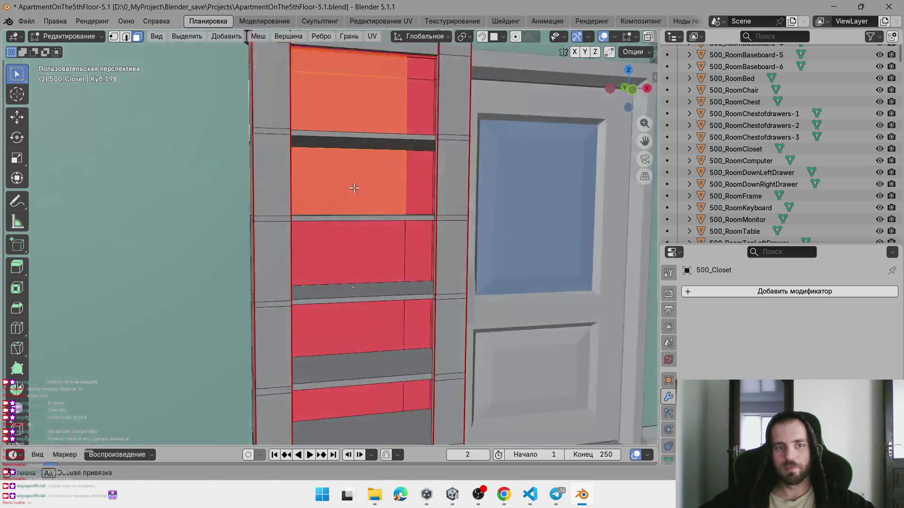
drag(396, 168, 410, 179)
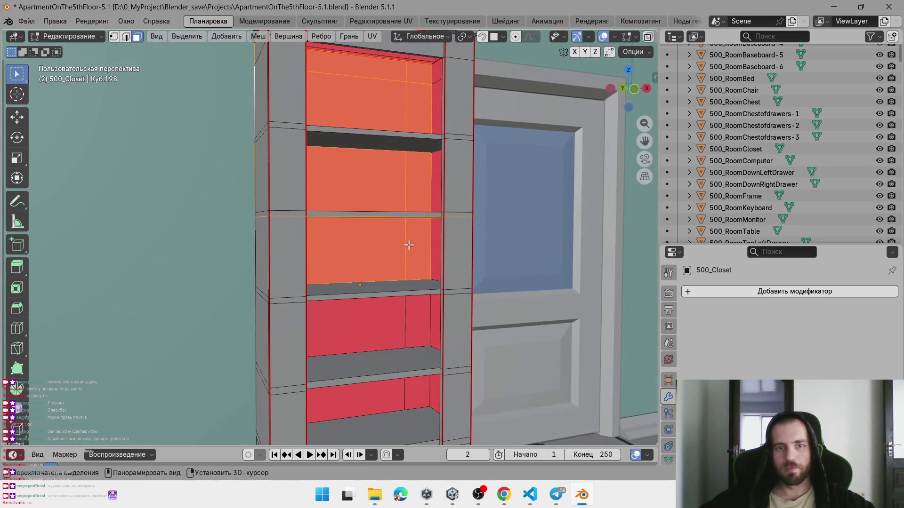
scroll(407, 235, up, 2)
shift+click(303, 207)
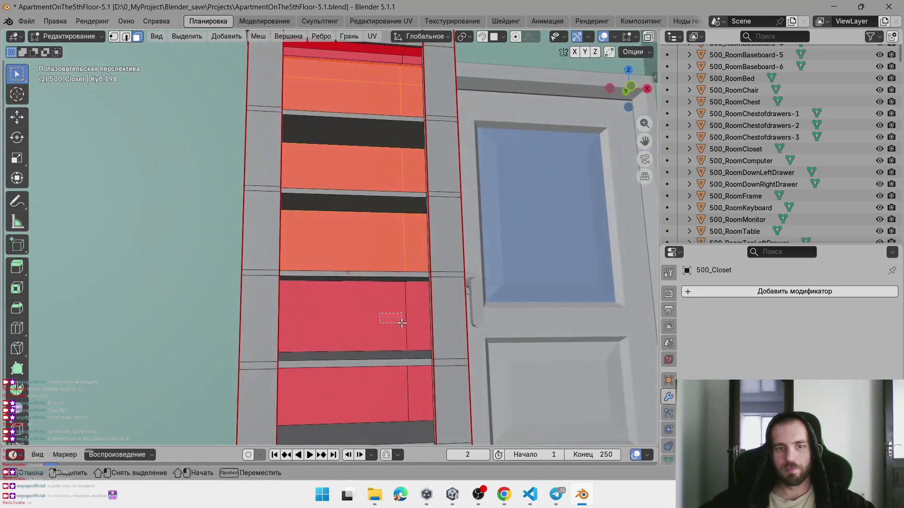
shift+click(403, 323)
scroll(406, 314, up, 1)
mouse_move(406, 314)
mouse_down()
mouse_move(286, 312)
mouse_move(286, 323)
mouse_move(397, 327)
mouse_up()
shift+click(286, 323)
scroll(420, 243, down, 5)
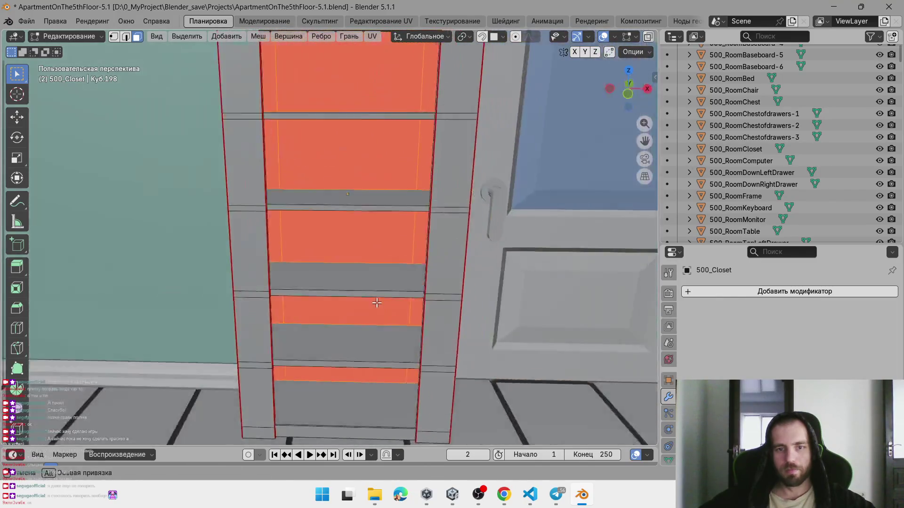
scroll(414, 318, up, 6)
mouse_move(415, 317)
mouse_down()
mouse_move(499, 324)
mouse_move(477, 304)
mouse_move(423, 315)
mouse_up()
Extrude the selected faces inward by -0.026 m and recalculate their normals to point inside
key(e)
click(501, 327)
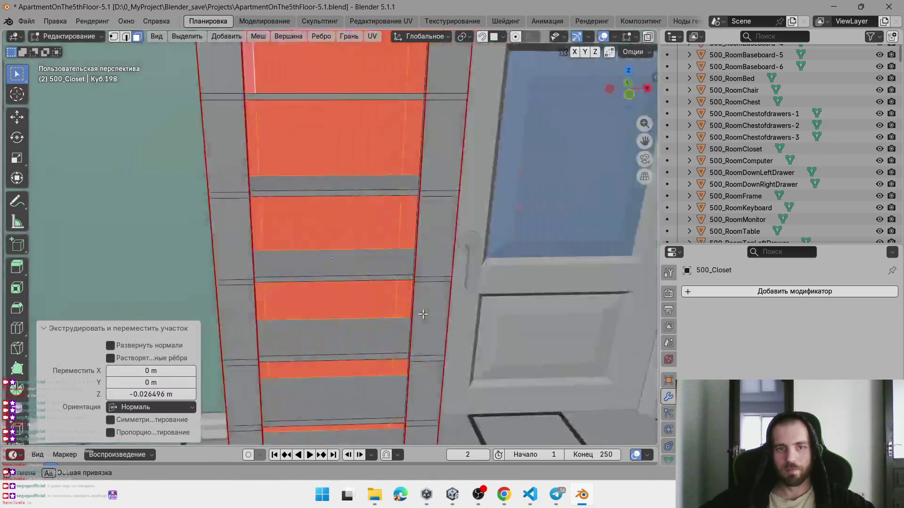
key(shift+n)
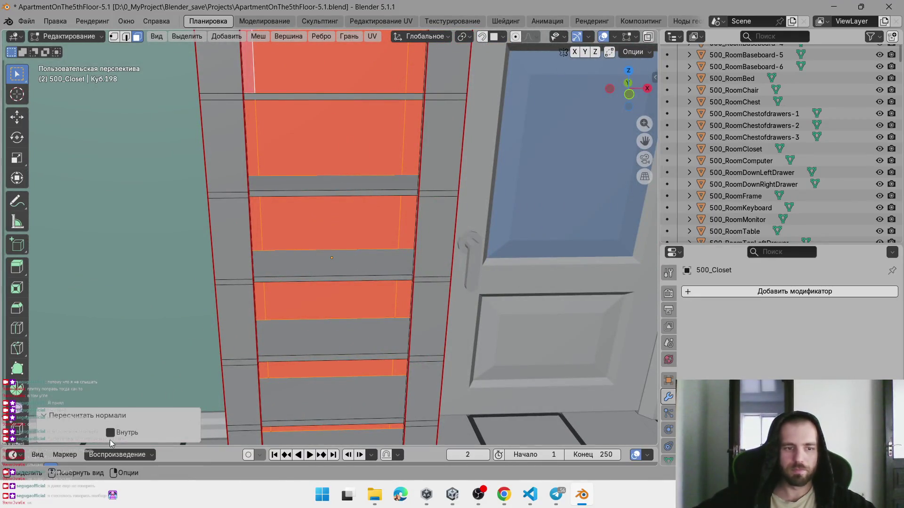
click(110, 432)
scroll(329, 236, down, 5)
mouse_move(330, 236)
mouse_down()
mouse_move(425, 298)
mouse_move(458, 298)
mouse_move(454, 247)
mouse_up()
scroll(464, 281, up, 5)
Return to Object Mode with a wide view of the closet beside the bedroom door
key(Tab)
scroll(469, 280, up, 4)
scroll(458, 299, down, 3)
key(Tab)
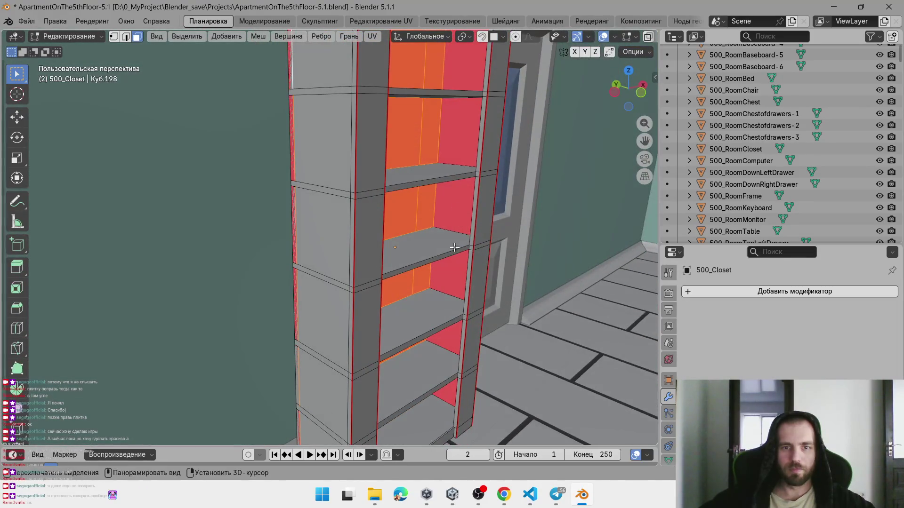
mouse_move(463, 127)
mouse_down()
mouse_move(452, 105)
mouse_move(453, 64)
mouse_move(377, 90)
mouse_move(208, 83)
mouse_up()
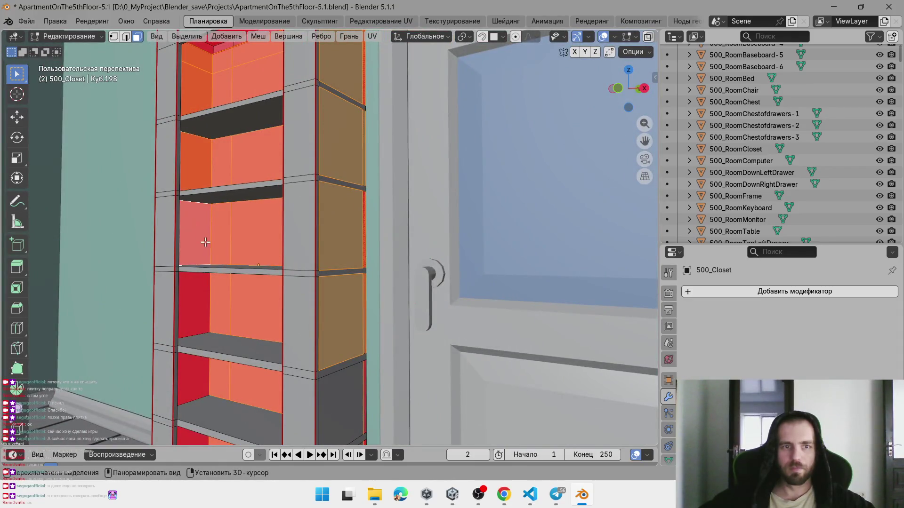
drag(205, 242, 224, 215)
drag(232, 343, 406, 365)
key(Tab)
scroll(405, 365, down, 5)
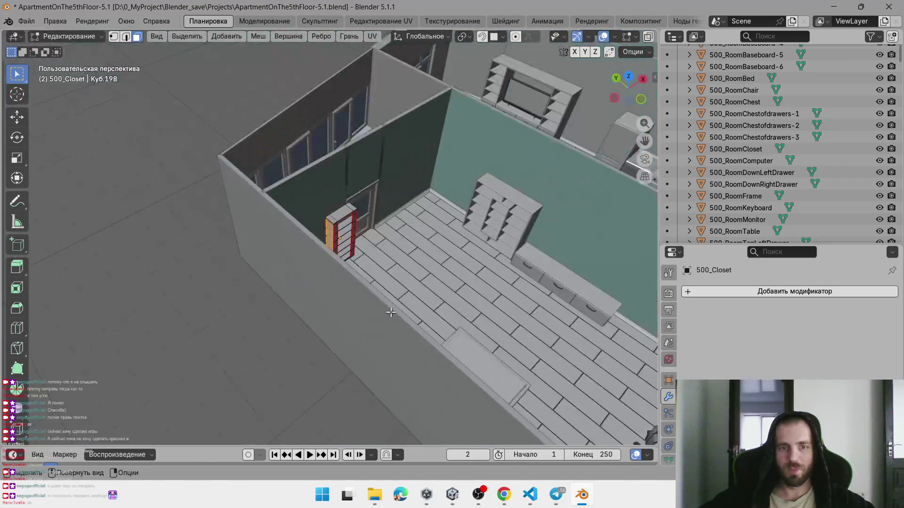
scroll(337, 266, up, 3)
scroll(342, 244, down, 3)
scroll(333, 247, up, 3)
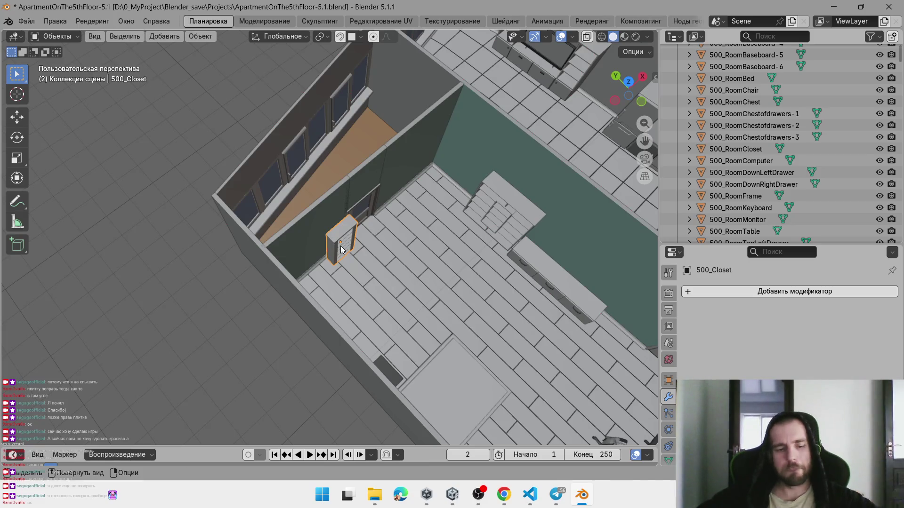
Delete the closet object from the apartment scene
click(384, 241)
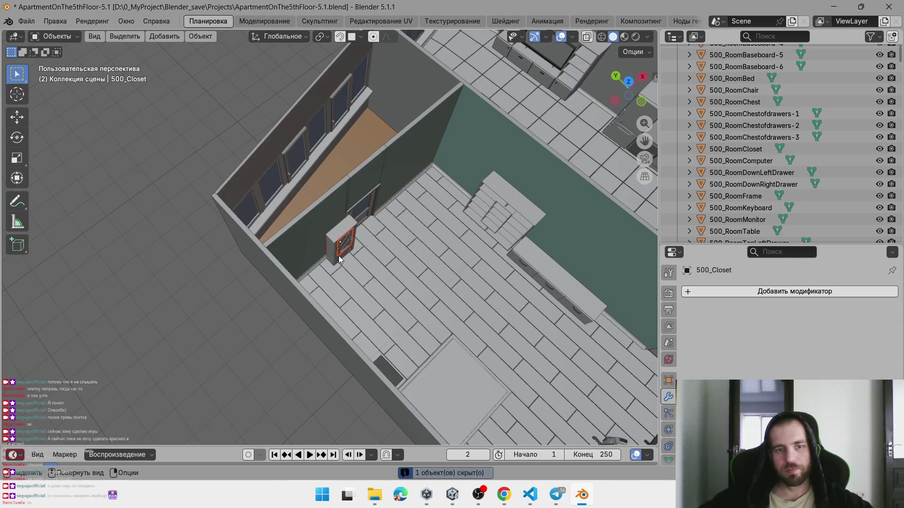
scroll(339, 259, up, 4)
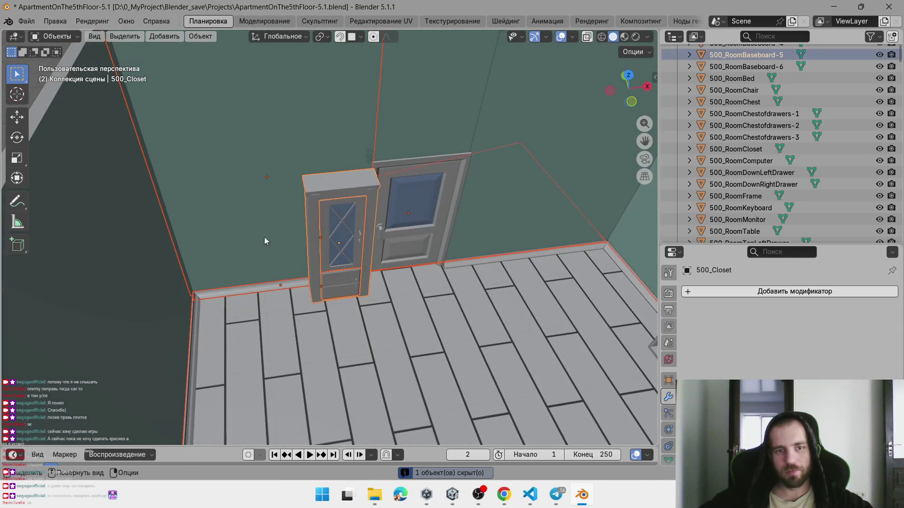
click(324, 256)
mouse_move(337, 215)
mouse_down()
mouse_move(470, 264)
mouse_move(429, 200)
mouse_move(468, 179)
mouse_move(390, 260)
mouse_up()
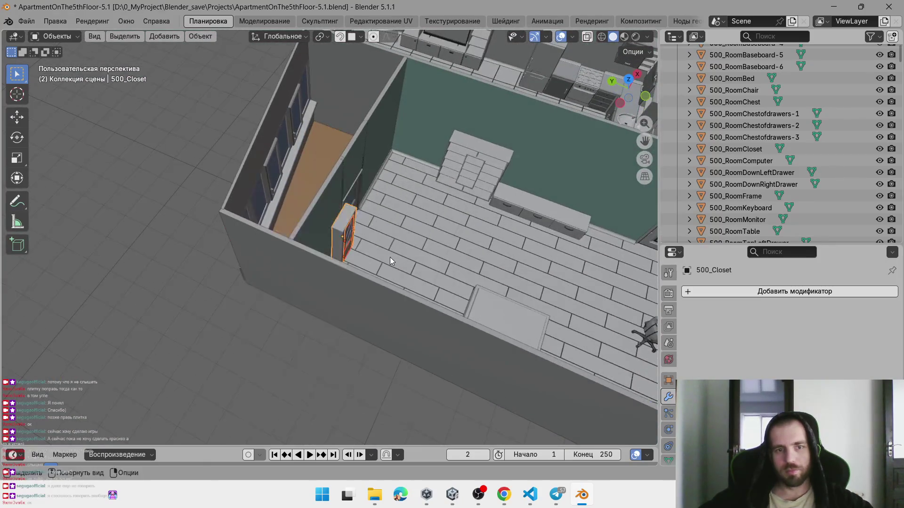
key(x)
click(390, 261)
mouse_move(479, 223)
mouse_down()
mouse_move(306, 182)
mouse_move(360, 188)
mouse_up()
scroll(360, 188, down, 10)
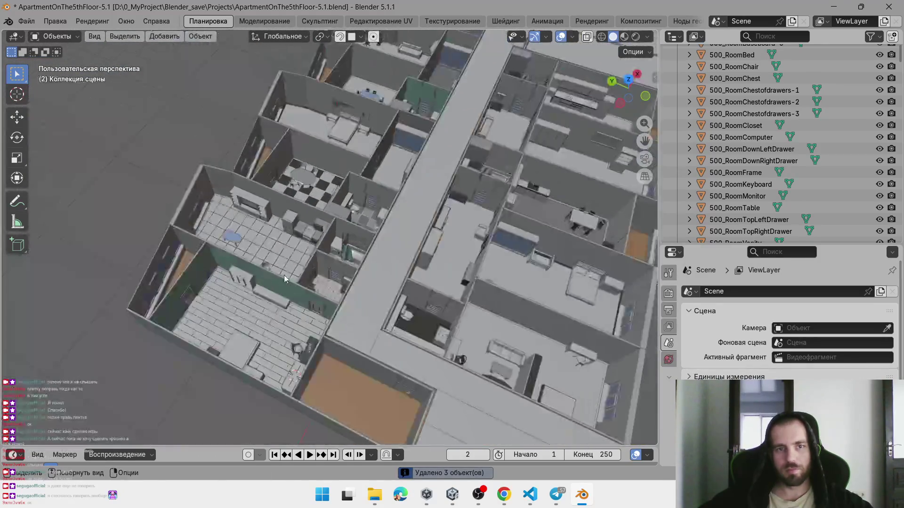
scroll(360, 218, up, 8)
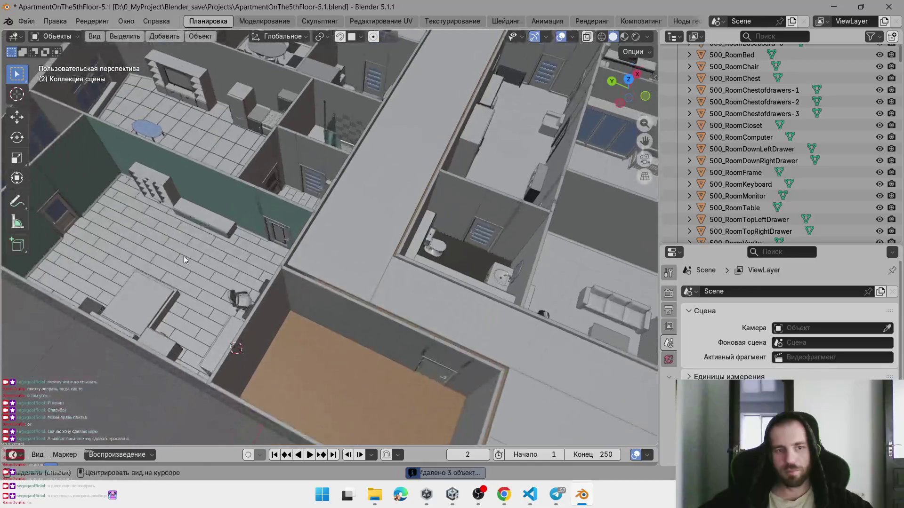
mouse_move(259, 233)
mouse_down()
mouse_move(368, 205)
mouse_move(384, 134)
mouse_move(386, 220)
mouse_move(357, 247)
mouse_move(310, 264)
mouse_move(267, 262)
mouse_move(209, 313)
mouse_move(346, 252)
mouse_move(396, 216)
mouse_move(287, 233)
mouse_up()
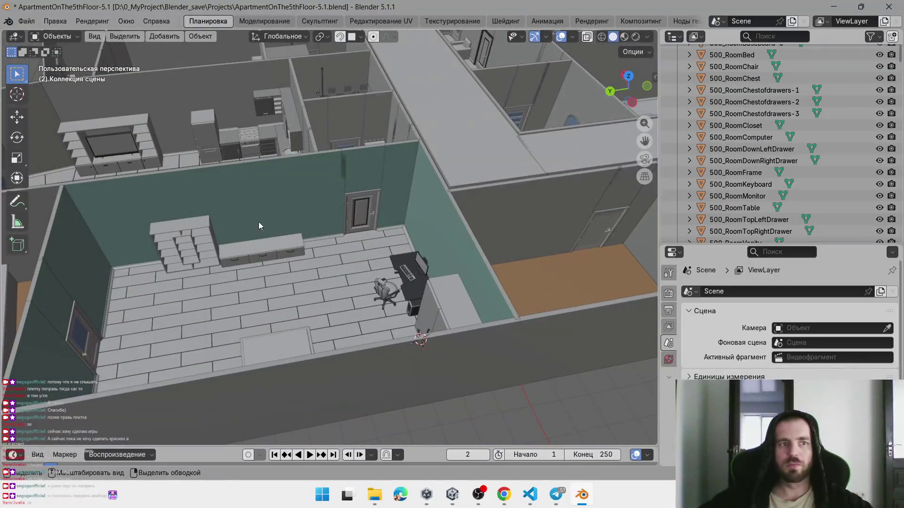
Unhide the ceiling objects, select everything, and start an FBX (.fbx) export
click(26, 20)
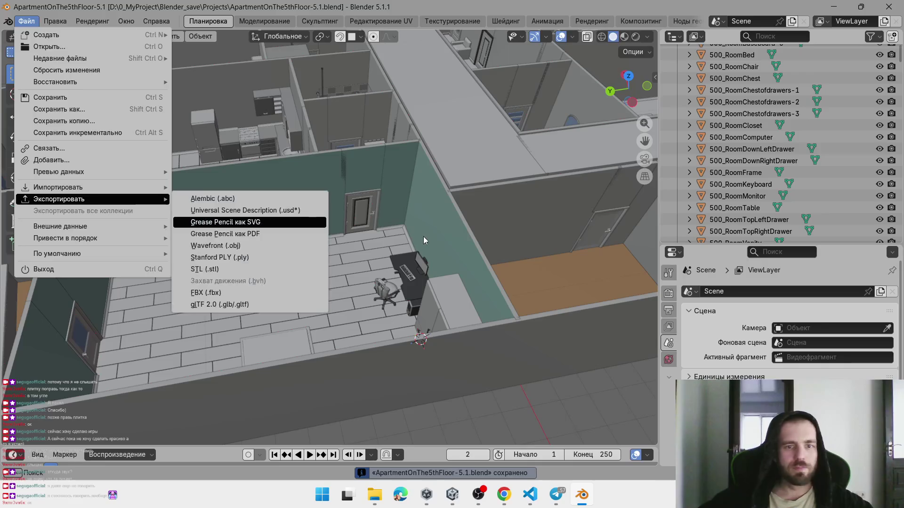
key(Escape)
key(alt+h)
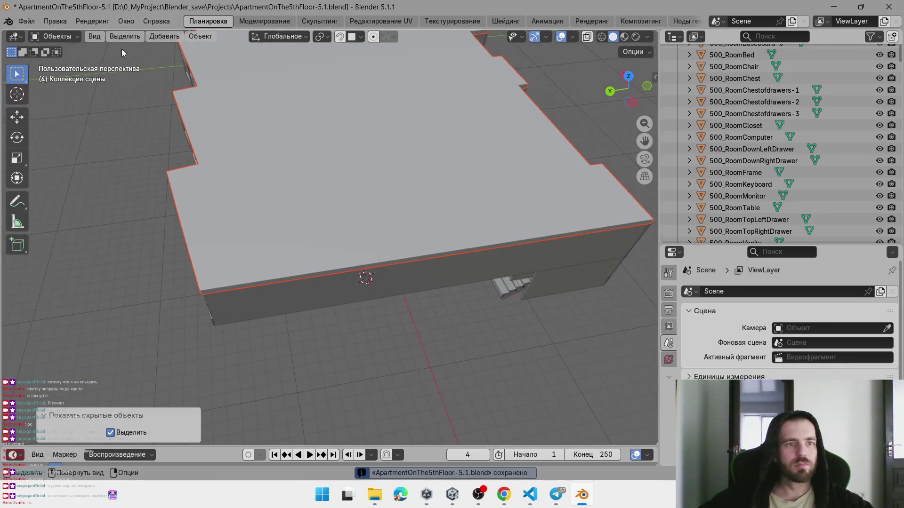
key(a)
click(26, 20)
mouse_move(89, 203)
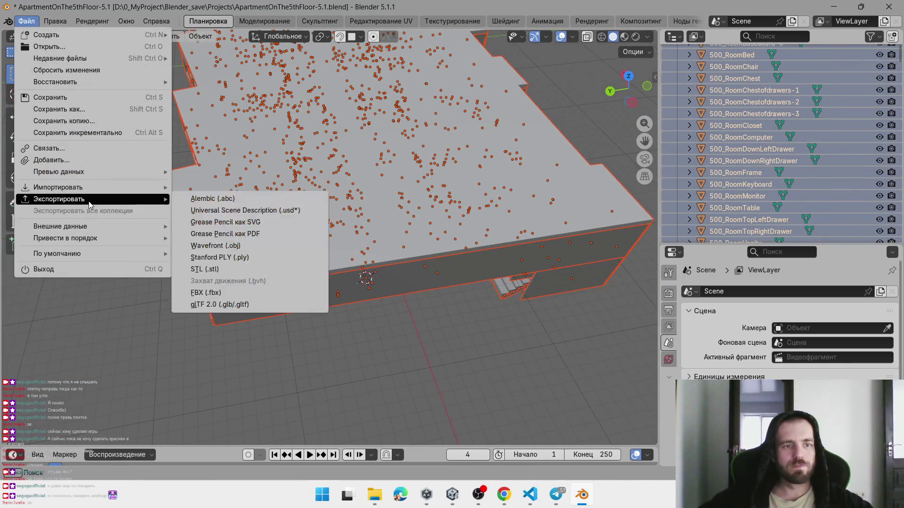
click(233, 294)
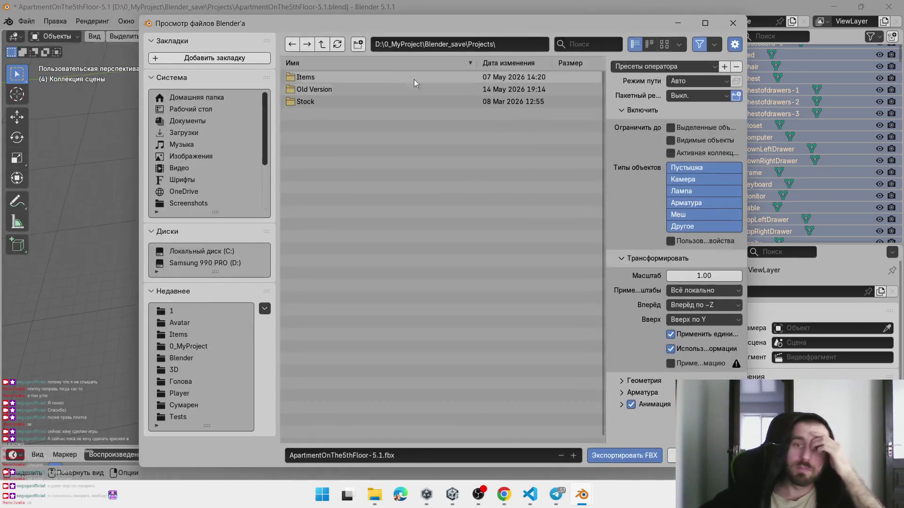
click(458, 492)
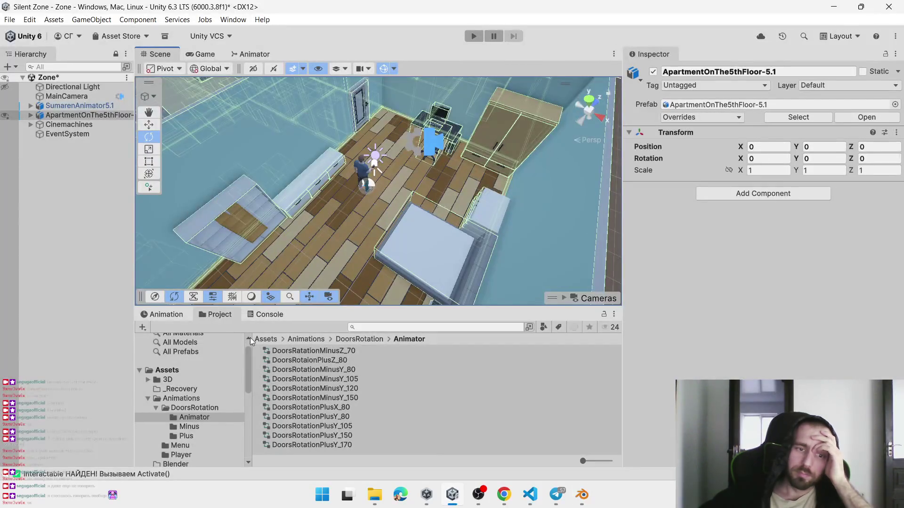
Delete the old ApartmentOnThe5thFloor-5.1 and Door assets from Assets/3D, then return to Blender's export window
right_click(297, 368)
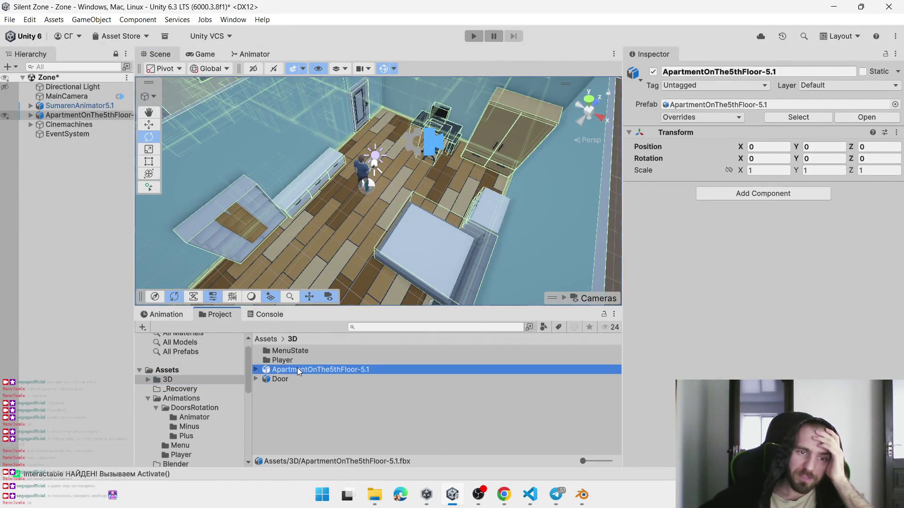
click(270, 378)
right_click(271, 379)
click(289, 394)
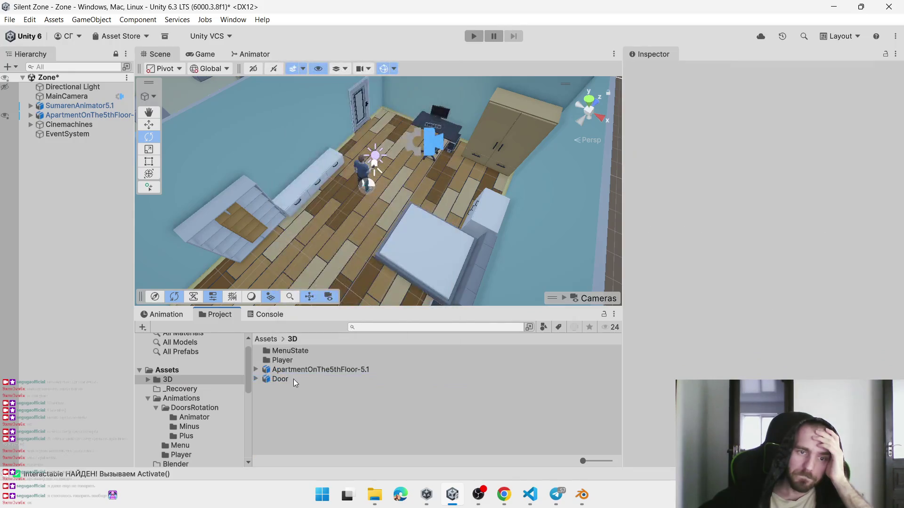
click(289, 372)
ctrl+click(281, 380)
right_click(281, 380)
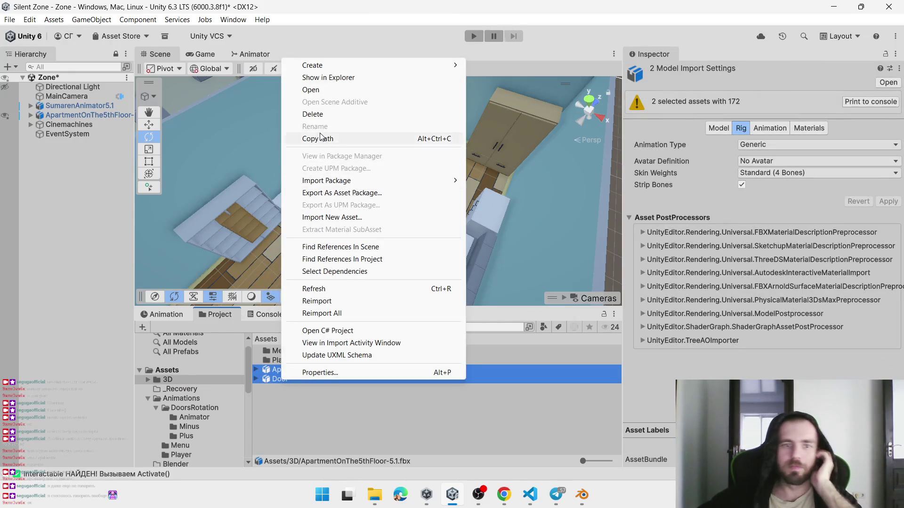
click(312, 114)
click(457, 269)
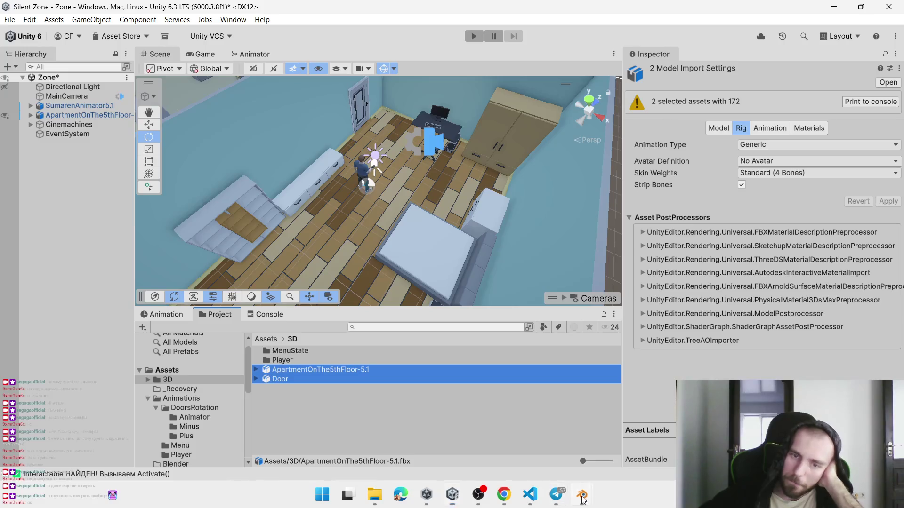
click(582, 499)
click(659, 416)
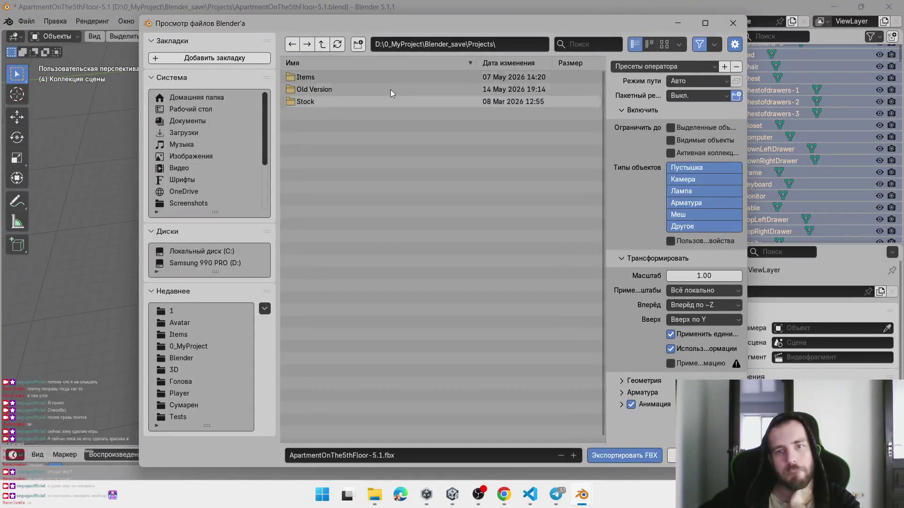
Browse to Developer\Silent Zone\Assets\3D as the export destination
click(323, 45)
click(322, 45)
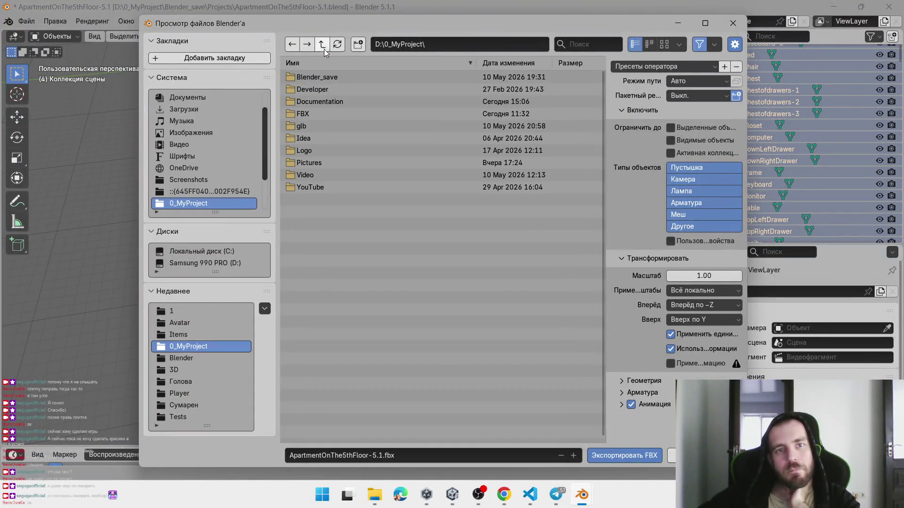
click(312, 89)
click(321, 79)
click(318, 90)
click(312, 78)
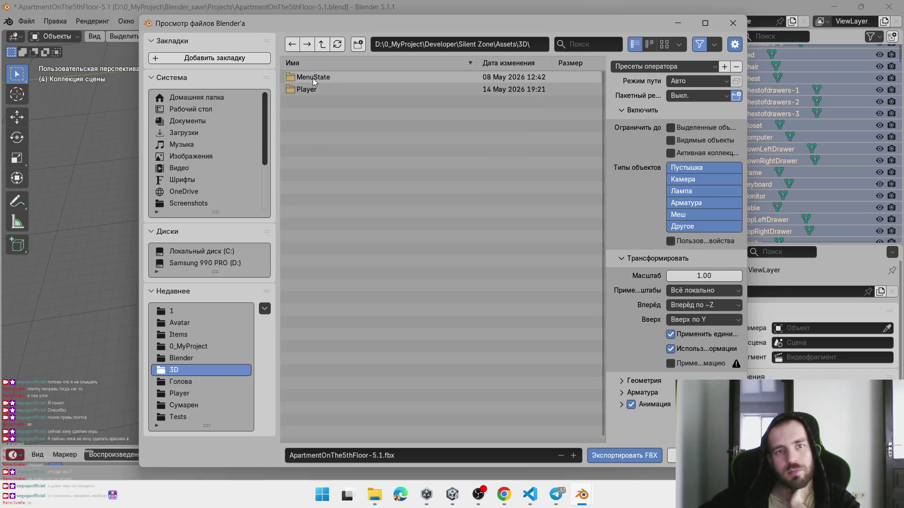
Export ApartmentOnThe5thFloor-5.1.fbx with the Unity preset and let Unity import it
click(645, 96)
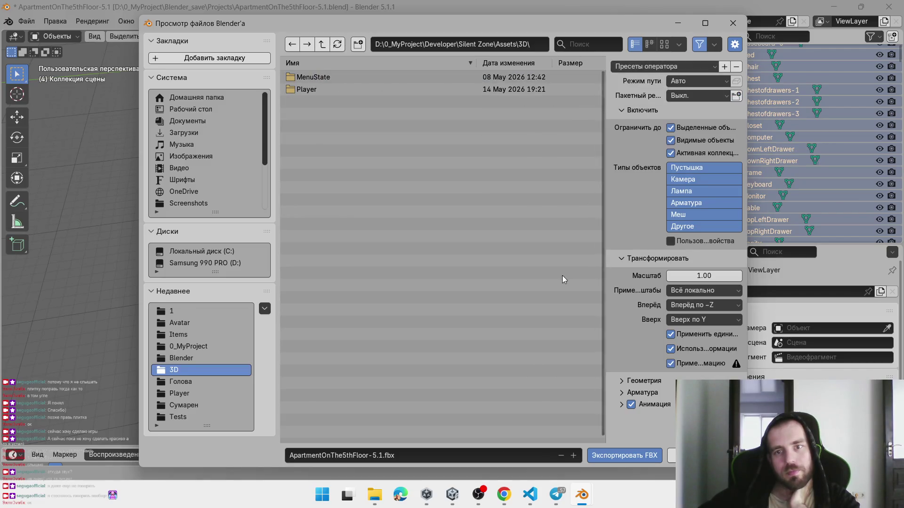
click(601, 457)
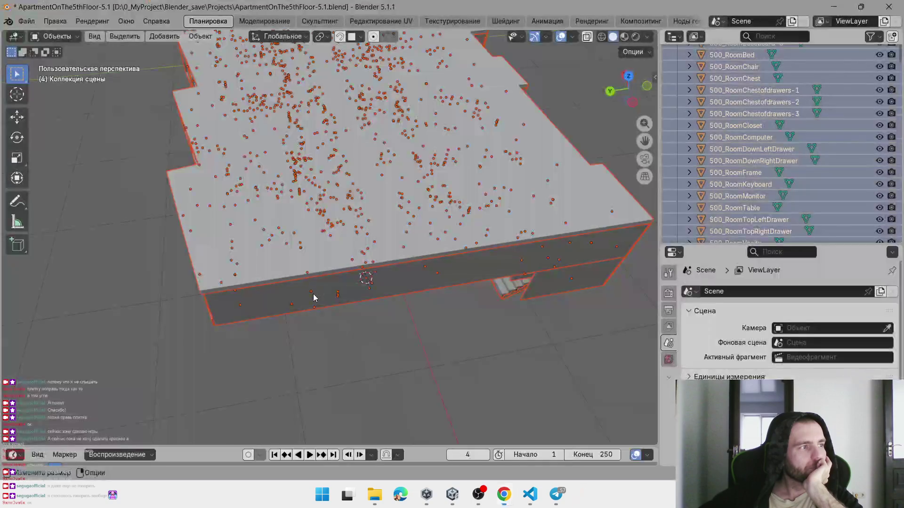
click(313, 293)
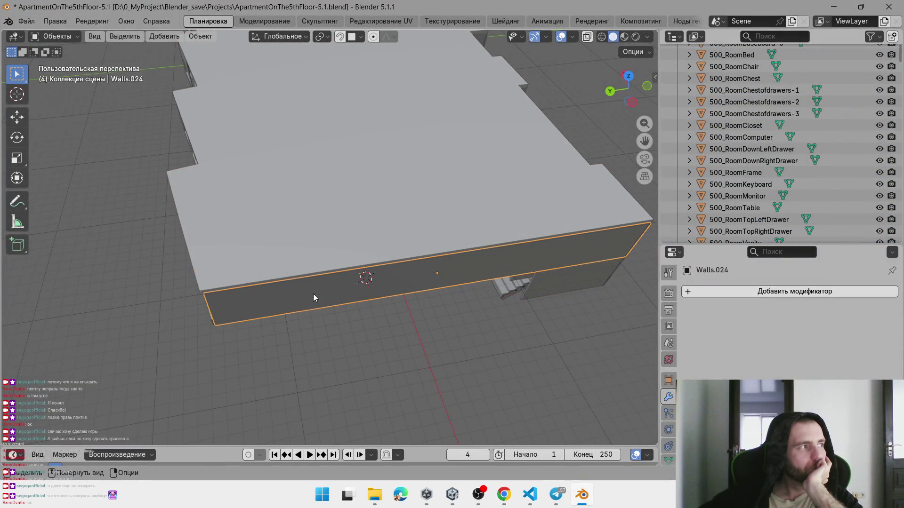
key(alt+Tab)
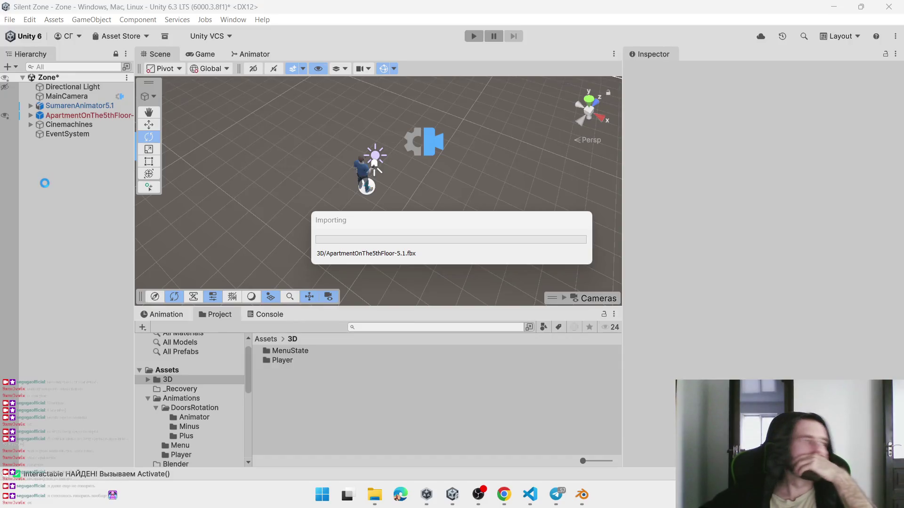
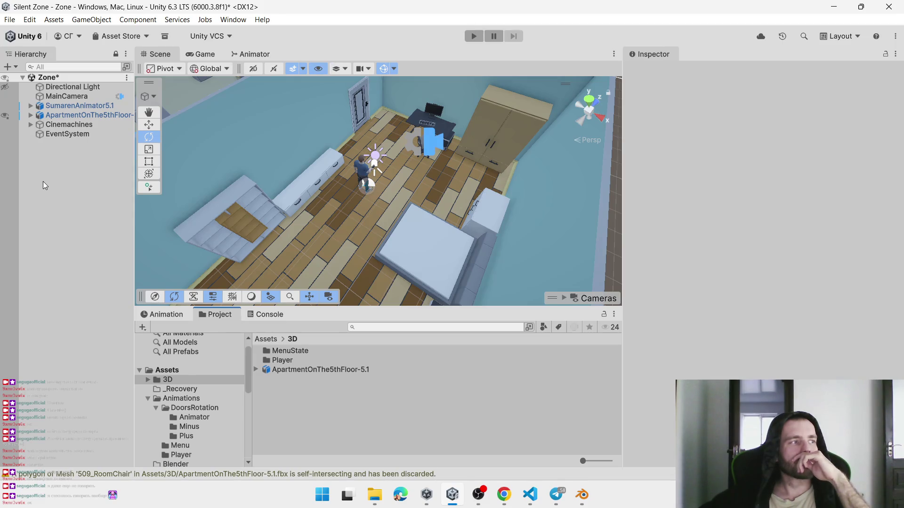
Frame the apartment and search the hierarchy for '500' objects, then clear the filter
click(337, 163)
click(335, 170)
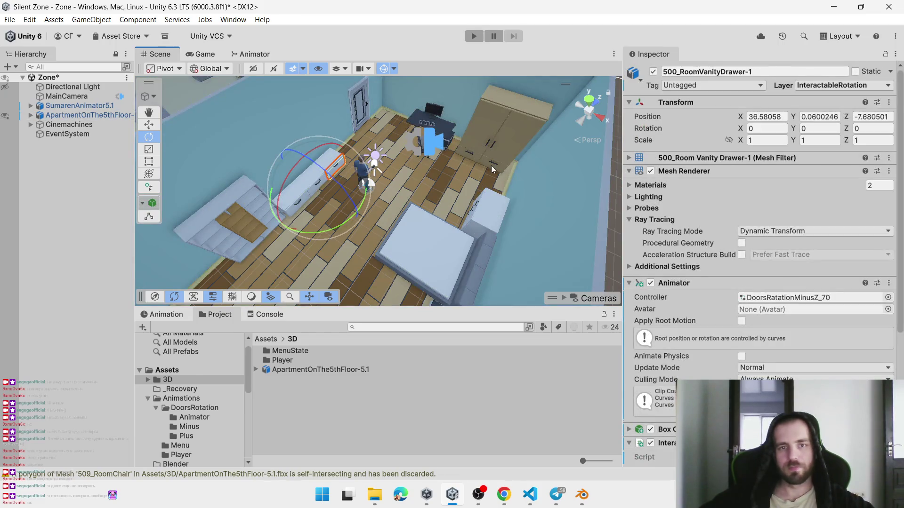
click(476, 157)
key(f)
scroll(450, 179, up, 10)
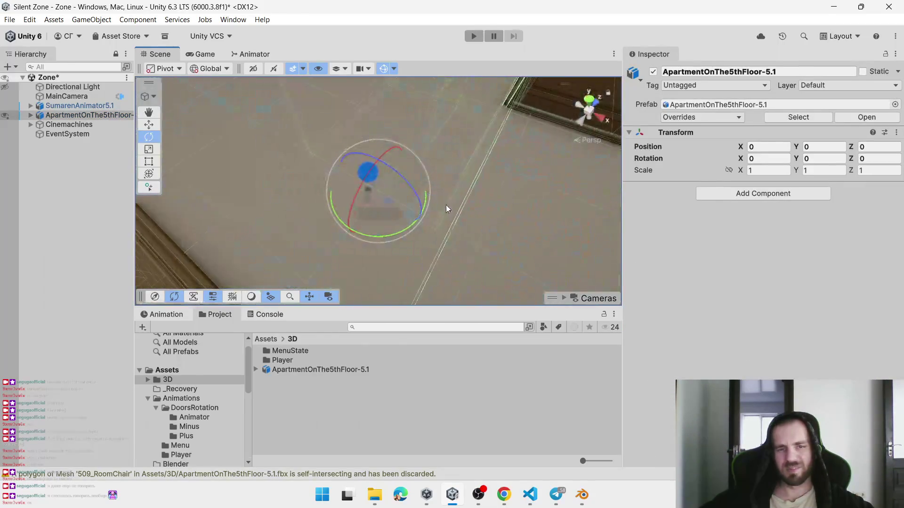
scroll(419, 210, down, 2)
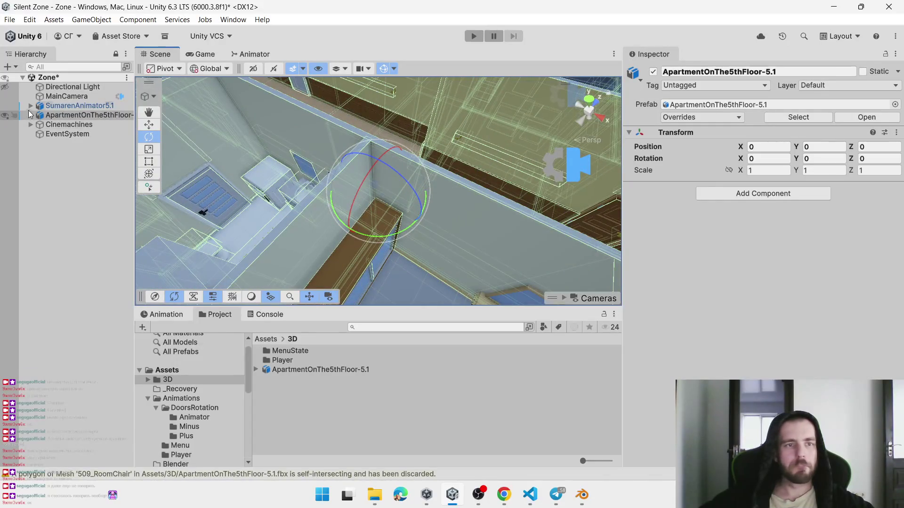
click(30, 115)
click(58, 68)
text(500)
double_click(82, 182)
key(Escape)
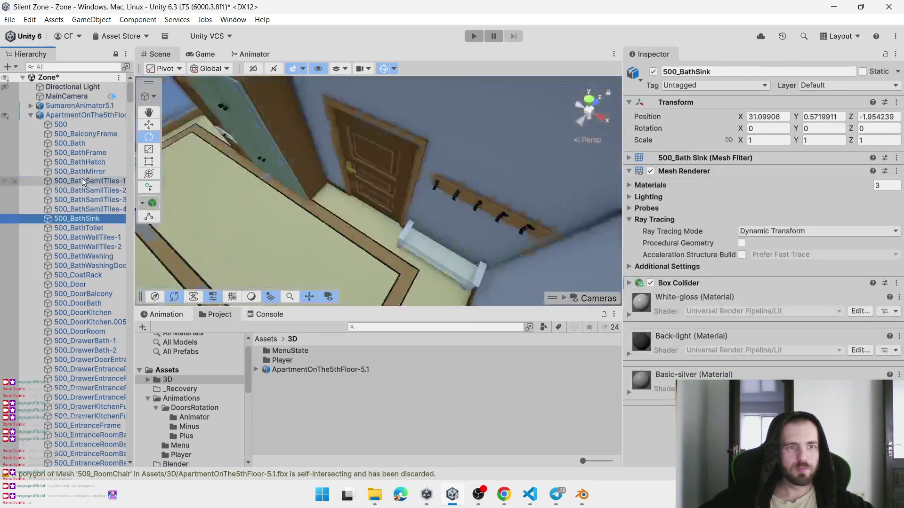
Select and frame 500_RoomDownRightDrawer, then add 500_RoomDownLeftDrawer to the selection
mouse_move(423, 214)
mouse_down()
mouse_move(498, 225)
mouse_move(448, 196)
mouse_move(436, 203)
mouse_up()
click(434, 201)
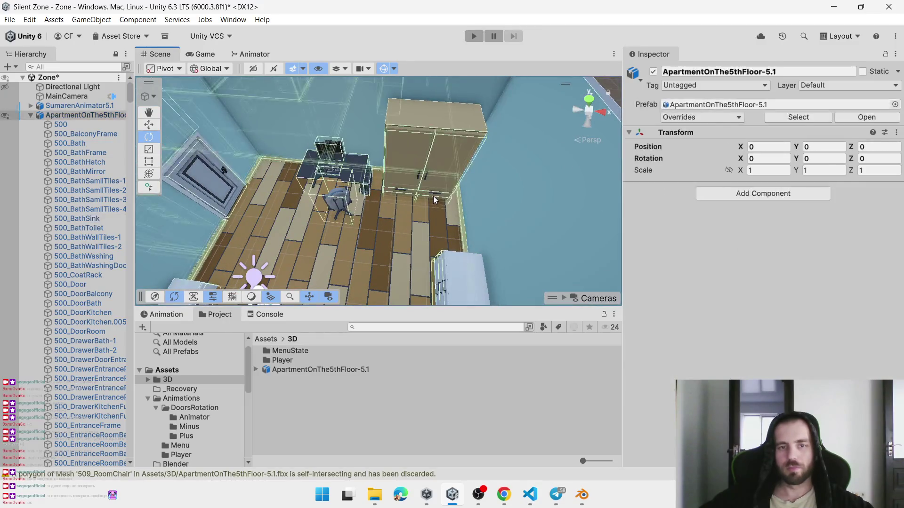
click(433, 196)
key(f)
mouse_move(433, 196)
mouse_down()
mouse_move(352, 155)
mouse_move(536, 228)
mouse_up()
shift+click(343, 185)
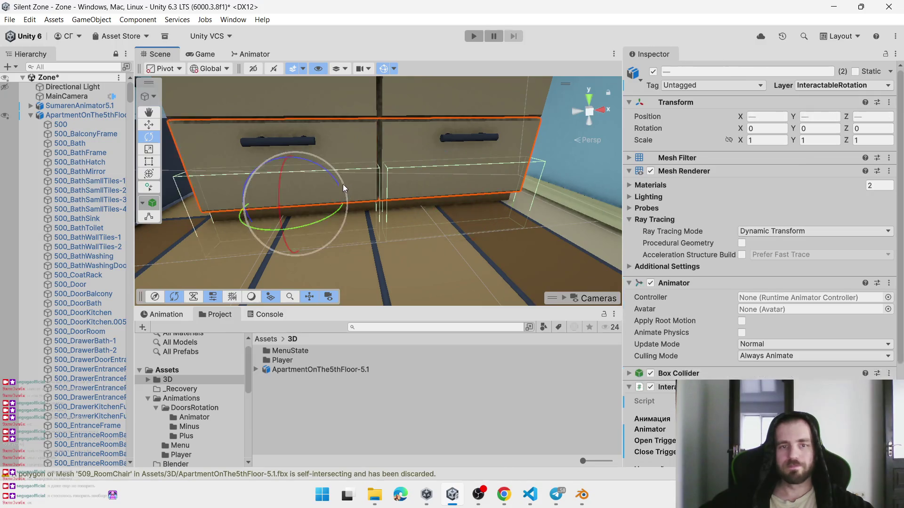
Remove the drawers' Box Collider, add a new Box Collider, and test-tilt then undo
scroll(699, 335, down, 3)
right_click(676, 281)
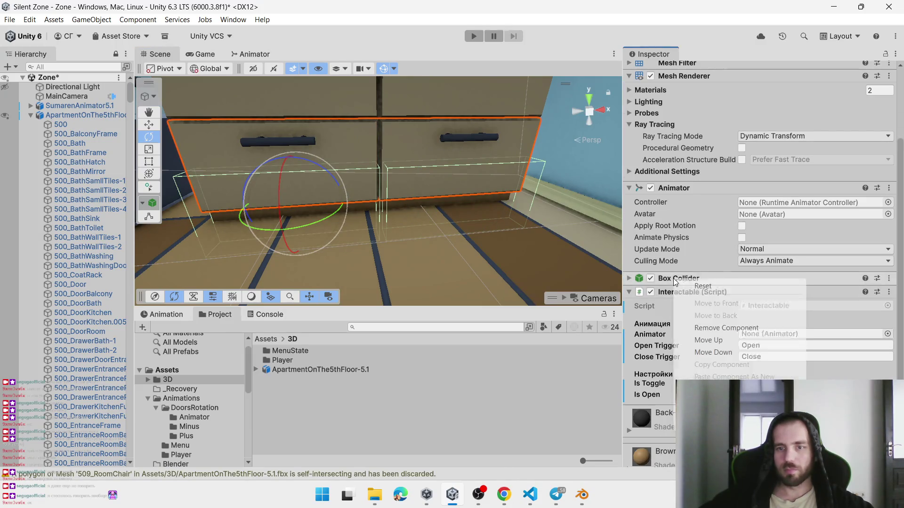
click(726, 328)
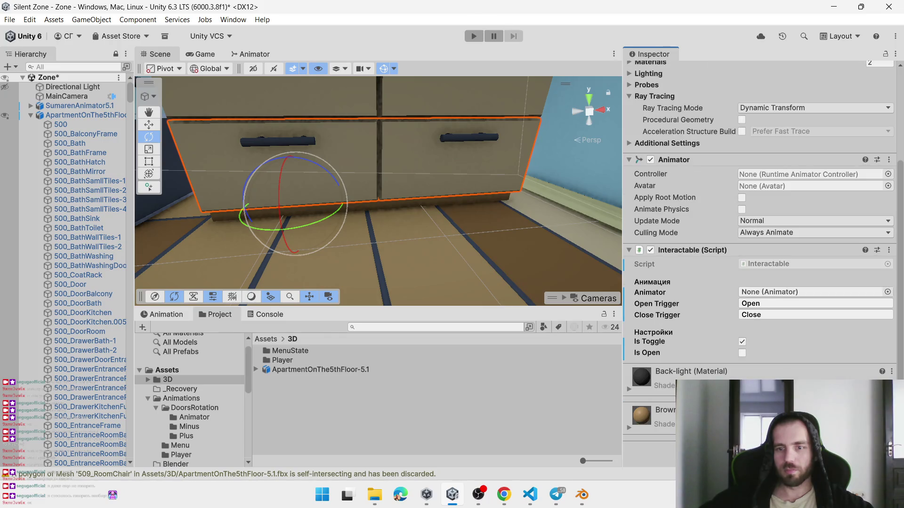
key(ctrl+shift+a)
text(box)
key(Return)
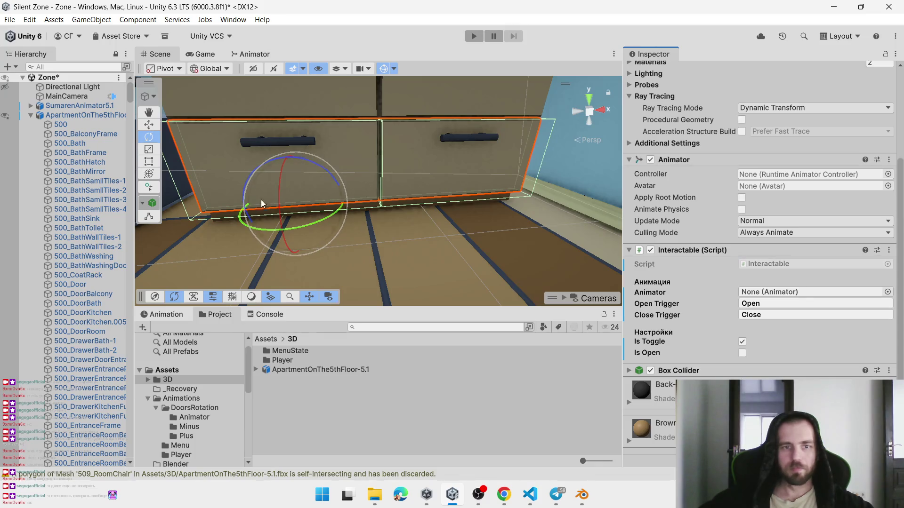
mouse_move(283, 177)
mouse_down()
mouse_move(284, 249)
mouse_move(292, 256)
mouse_up()
key(ctrl+z)
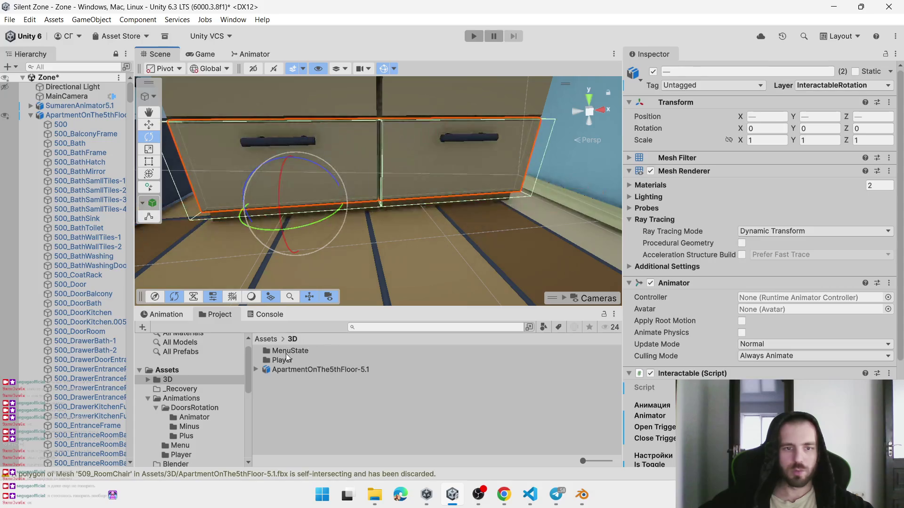
Open Animations/DoorsRotation/Animator in the Project window and test-tilt the drawers
click(182, 408)
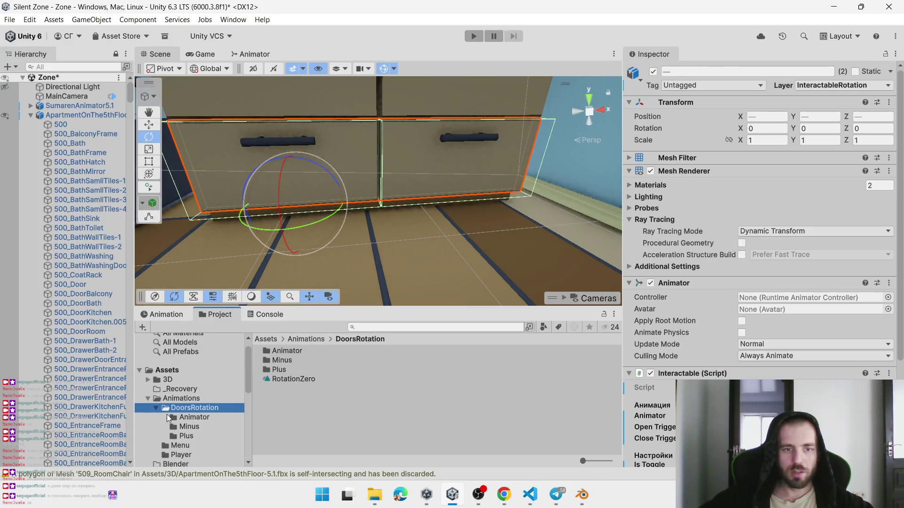
click(191, 416)
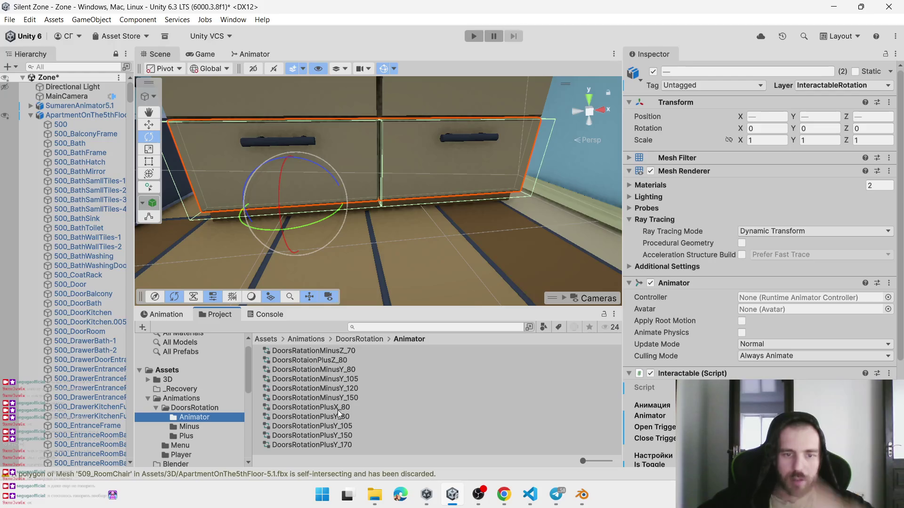
drag(278, 182, 283, 231)
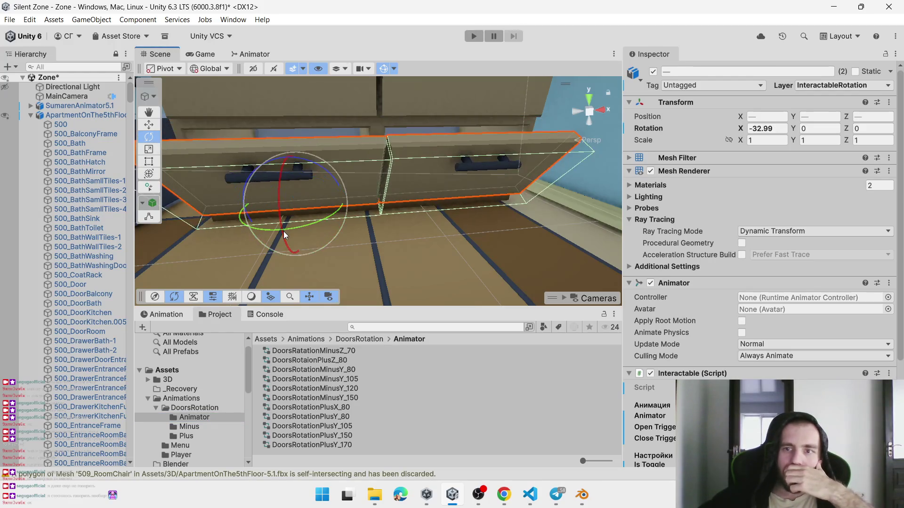
key(ctrl+z)
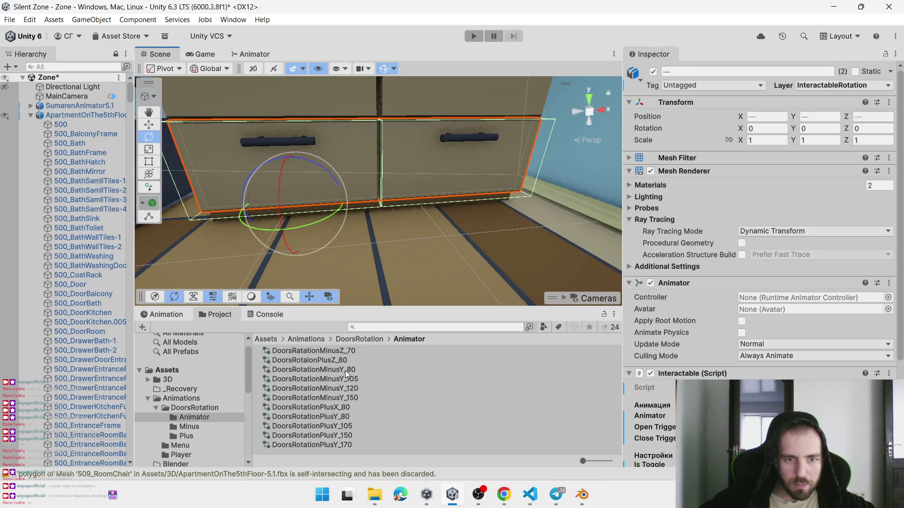
scroll(435, 216, down, 5)
scroll(444, 231, up, 10)
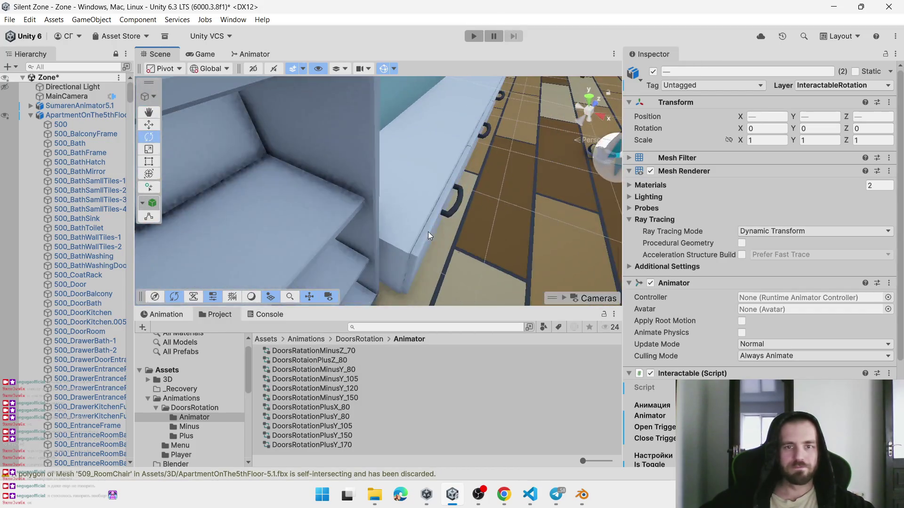
scroll(428, 232, down, 6)
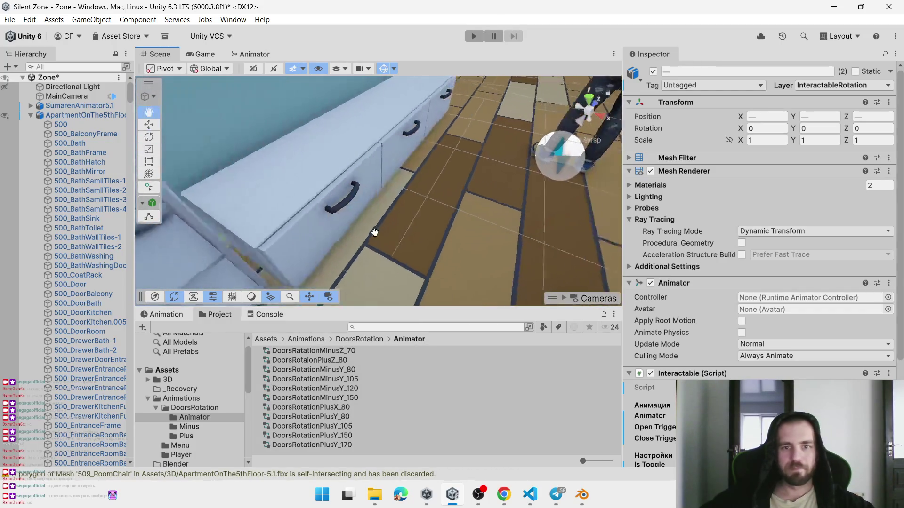
click(264, 200)
click(263, 200)
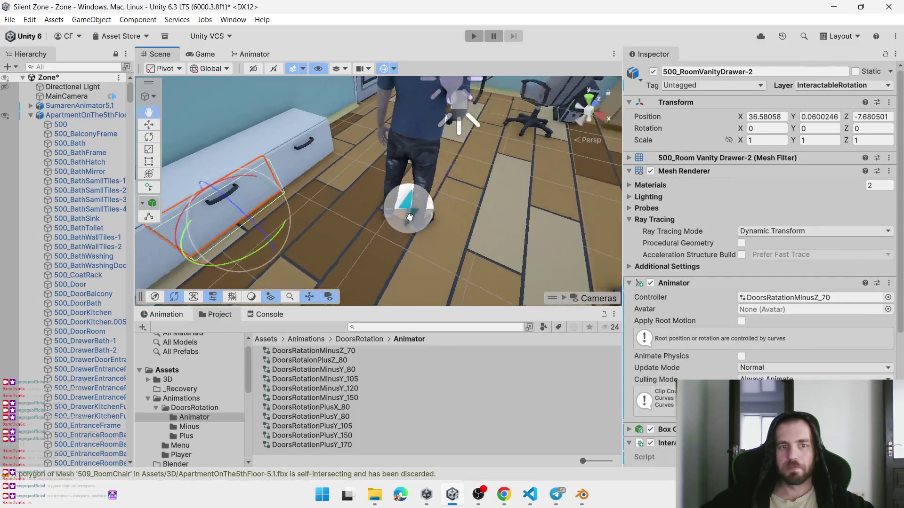
drag(338, 189, 389, 263)
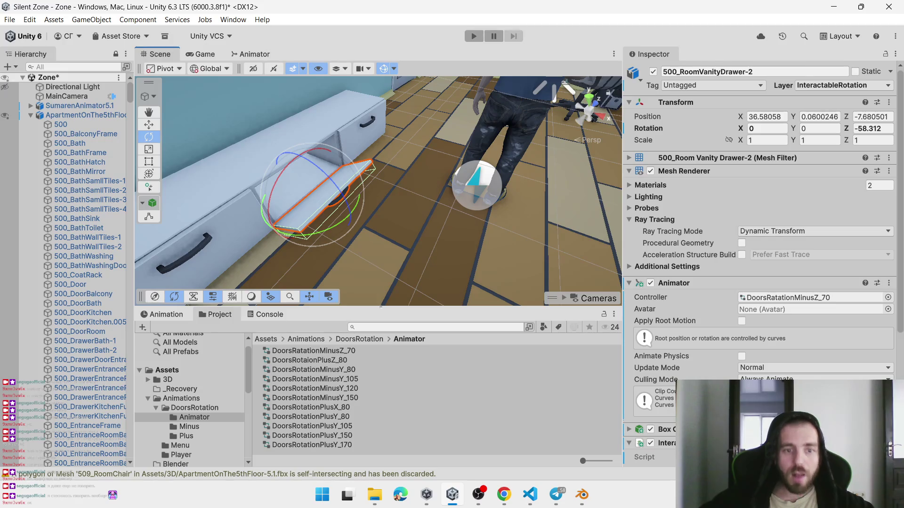
key(ctrl+z)
mouse_move(441, 265)
mouse_down()
mouse_move(459, 260)
mouse_move(466, 227)
mouse_move(403, 238)
mouse_move(434, 227)
mouse_move(405, 292)
mouse_up()
click(411, 240)
click(445, 216)
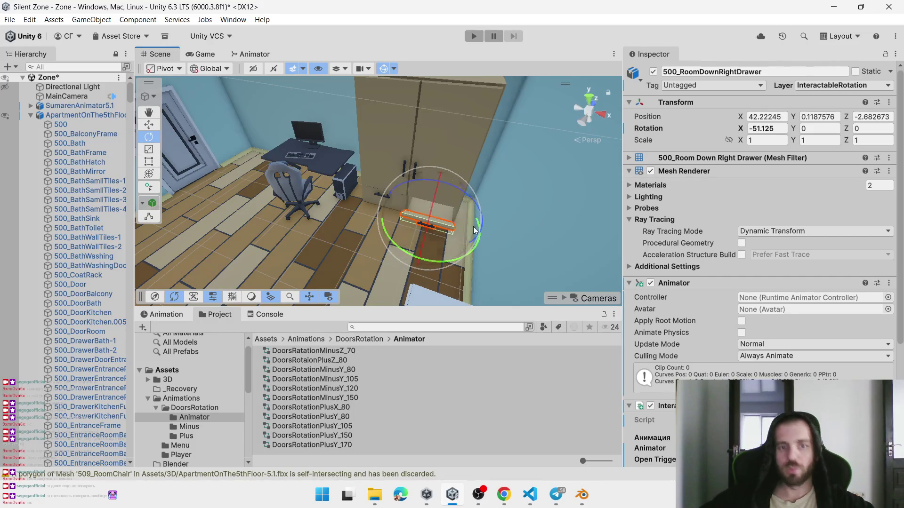
key(ctrl+z)
Create a new Animator Controller named DoorsRotationMinusZ_80 in the Animator folder
click(411, 376)
right_click(411, 376)
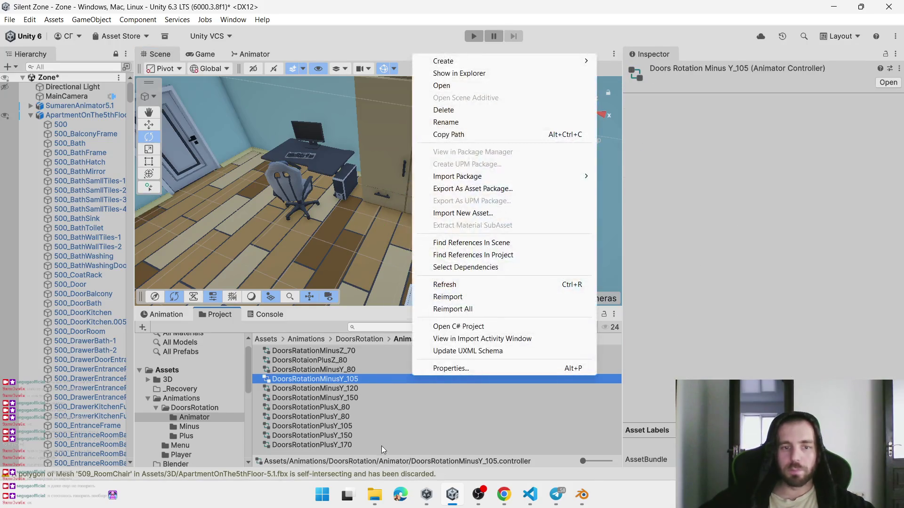
click(371, 445)
right_click(345, 451)
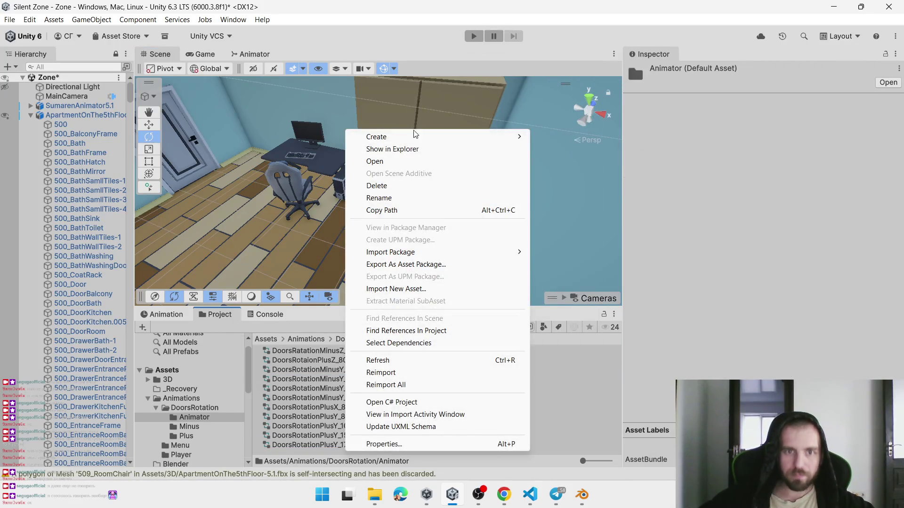
mouse_move(494, 137)
mouse_move(565, 203)
click(677, 207)
text(Do)
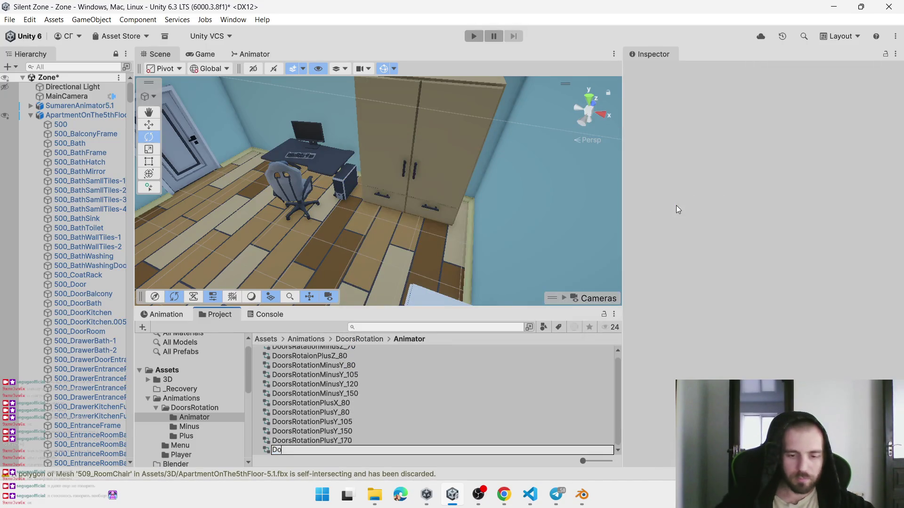
text(orsRotationMinusZ_)
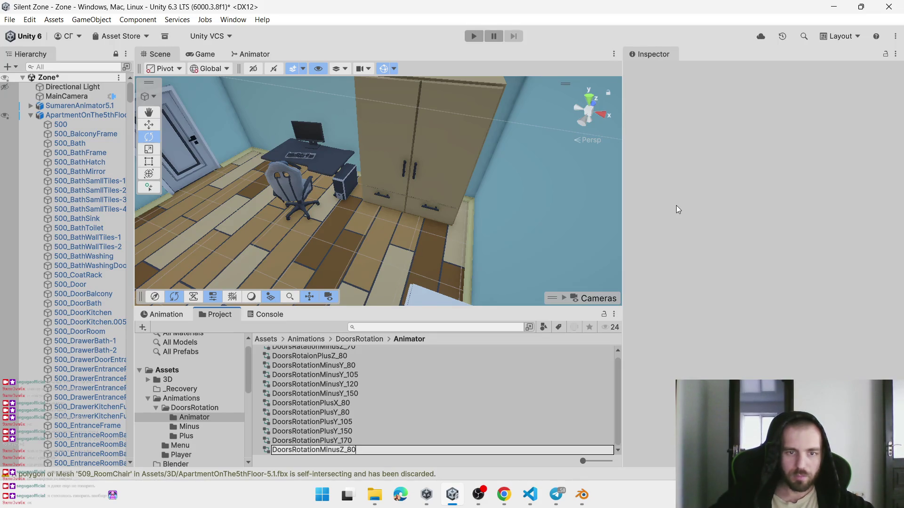
text(80)
key(Return)
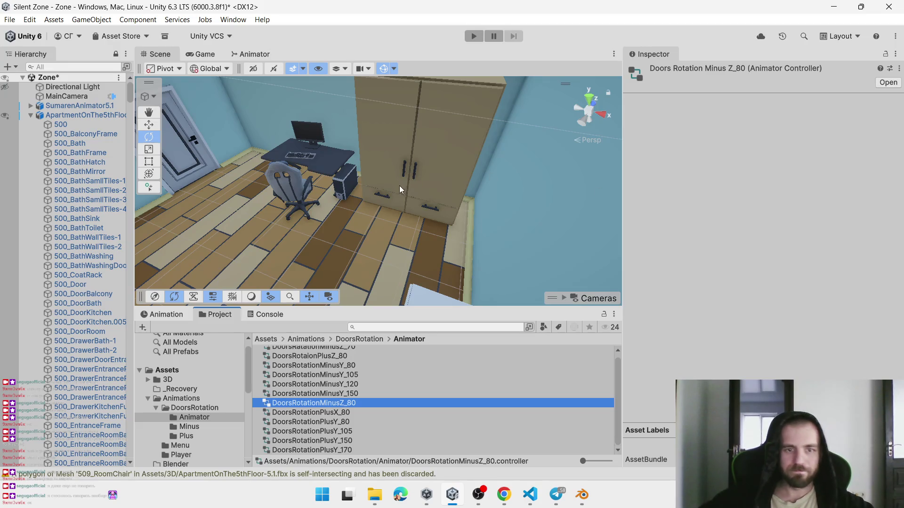
Test-tilt the lower left drawer, then rename the controller to DoorsRotationMinusX_80
click(390, 206)
click(389, 203)
mouse_move(390, 193)
mouse_down()
mouse_move(369, 200)
mouse_move(355, 235)
mouse_up()
key(ctrl+z)
click(345, 404)
click(354, 405)
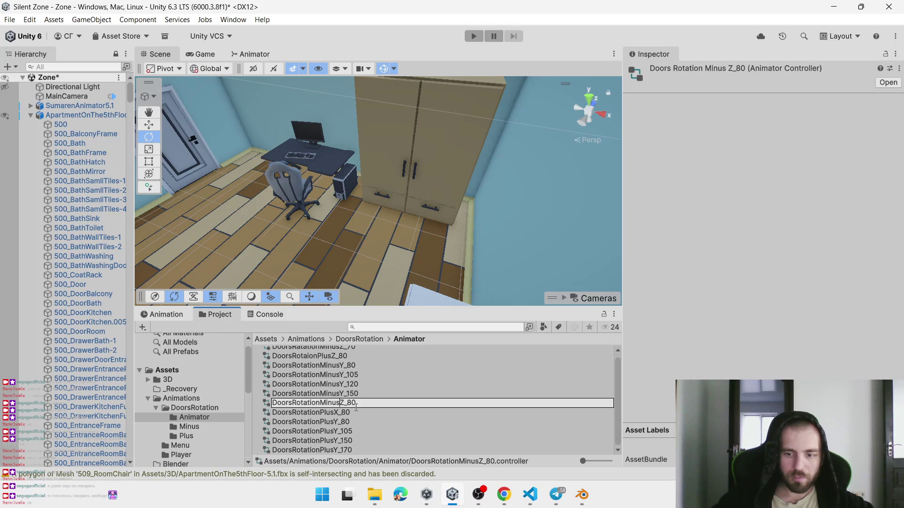
key(Delete)
text(X)
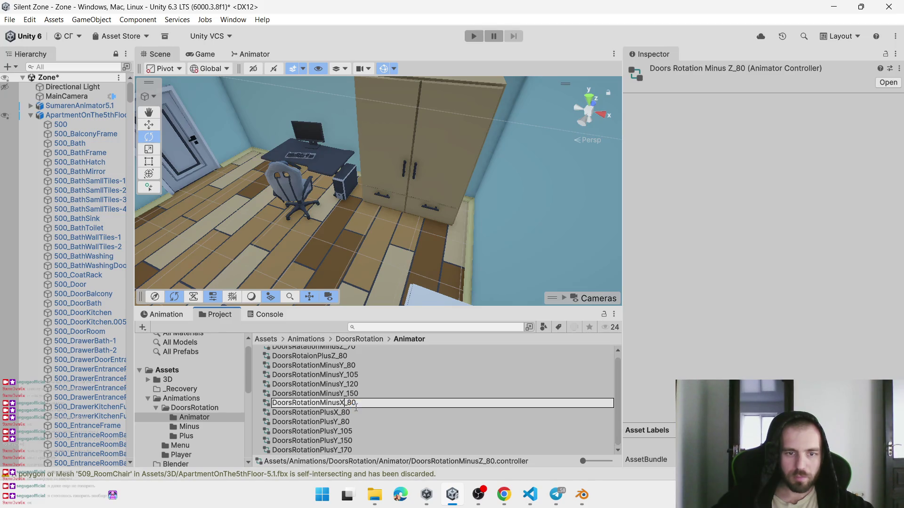
key(Return)
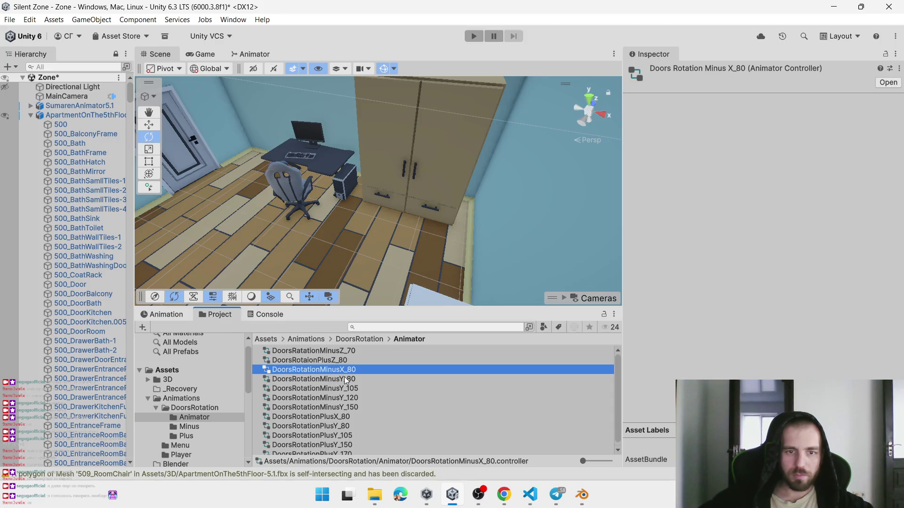
Assign DoorsRotationMinusX_80 to 500_RoomDownLeftDrawer's Animator and open it in the Animator window
click(399, 191)
click(372, 201)
mouse_move(372, 201)
mouse_down()
mouse_move(355, 258)
mouse_move(352, 364)
mouse_up()
key(ctrl+z)
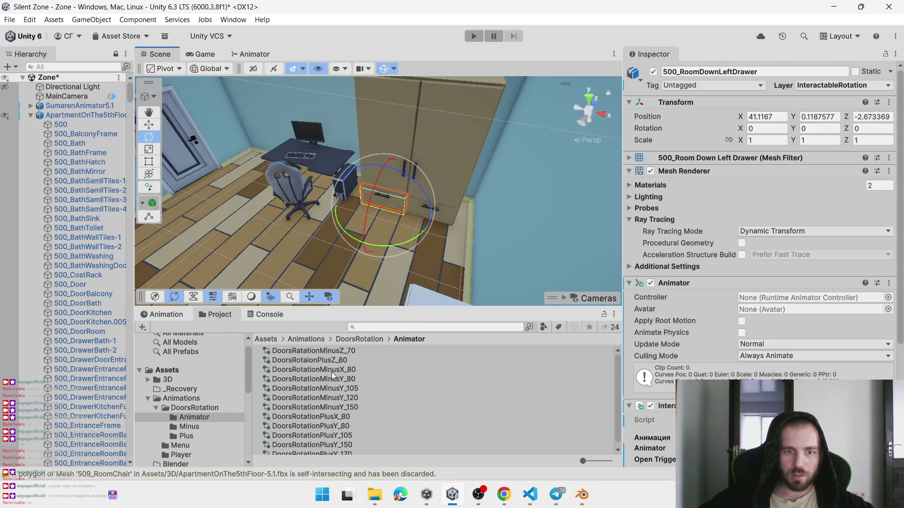
drag(323, 371, 765, 303)
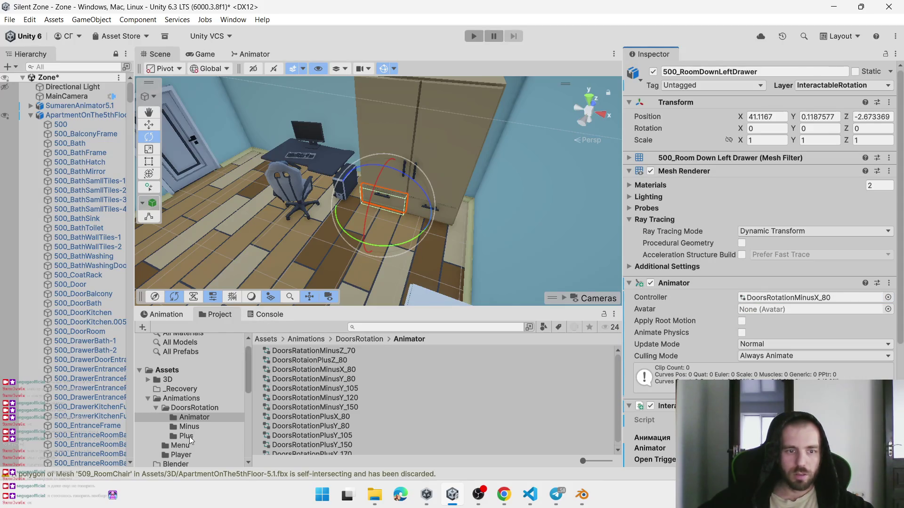
double_click(340, 370)
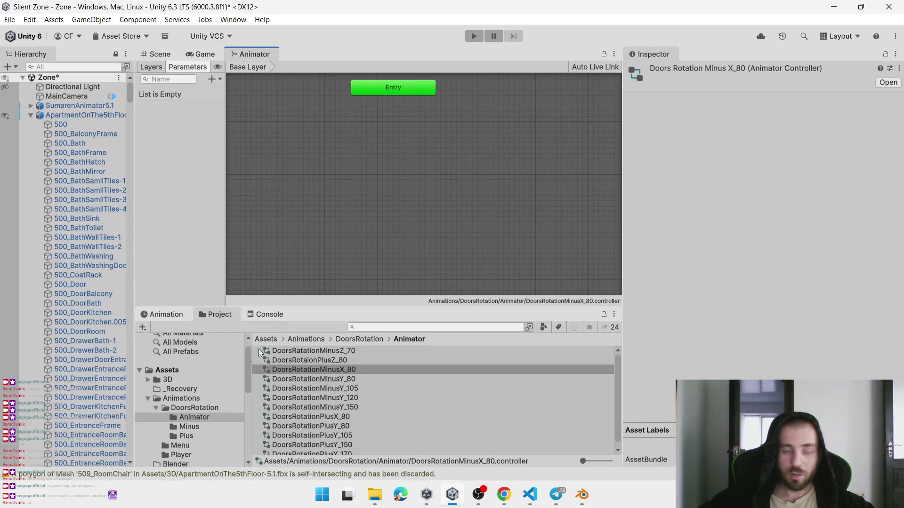
Add the RotationZero clip as the controller's default RotationZero state
click(194, 407)
click(306, 379)
mouse_move(306, 379)
mouse_down()
mouse_move(386, 166)
mouse_move(348, 153)
mouse_move(359, 157)
mouse_up()
Return to Unity with the Animation timeline below and the Scene view above
key(alt+Tab)
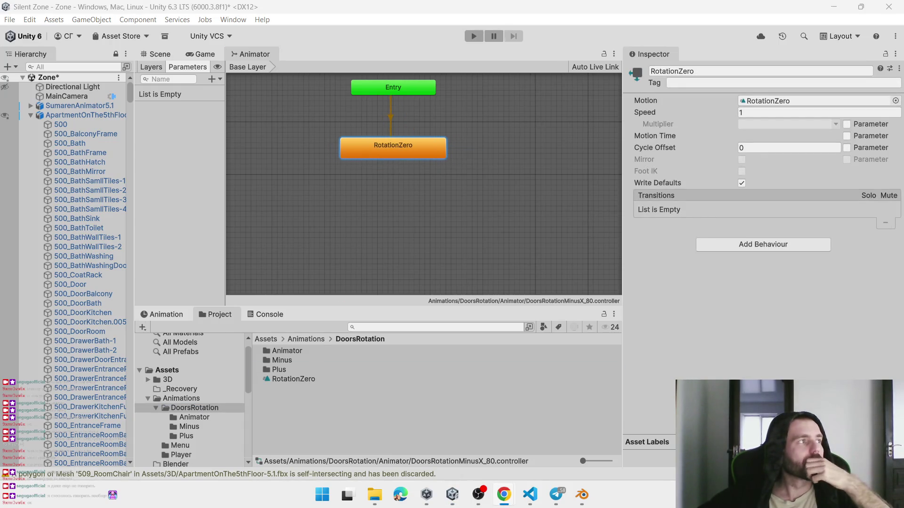
click(485, 493)
click(485, 493)
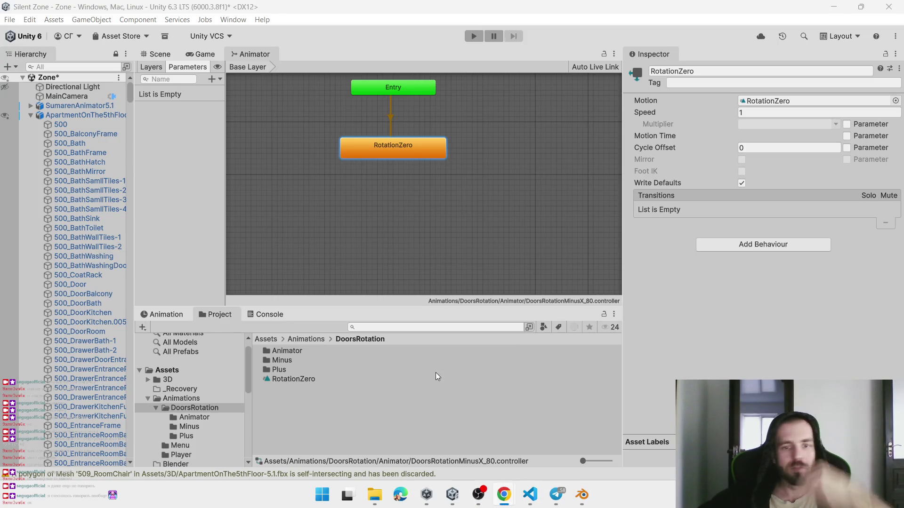
click(166, 315)
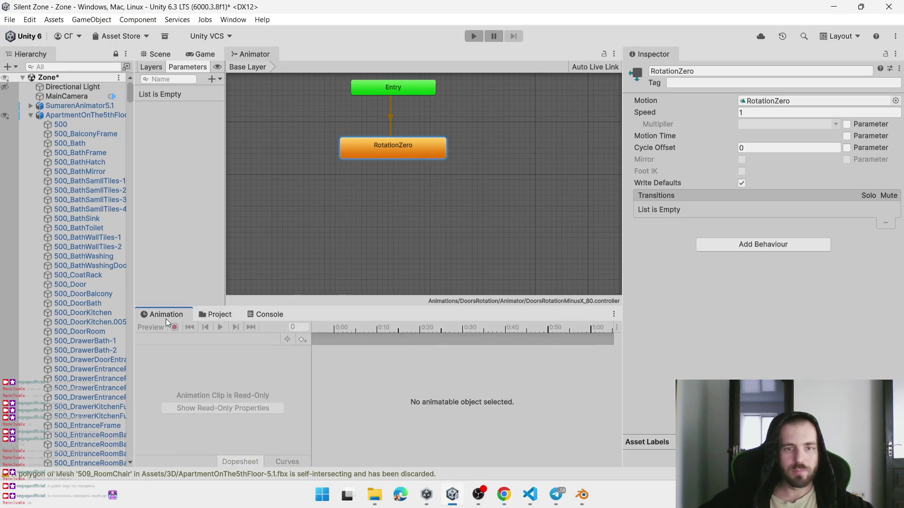
click(174, 56)
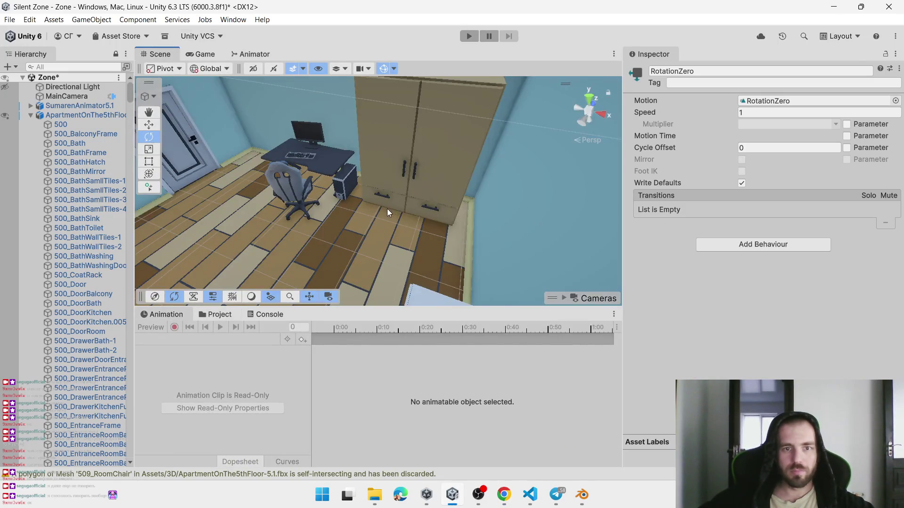
Create a RotationOpenMinusX_80 clip for the lower left drawer in the Minus folder
click(390, 203)
click(390, 203)
key(f)
click(209, 339)
click(198, 370)
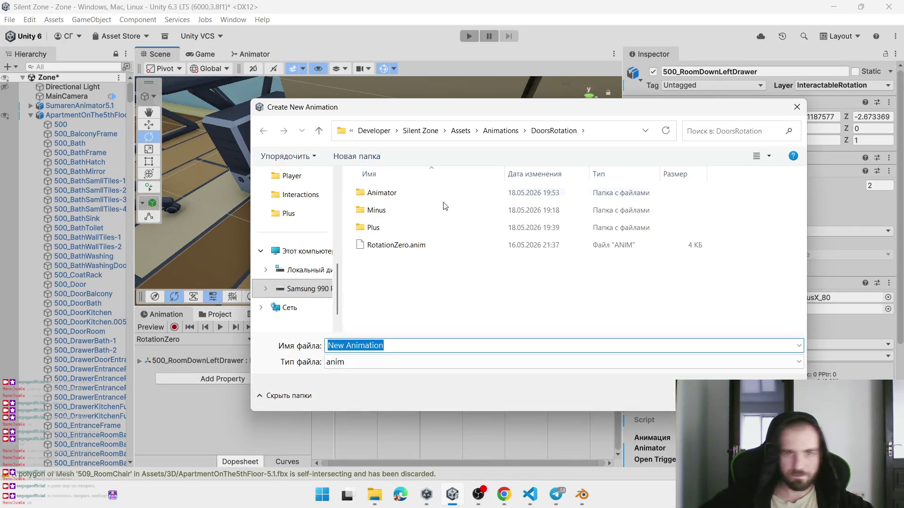
click(389, 215)
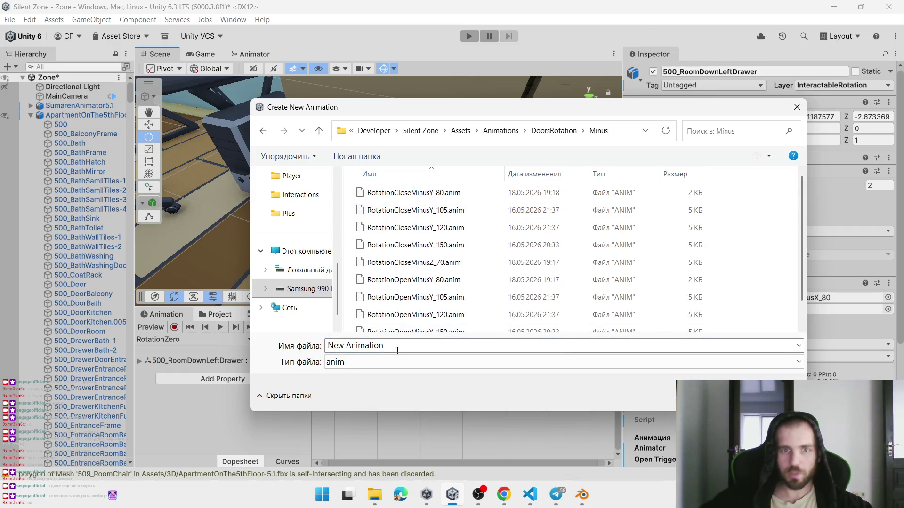
click(429, 196)
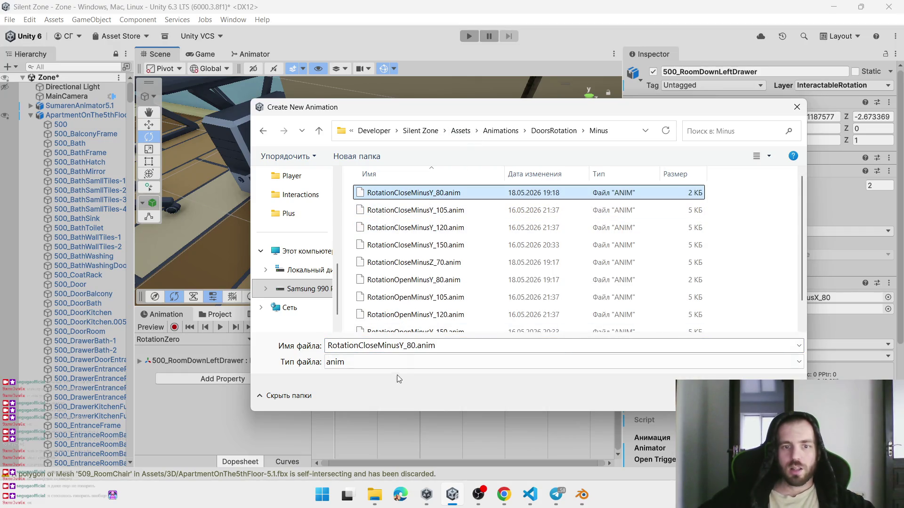
click(403, 346)
click(402, 346)
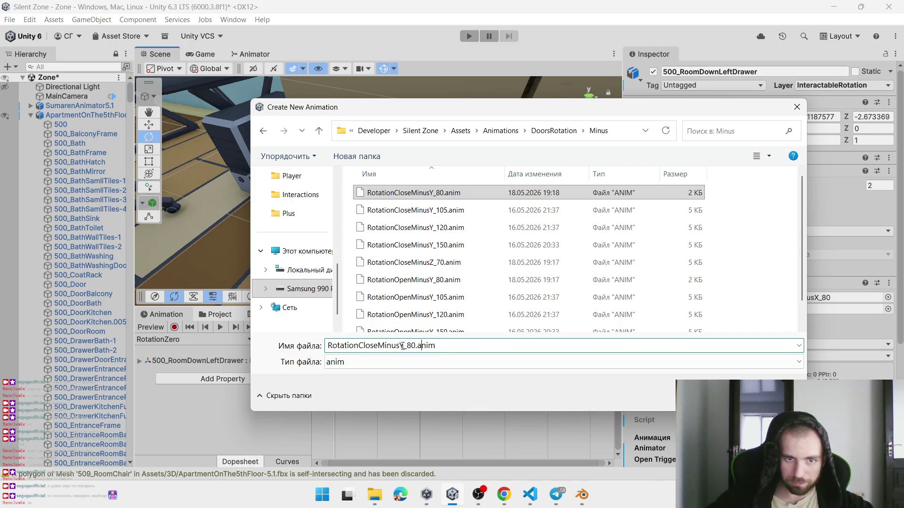
key(BackSpace)
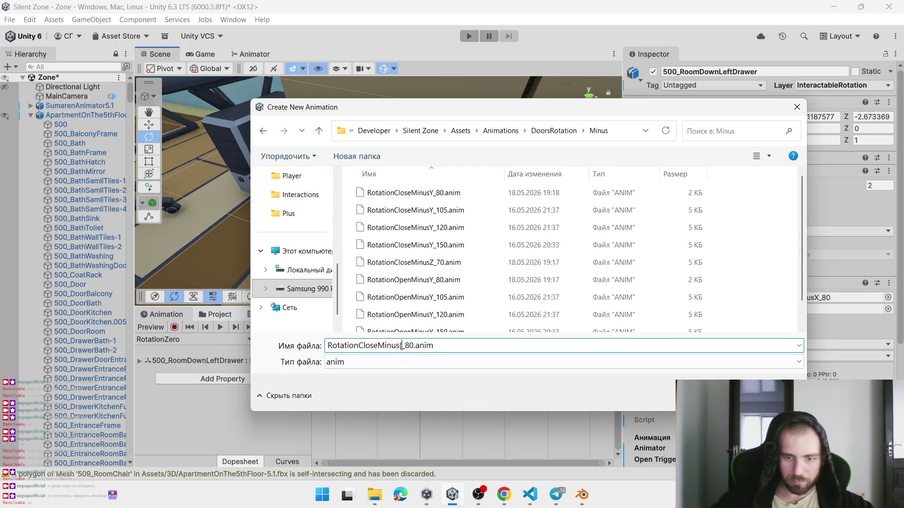
text(X)
key(BackSpace)
key(BackSpace)
key(BackSpace)
text(Open)
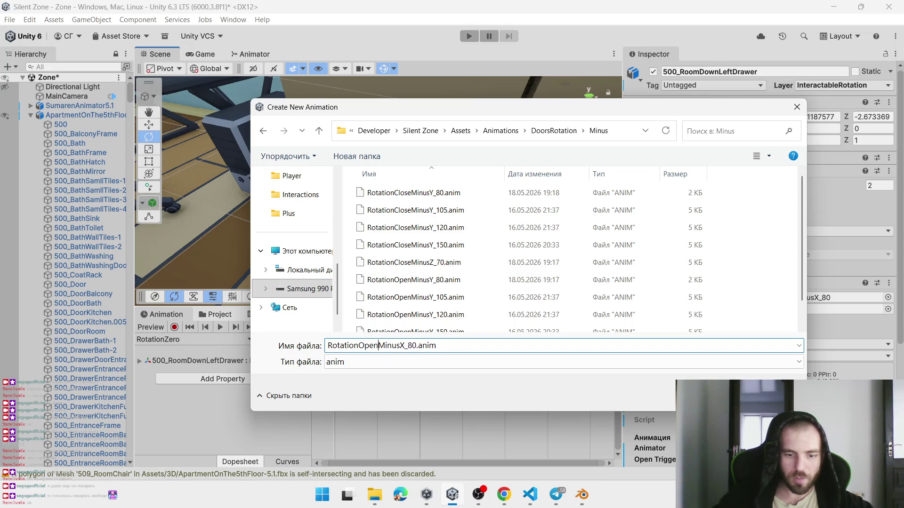
key(Return)
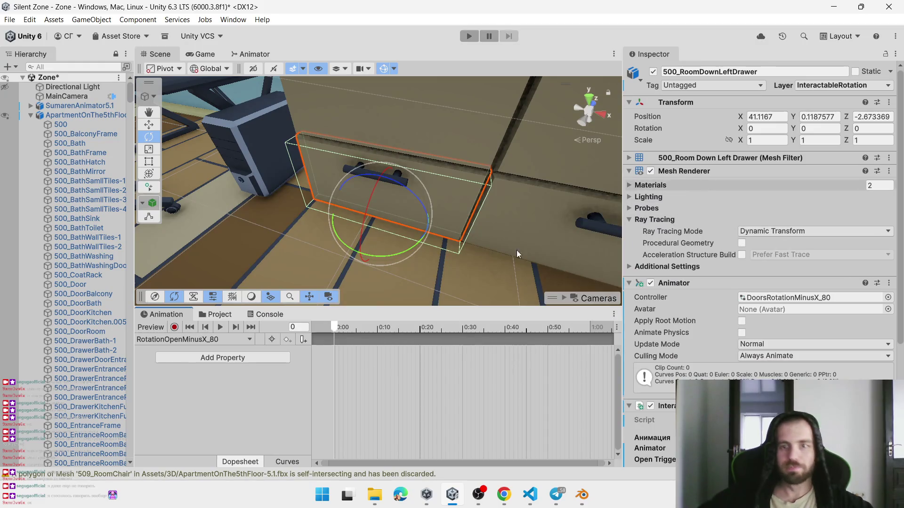
Record the drawer's rotation keyed at 0 at 0:00 and X -70 at 1:00
click(174, 327)
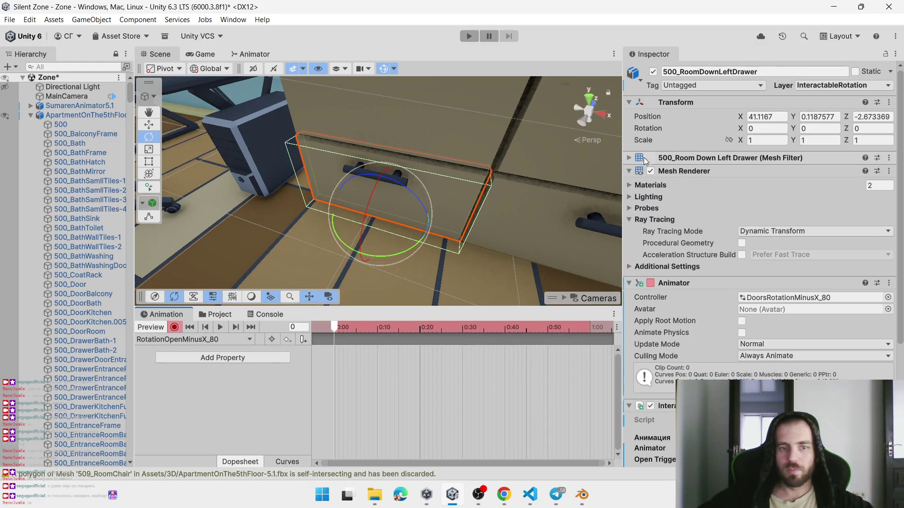
right_click(741, 130)
click(755, 194)
click(590, 328)
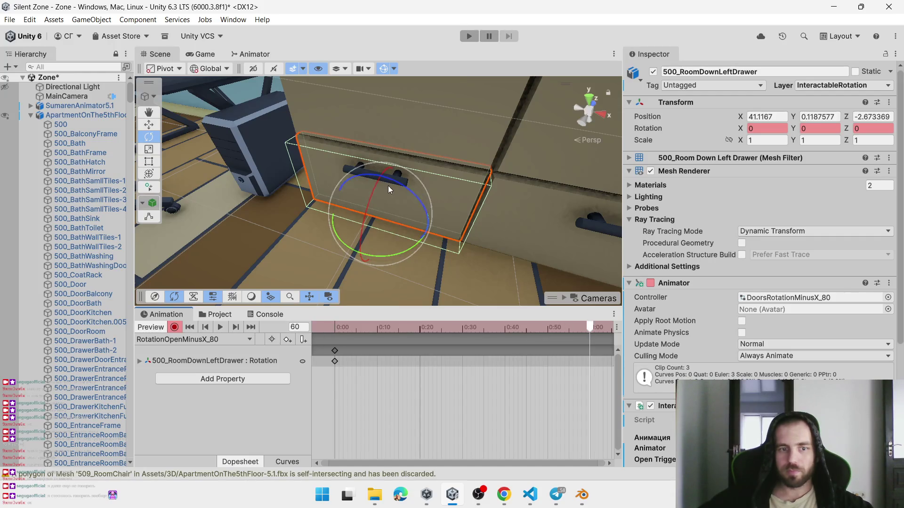
drag(368, 194, 337, 262)
click(766, 128)
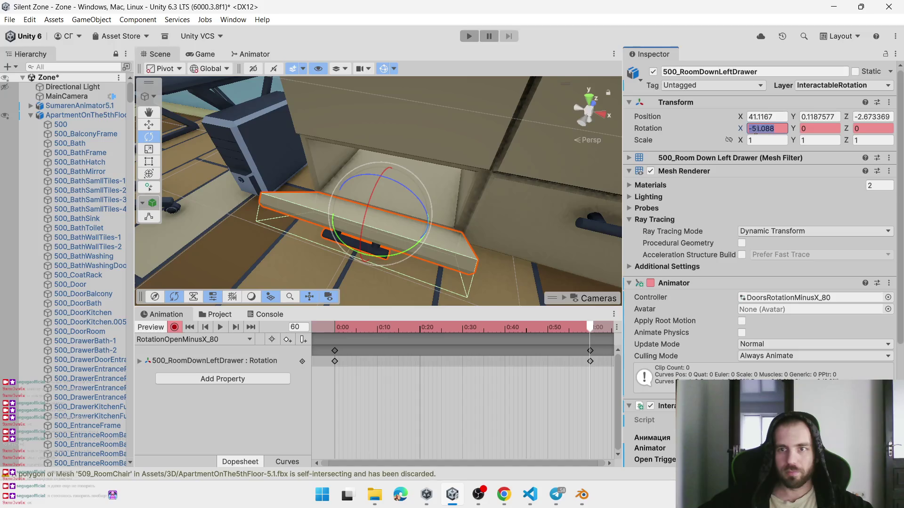
text(-80)
key(Return)
mouse_move(416, 166)
mouse_down()
mouse_move(366, 213)
mouse_move(415, 155)
mouse_move(424, 184)
mouse_move(438, 179)
mouse_up()
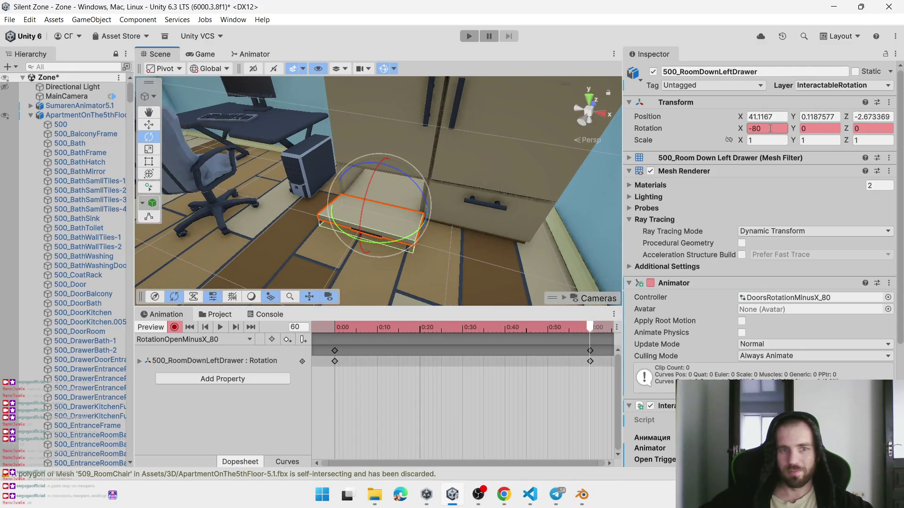
click(769, 129)
key(BackSpace)
key(BackSpace)
text(70)
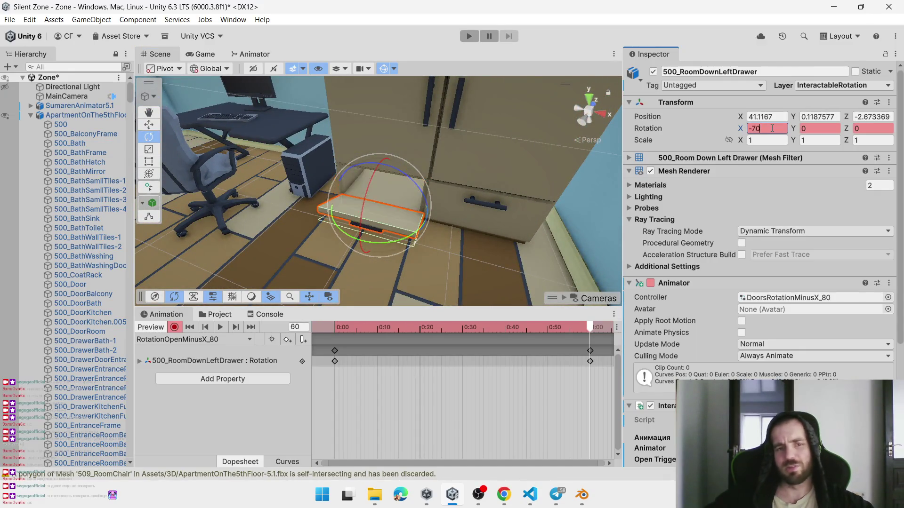
click(535, 384)
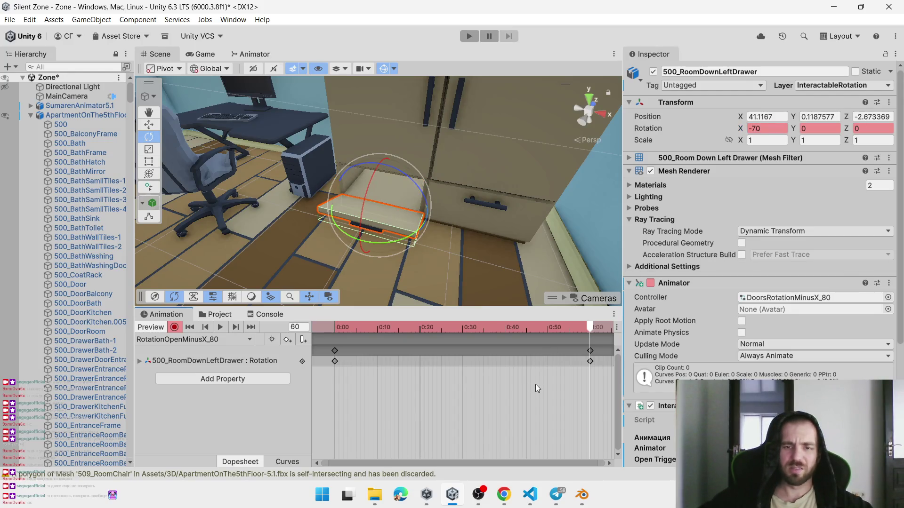
Start another new clip, using RotationCloseMinusY_80 as the name base
click(218, 345)
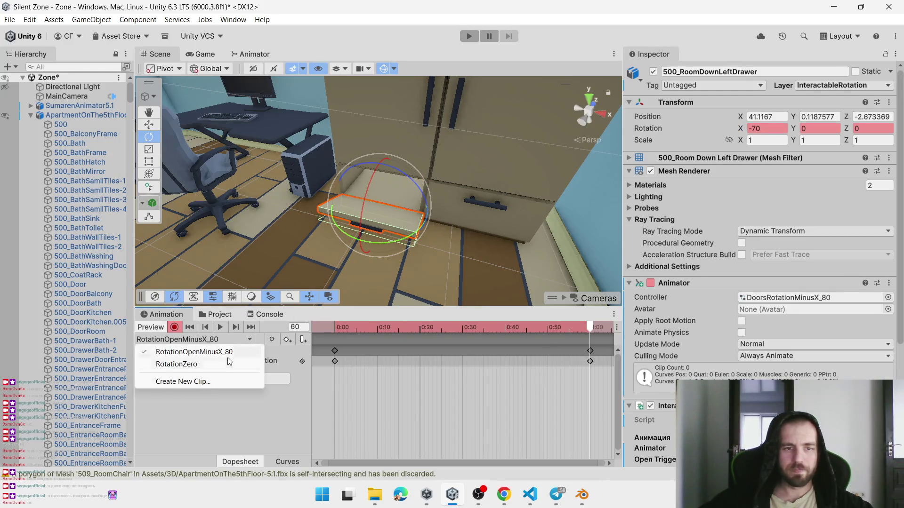
click(223, 382)
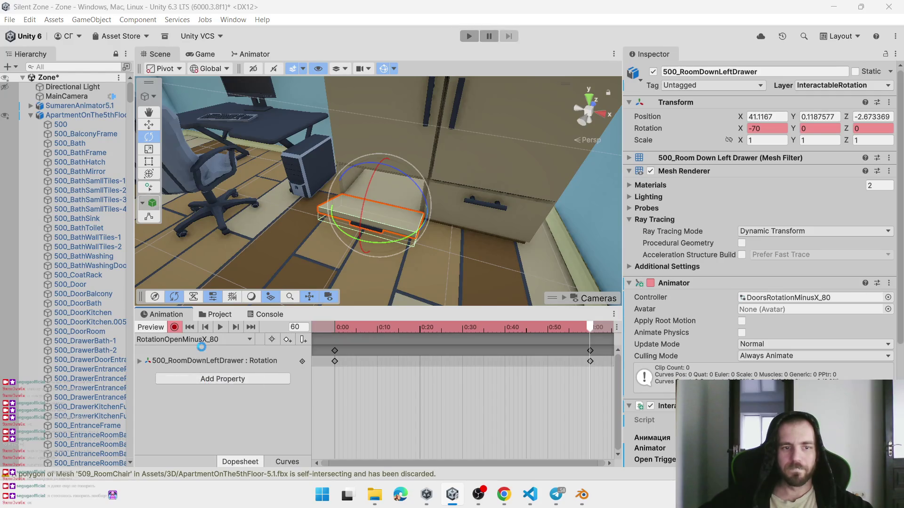
click(442, 193)
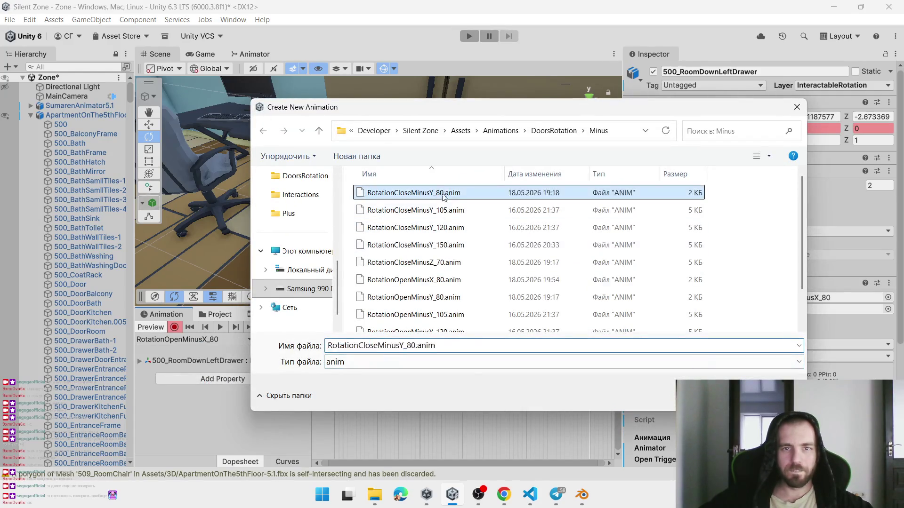
Name the new clip RotationCloseMinusX_70 and save it in the Minus folder
click(423, 193)
click(404, 346)
mouse_move(523, 99)
mouse_down()
mouse_move(369, 101)
mouse_move(492, 106)
mouse_up()
key(BackSpace)
text(X)
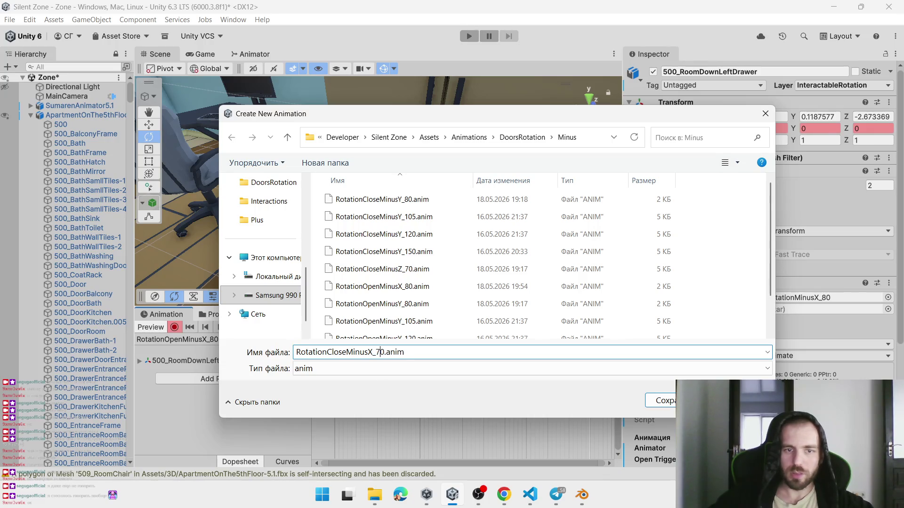
click(658, 401)
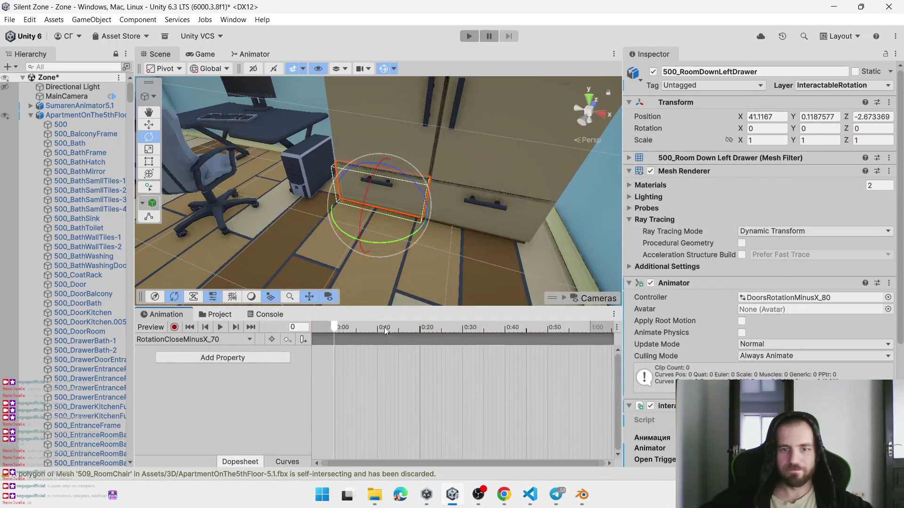
Record X rotation -70 at 0:00 and 0 at 1:00 for the closing clip
click(175, 327)
click(755, 128)
text(-70)
key(Return)
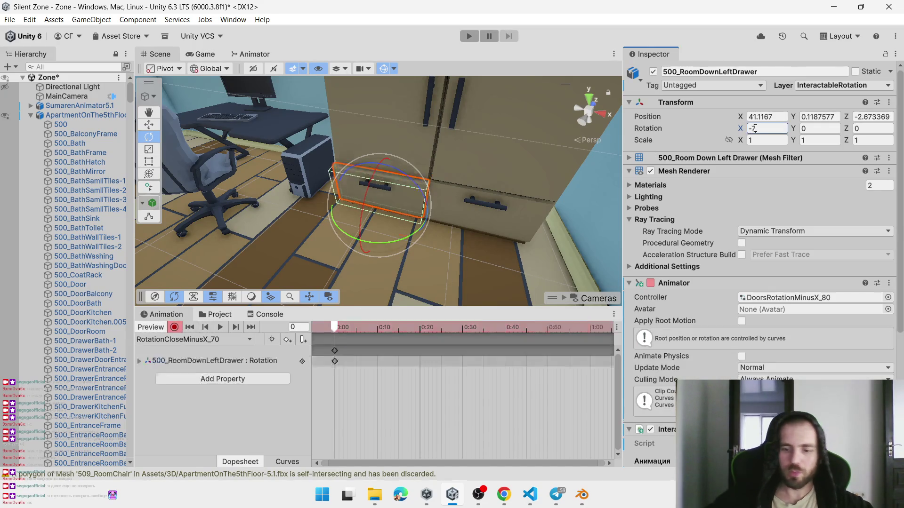
click(589, 327)
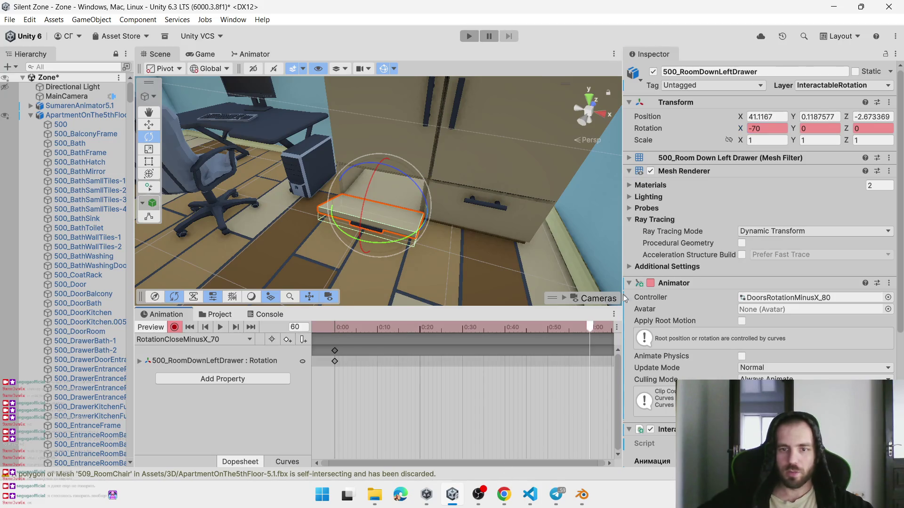
click(762, 128)
text(0)
key(Return)
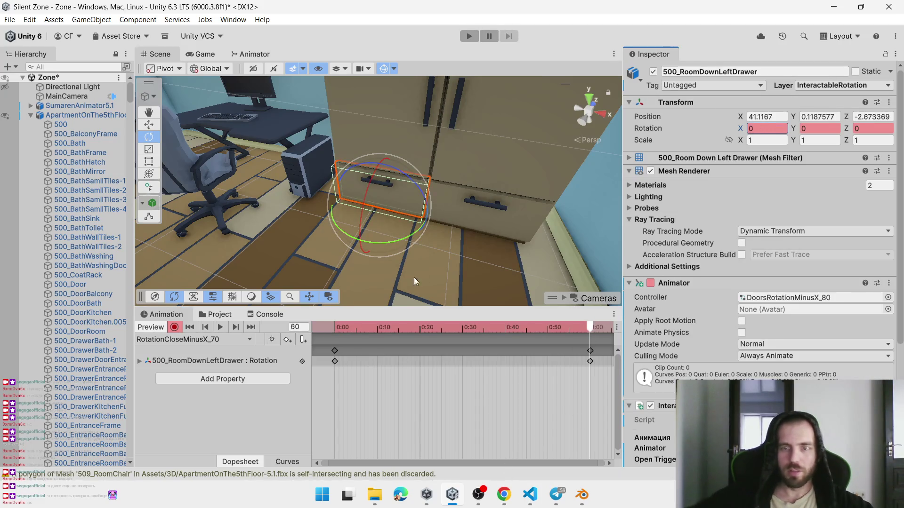
click(220, 314)
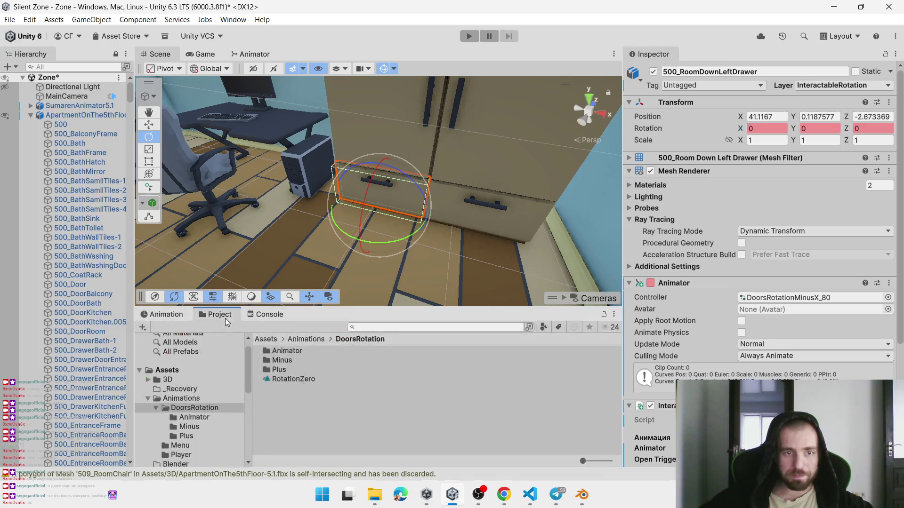
Rename the RotationOpenMinusX_80 clip to RotationOpenMinusX_70 in the Minus folder
double_click(281, 361)
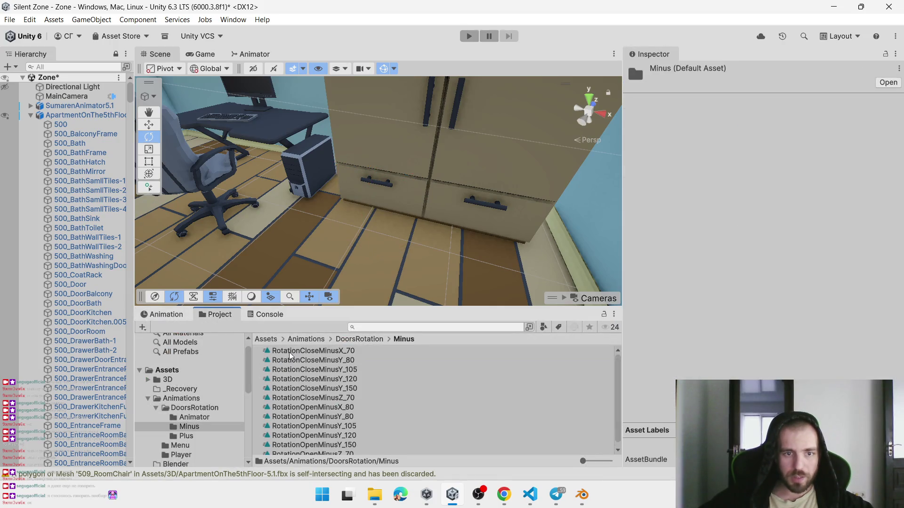
click(340, 360)
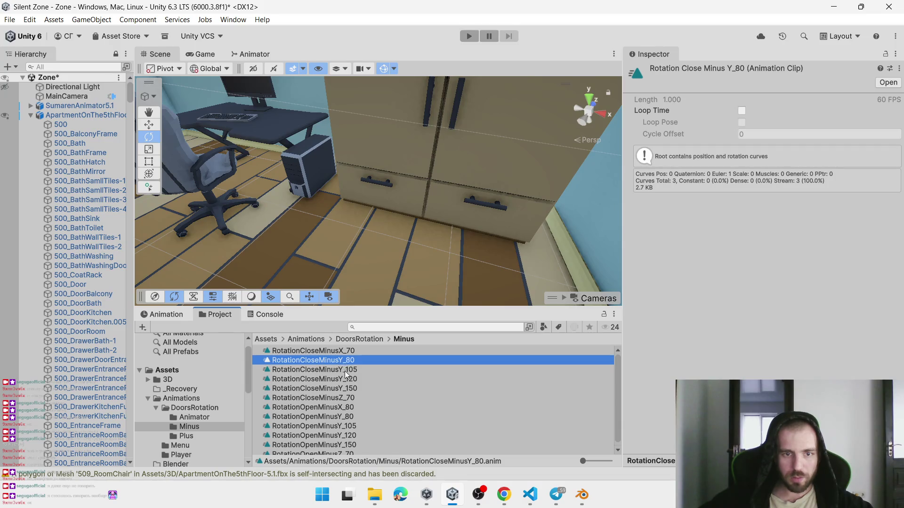
click(346, 408)
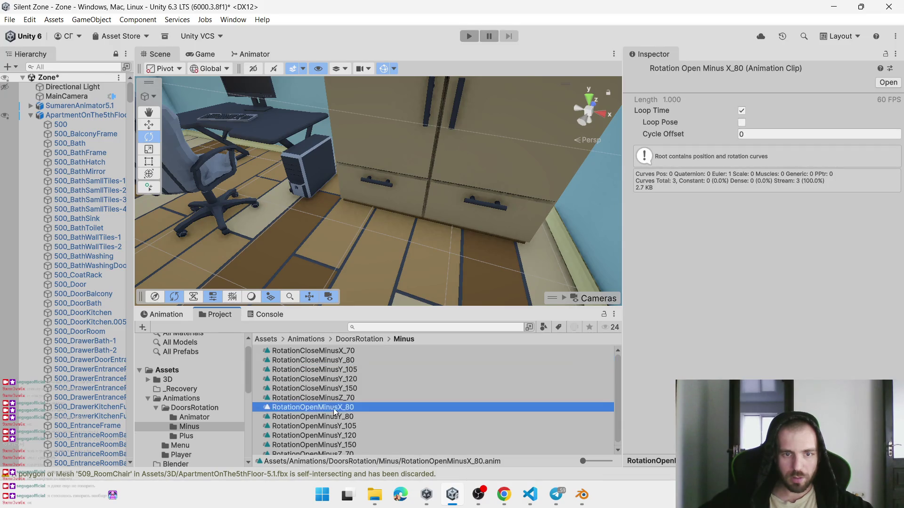
click(343, 407)
click(348, 407)
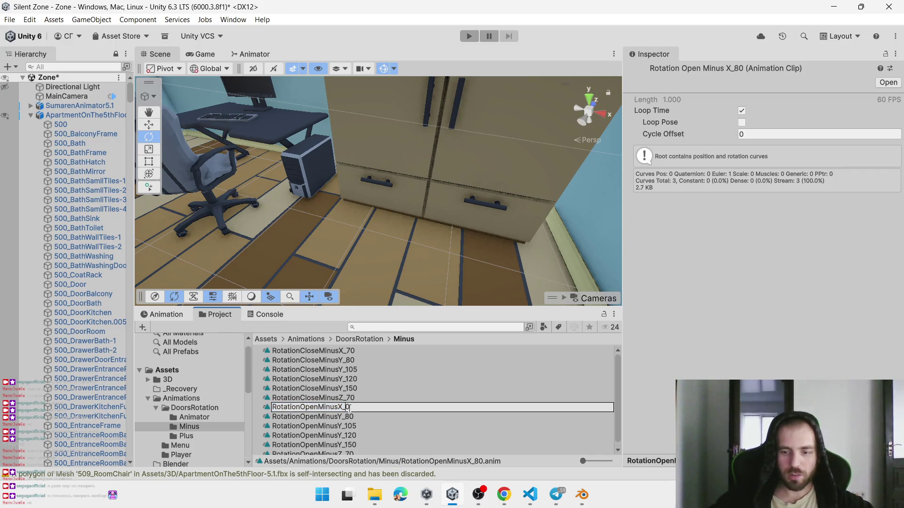
text(7)
key(Return)
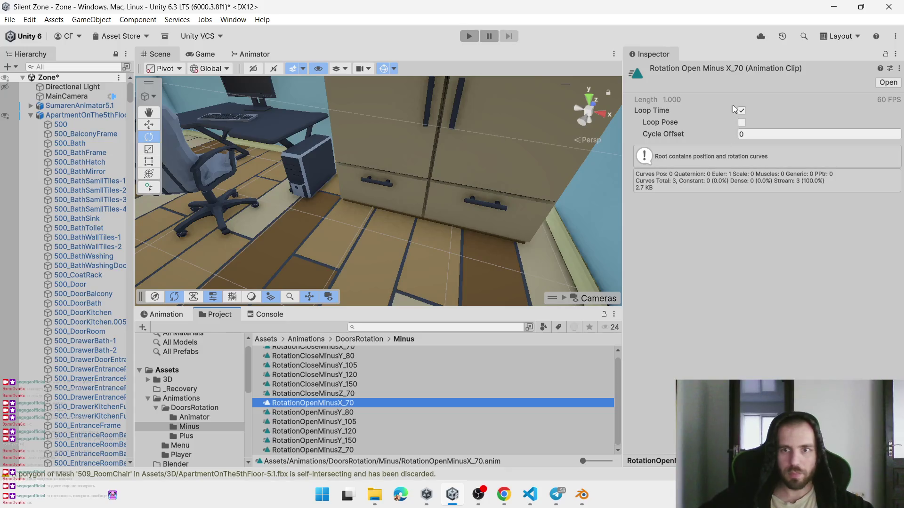
Turn off Loop Time on both RotationOpenMinusX_70 and RotationCloseMinusX_70 clips
click(741, 111)
scroll(350, 353, up, 1)
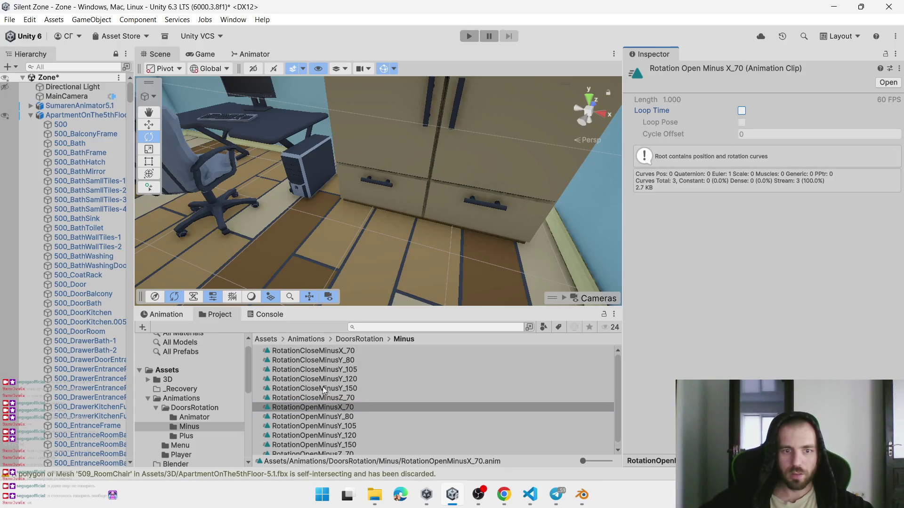
click(343, 350)
click(740, 110)
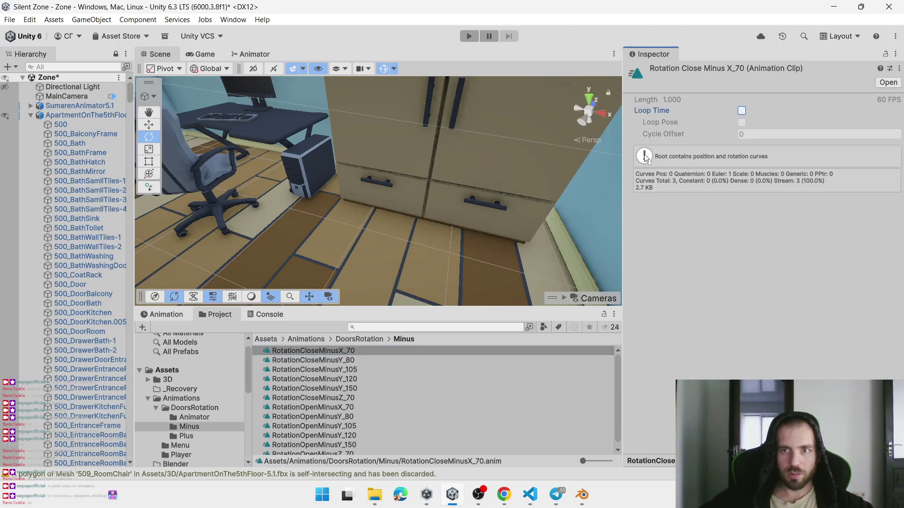
click(244, 53)
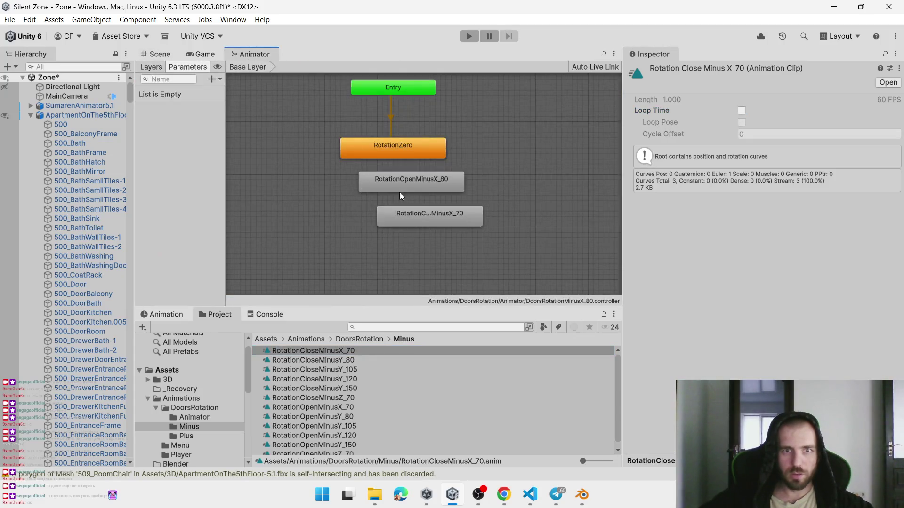
Rename the open state to RotationOpenMinusX_70 and stack both states under RotationZero
click(396, 162)
drag(453, 188, 450, 191)
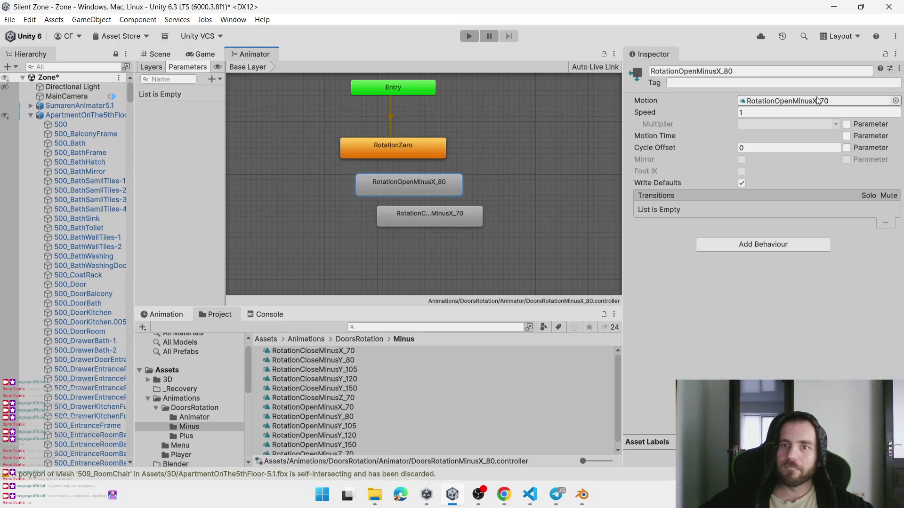
click(739, 71)
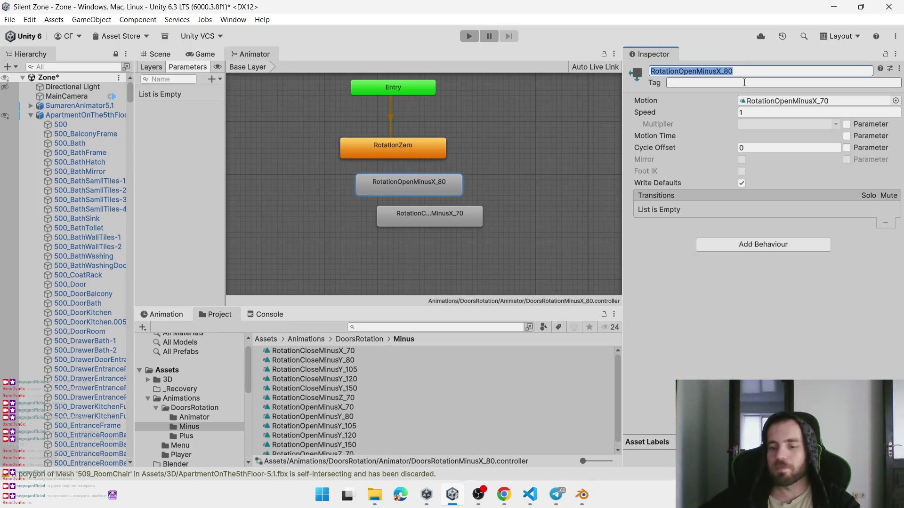
click(739, 78)
key(Left)
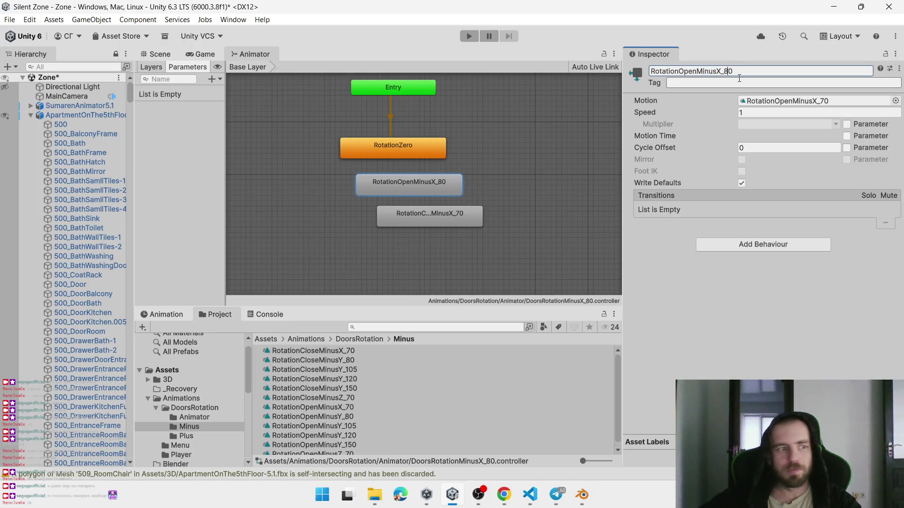
mouse_move(439, 225)
mouse_down()
mouse_move(398, 239)
mouse_move(410, 239)
mouse_up()
mouse_move(405, 182)
mouse_down()
mouse_move(393, 183)
mouse_move(394, 194)
mouse_up()
drag(414, 234, 394, 242)
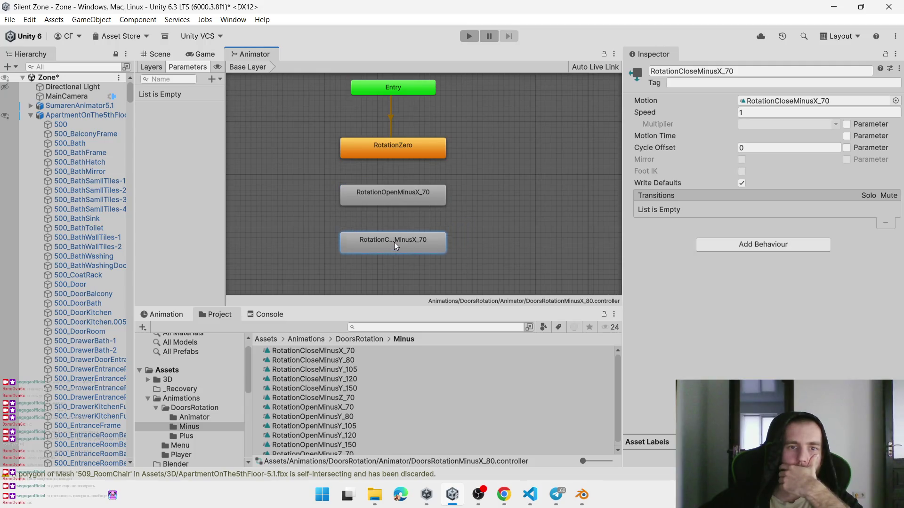
Navigate the Project window to Animations/DoorsRotation/Animator
click(311, 340)
double_click(304, 351)
double_click(297, 350)
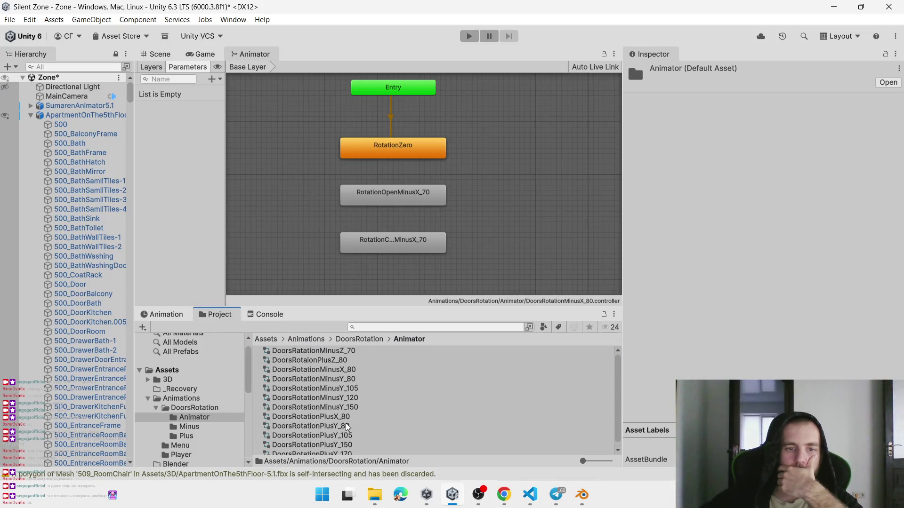
scroll(347, 426, down, 1)
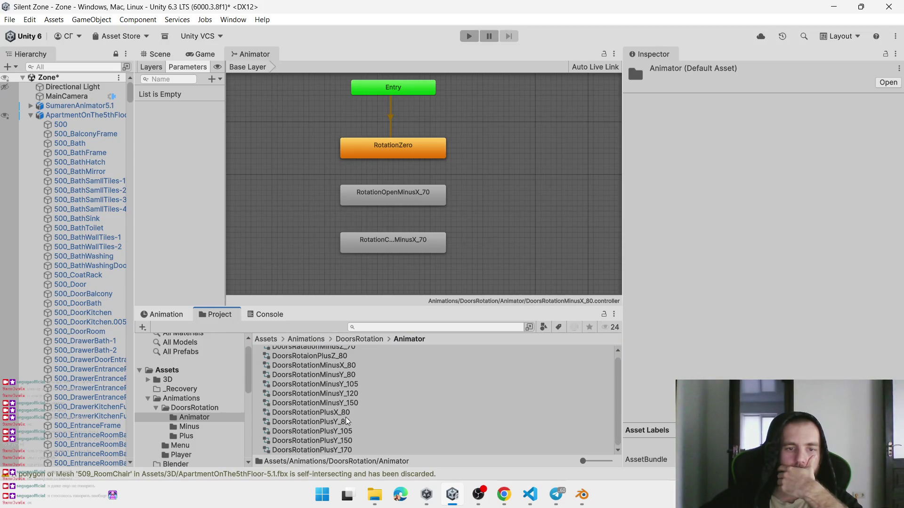
Rename the DoorsRotationMinusX_80 controller to DoorsRotationMinusX_70
click(333, 366)
click(333, 367)
click(349, 365)
key(BackSpace)
text(7)
click(425, 181)
Create transitions from RotationZero to the open state, from open to close, and from close back to open
click(412, 188)
right_click(422, 155)
click(433, 159)
click(392, 196)
right_click(408, 191)
click(421, 195)
click(395, 245)
right_click(413, 257)
click(412, 259)
click(414, 194)
click(229, 95)
Add Open and Close trigger parameters to the controller
click(219, 79)
click(234, 130)
text(Open)
key(Return)
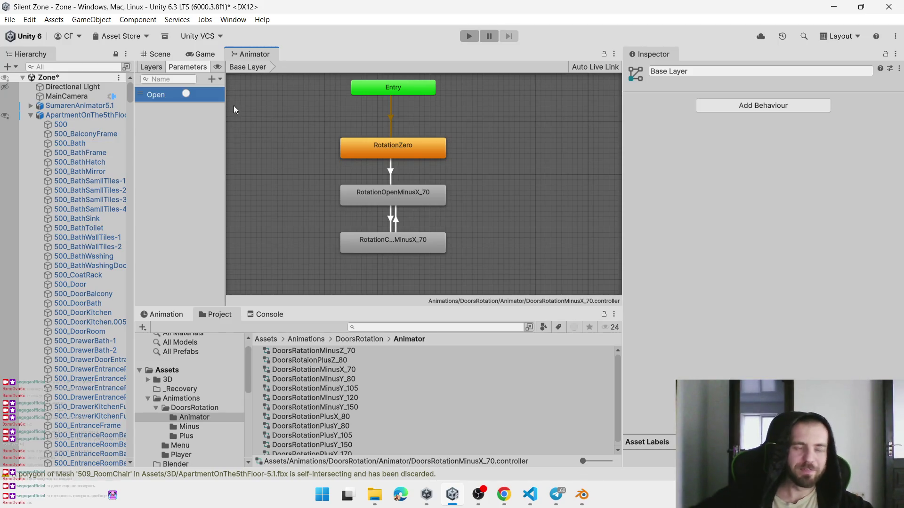
click(219, 79)
click(231, 129)
text(Close)
key(Return)
click(417, 149)
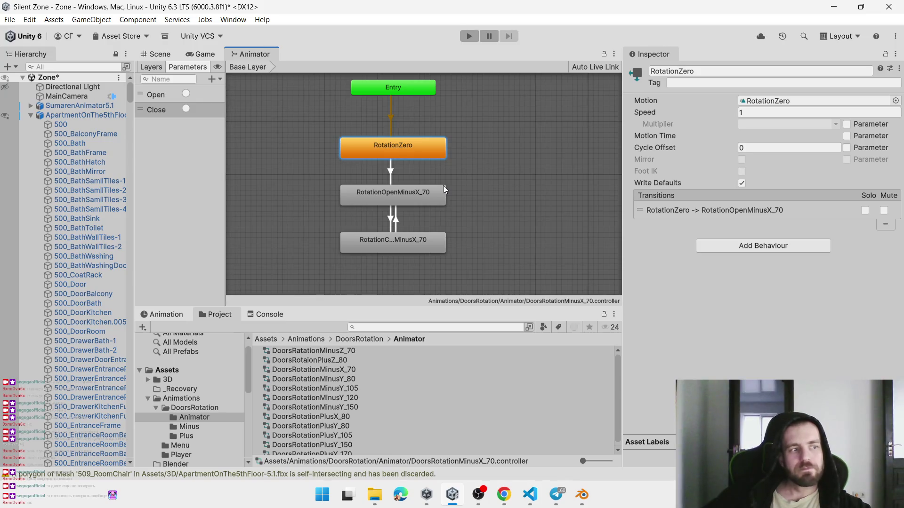
Turn off Has Exit Time on the open-to-close transition and give it a Close trigger condition
click(774, 210)
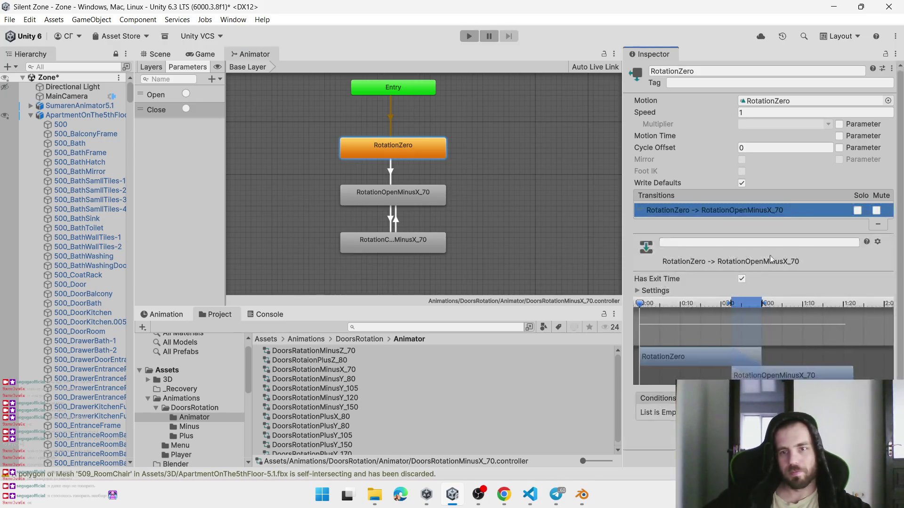
scroll(902, 248, down, 2)
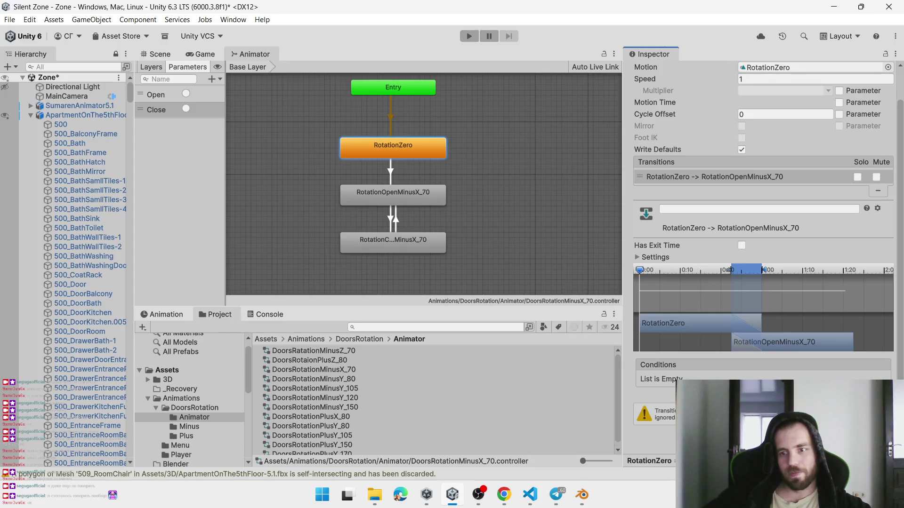
scroll(902, 248, up, 2)
click(429, 200)
click(774, 210)
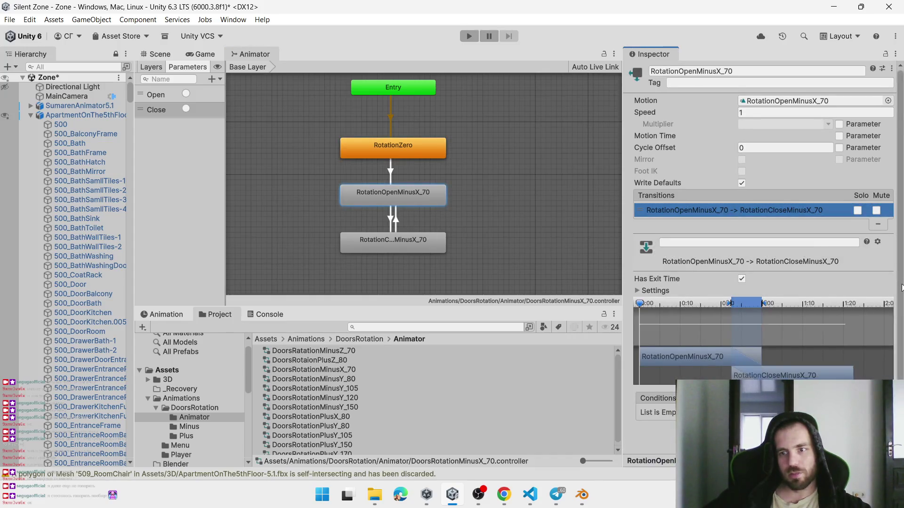
scroll(902, 288, down, 1)
click(741, 270)
click(868, 415)
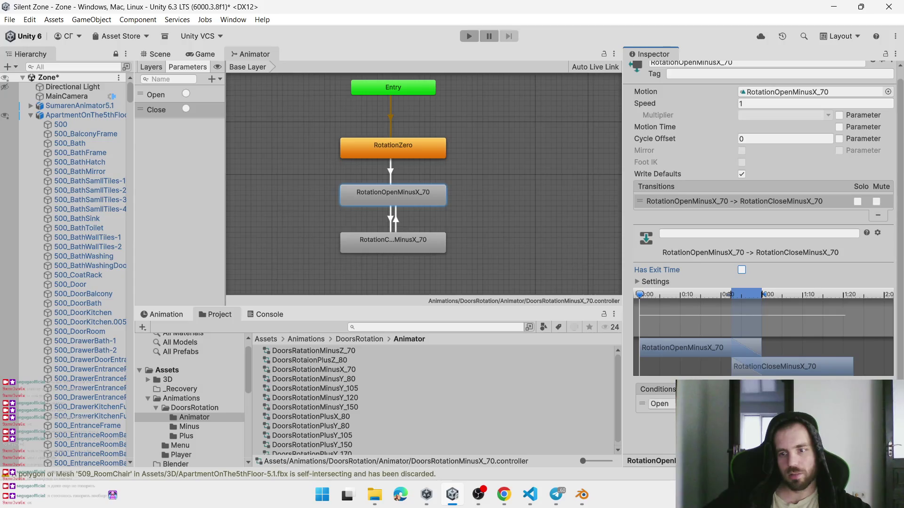
click(661, 404)
click(666, 451)
Give the close-to-open transition an Open condition and turn off its exit time
click(407, 244)
click(735, 210)
scroll(900, 309, down, 1)
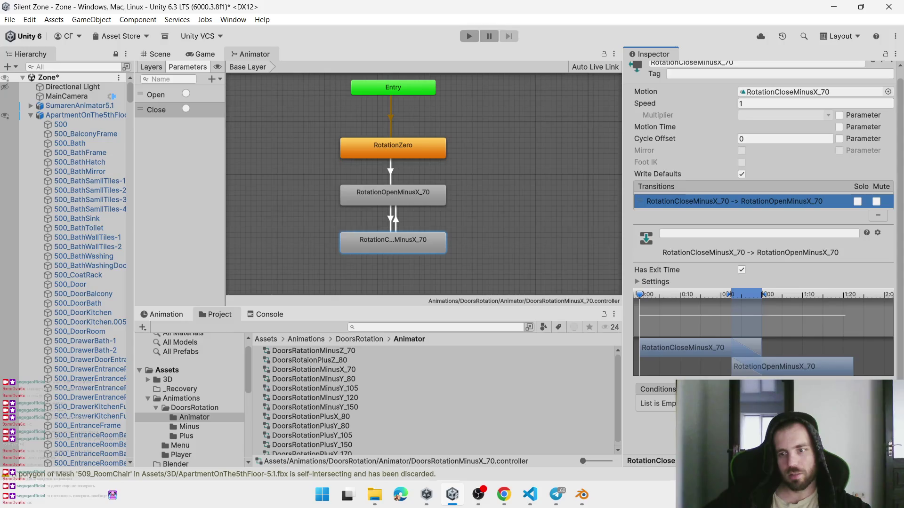
click(869, 415)
click(741, 271)
Review the open-to-close and RotationZero-to-open transition settings
click(398, 190)
click(749, 219)
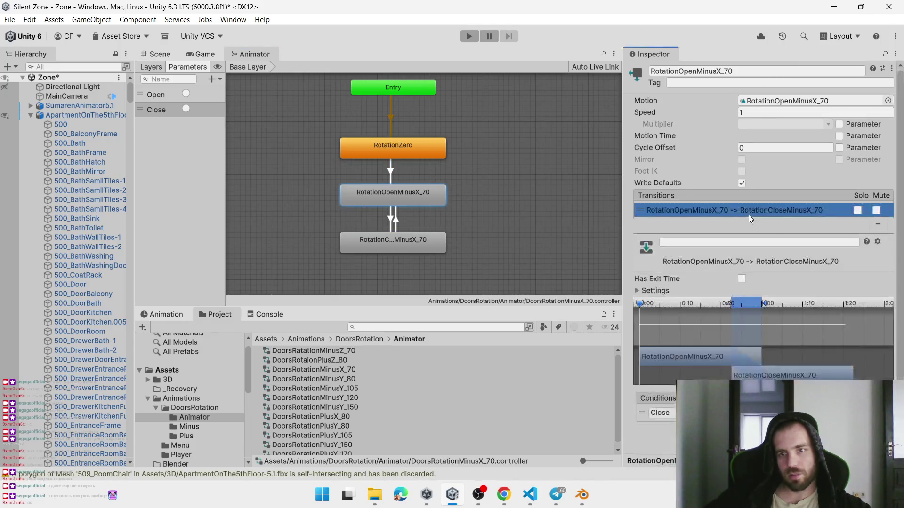
click(424, 148)
click(752, 215)
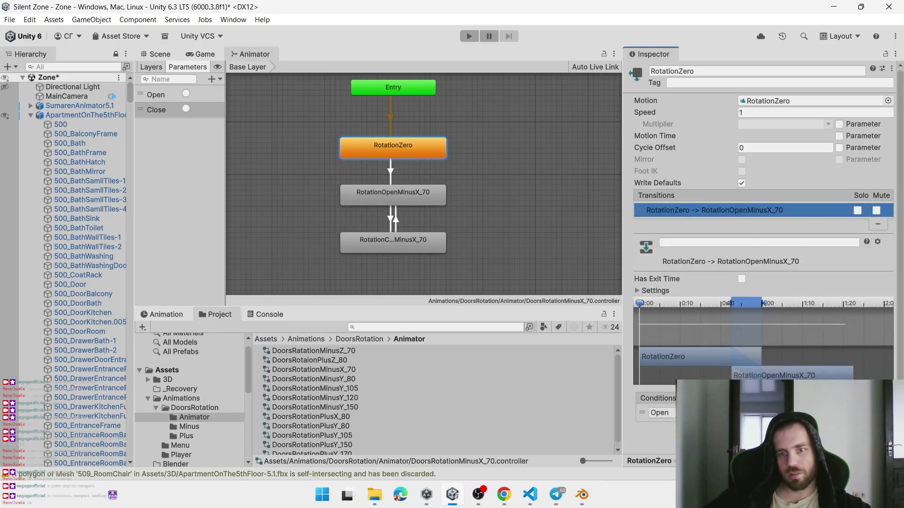
click(156, 54)
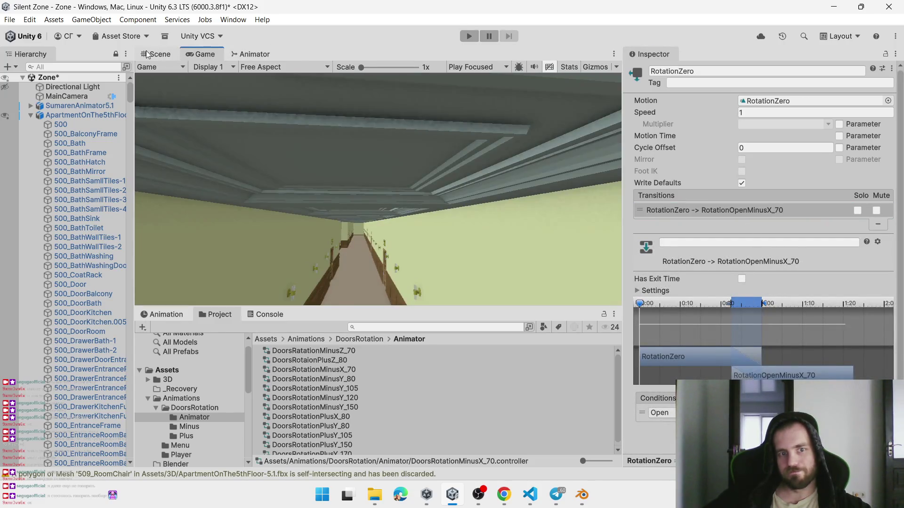
Select the apartment in the Scene view, orbit over to the bedroom, and enter Play mode
click(386, 201)
scroll(405, 199, down, 5)
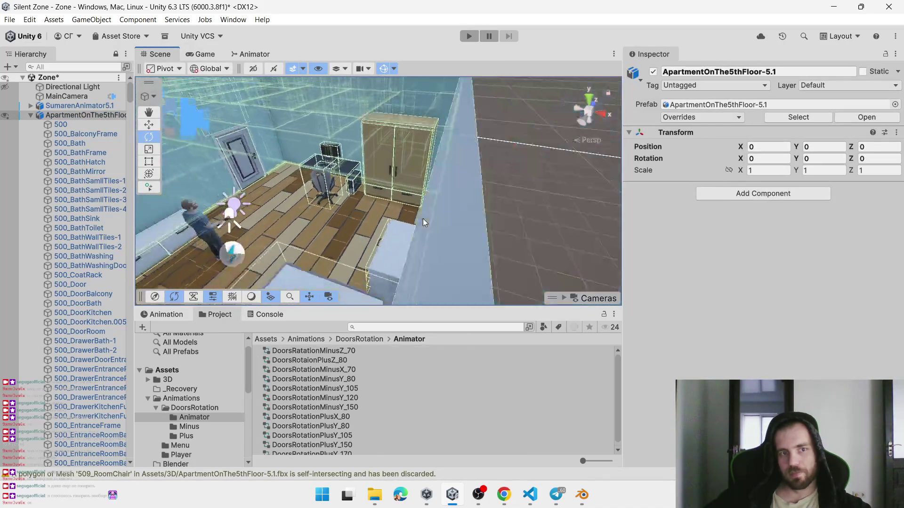
scroll(379, 191, up, 5)
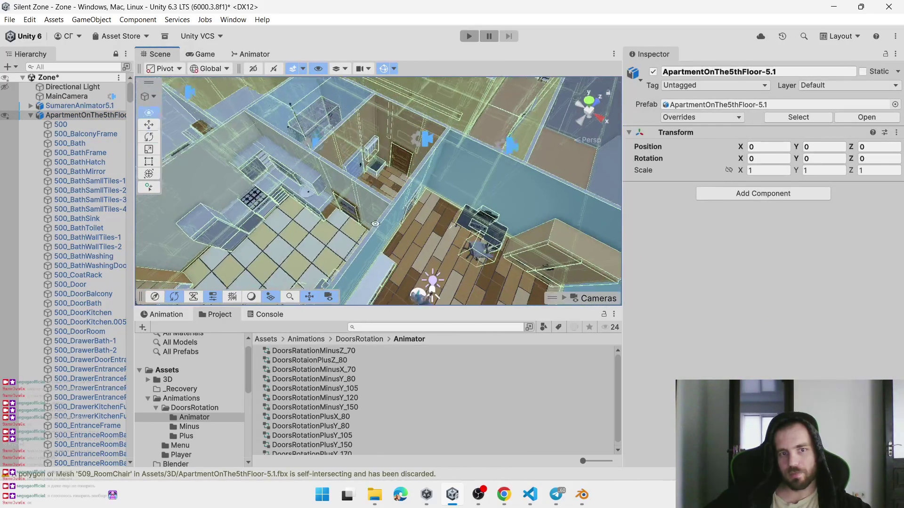
mouse_move(377, 198)
mouse_down()
mouse_move(513, 216)
mouse_move(318, 195)
mouse_move(392, 162)
mouse_move(429, 190)
mouse_move(458, 142)
mouse_move(199, 140)
mouse_move(438, 58)
mouse_up()
click(468, 37)
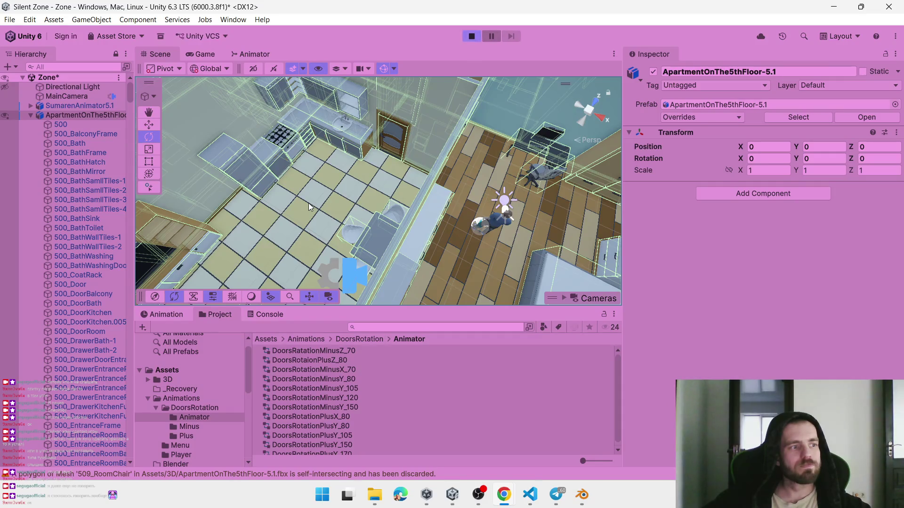
Open the cabinet drawer, walk to the wardrobe, and swing its doors open and shut
click(369, 232)
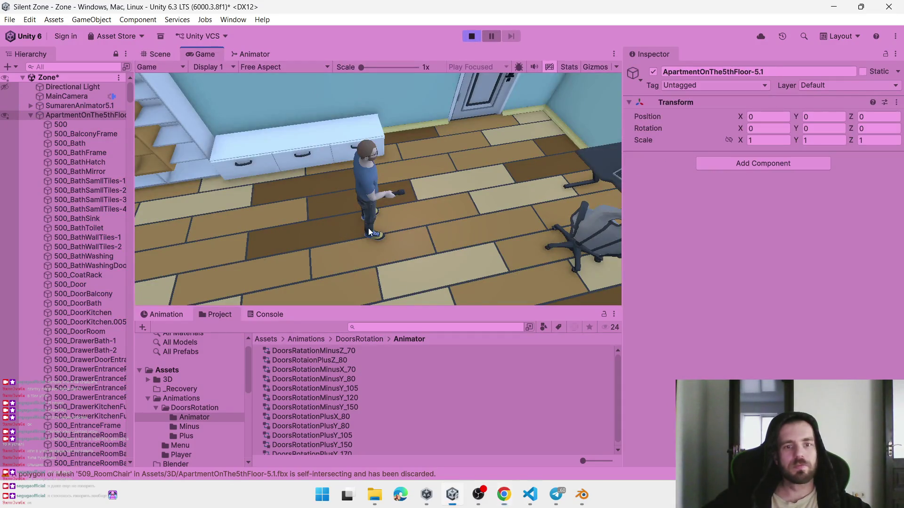
key(e)
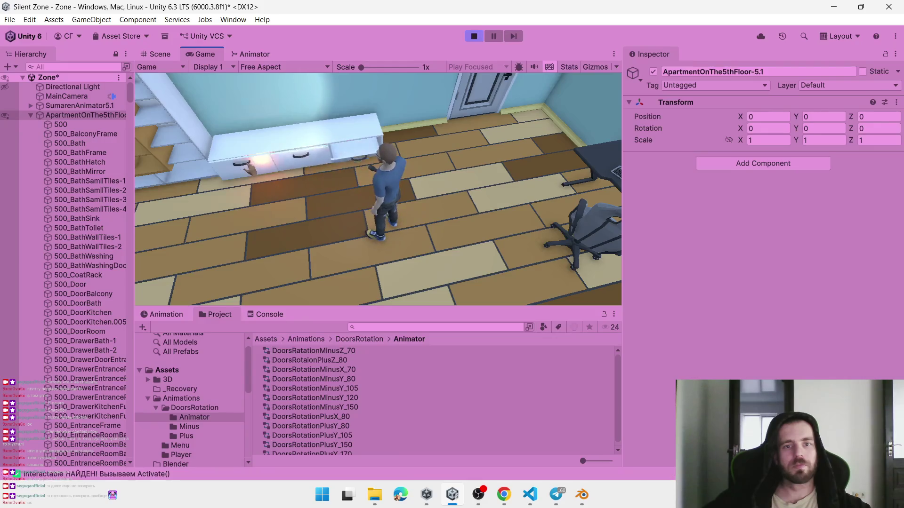
key(s)
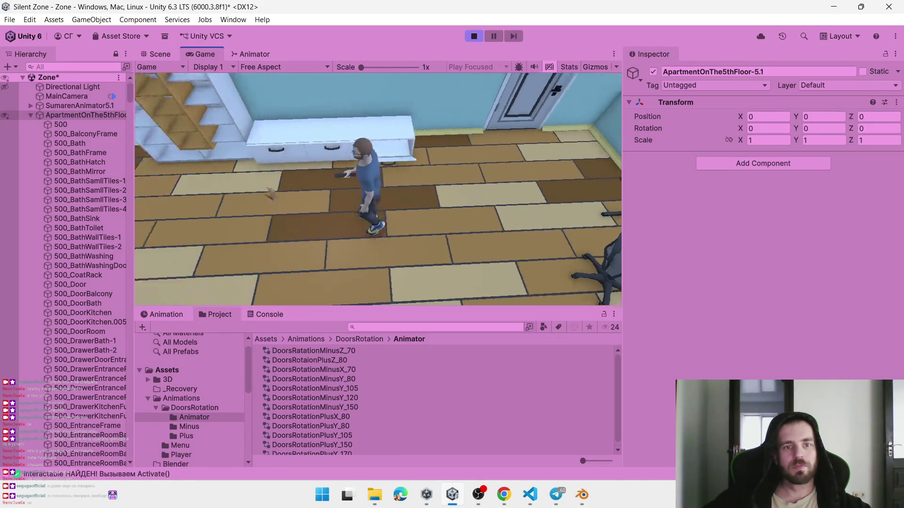
key(s)
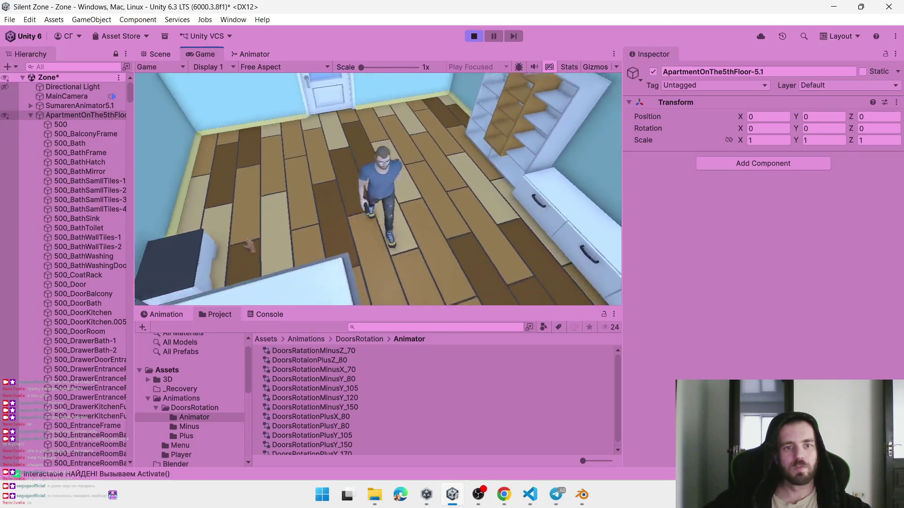
key(w)
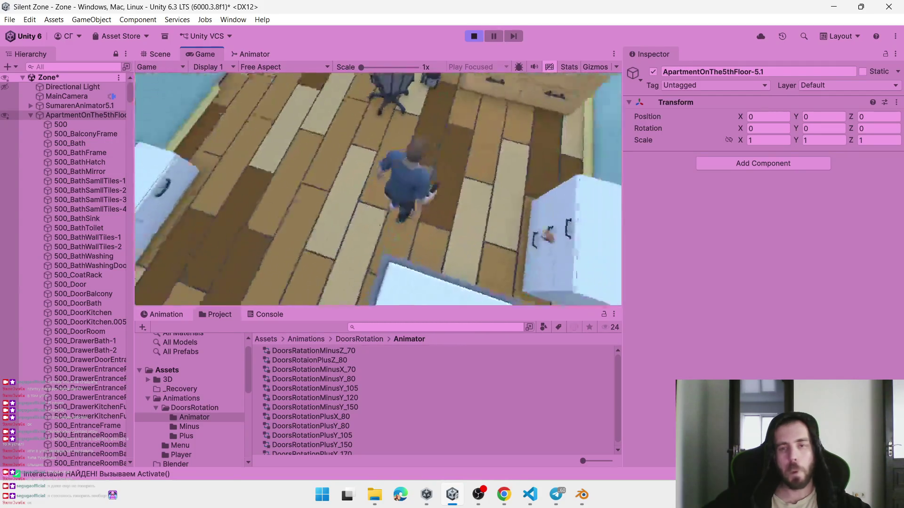
key(w)
key(e)
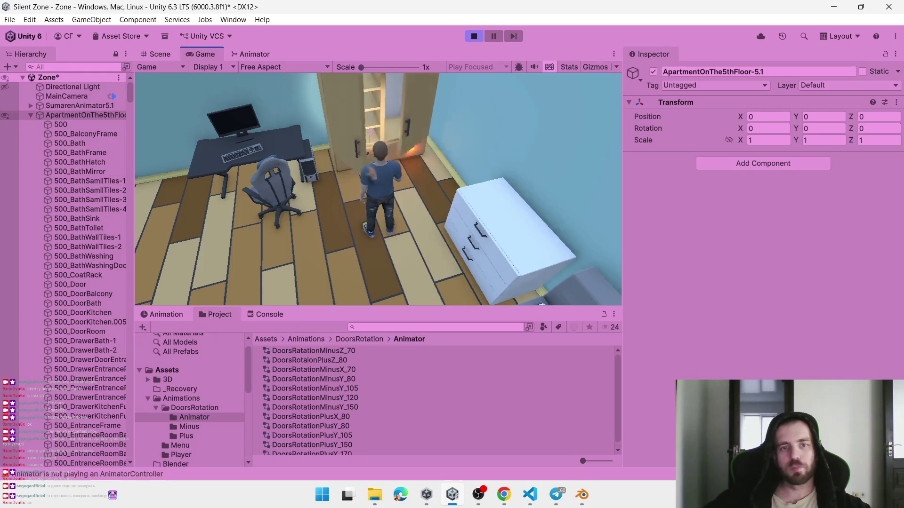
key(e)
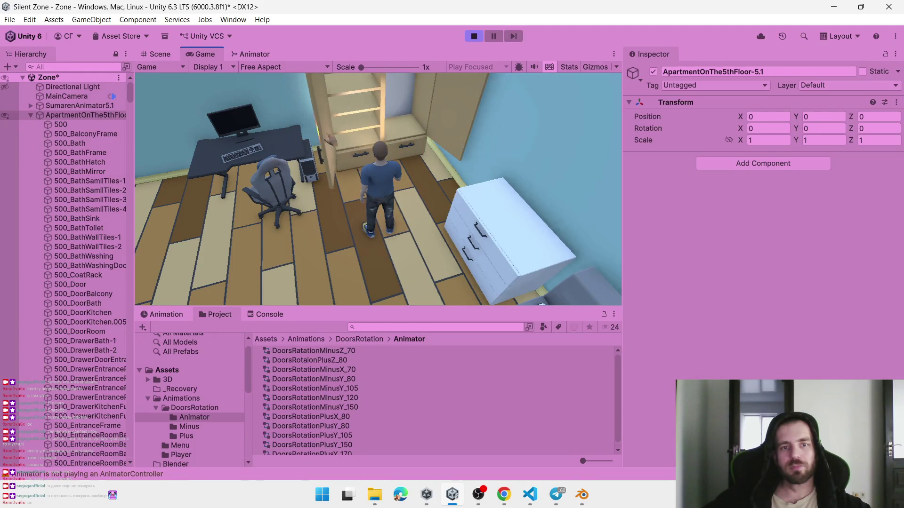
key(e)
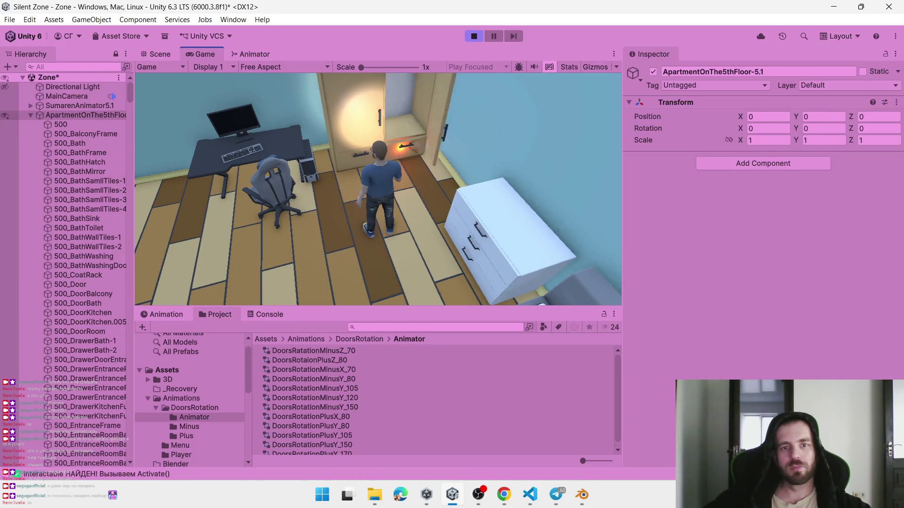
key(e)
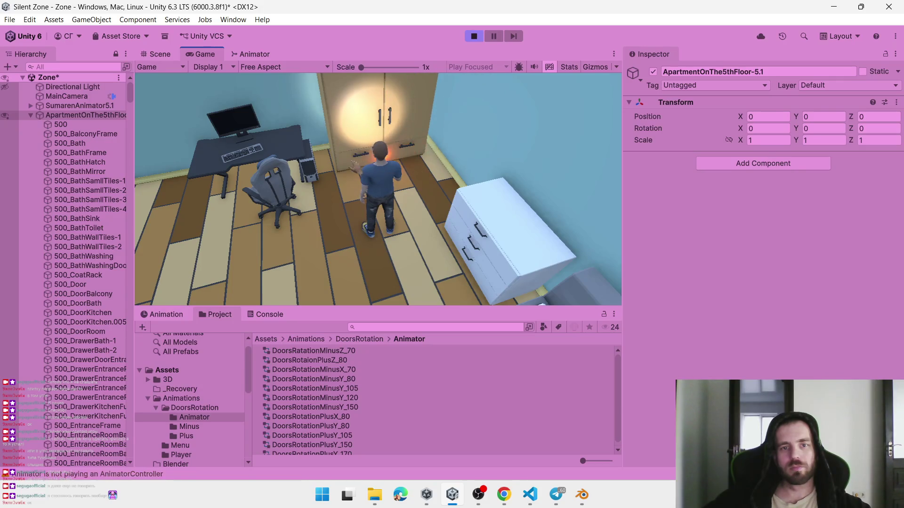
Assign DoorsRotationMinusX_70 to 500_RoomDownRightDrawer's Animator Controller field and replay the game
click(473, 40)
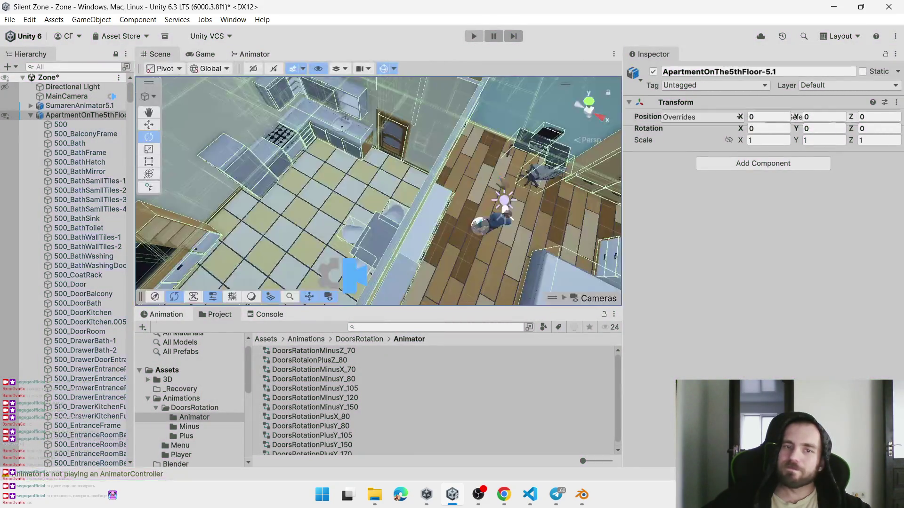
drag(542, 204, 448, 171)
click(447, 172)
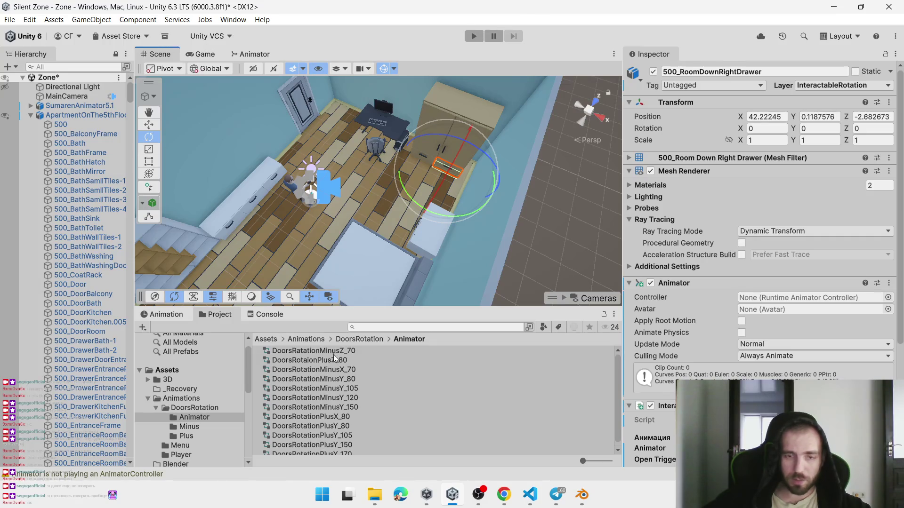
drag(341, 370, 825, 299)
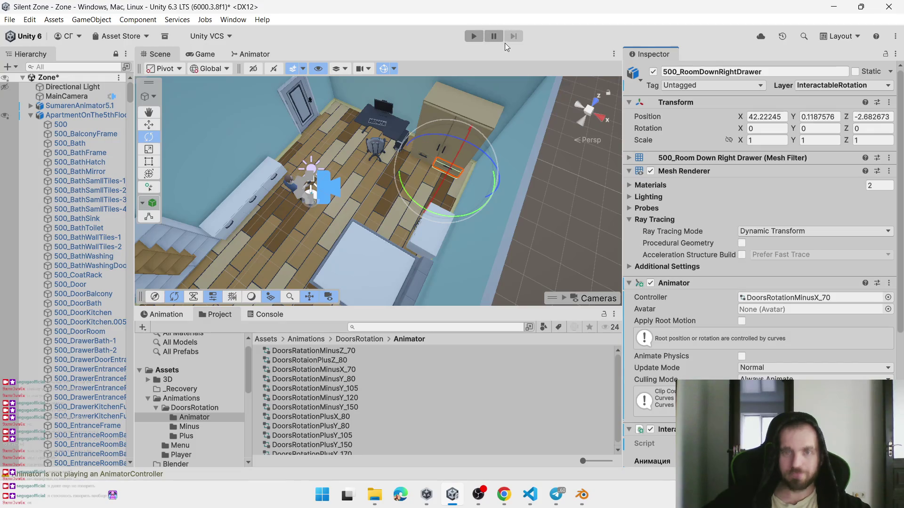
click(473, 37)
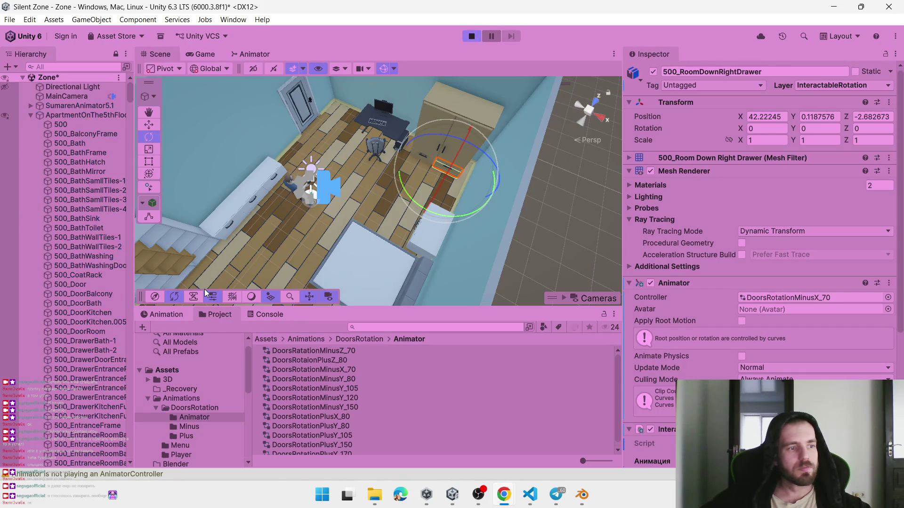
Walk to the lower right wardrobe drawer, open it to -70 on X, then close it
click(419, 221)
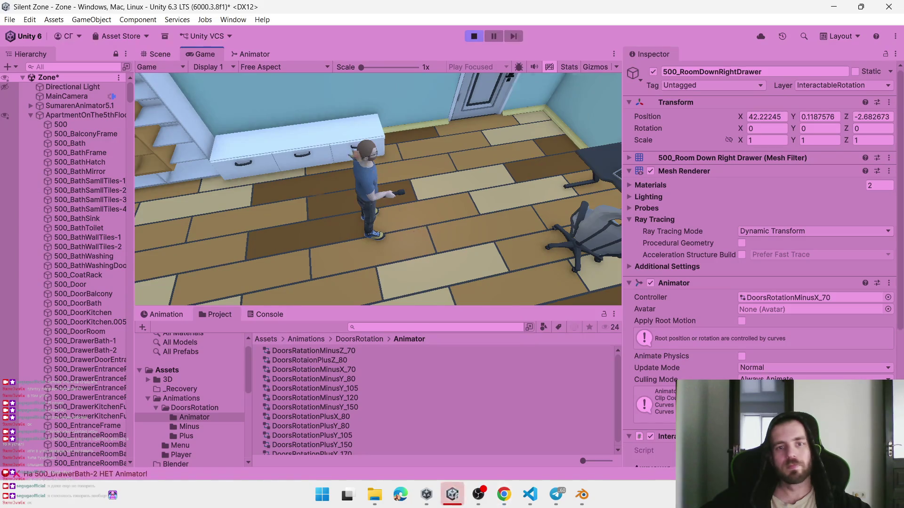
key(e)
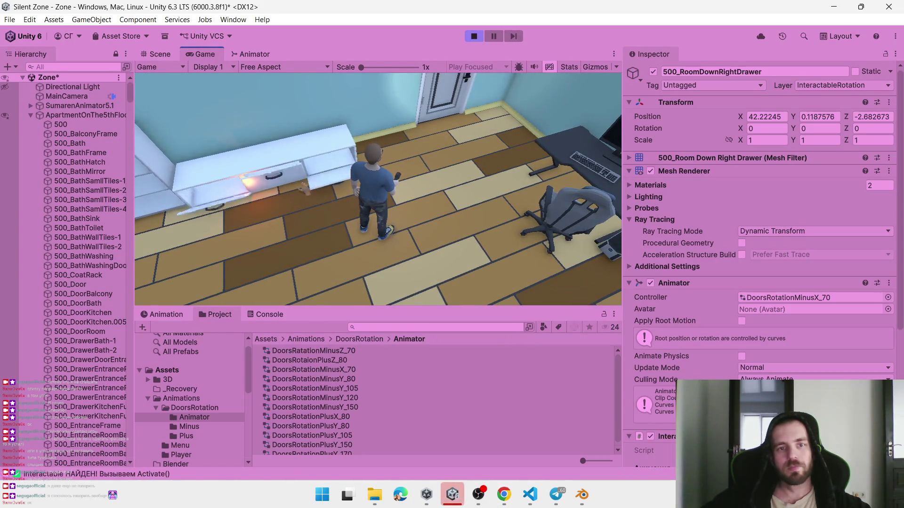
key(w)
key(e)
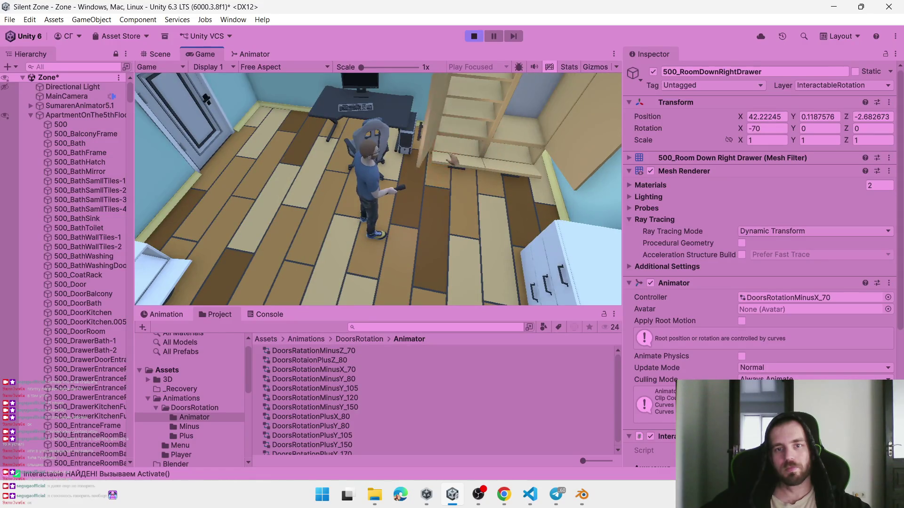
key(w)
key(w)
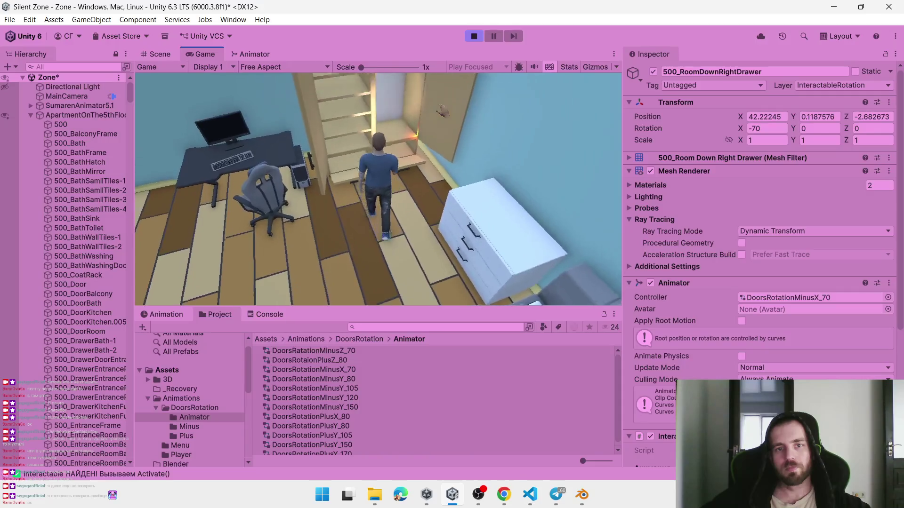
key(e)
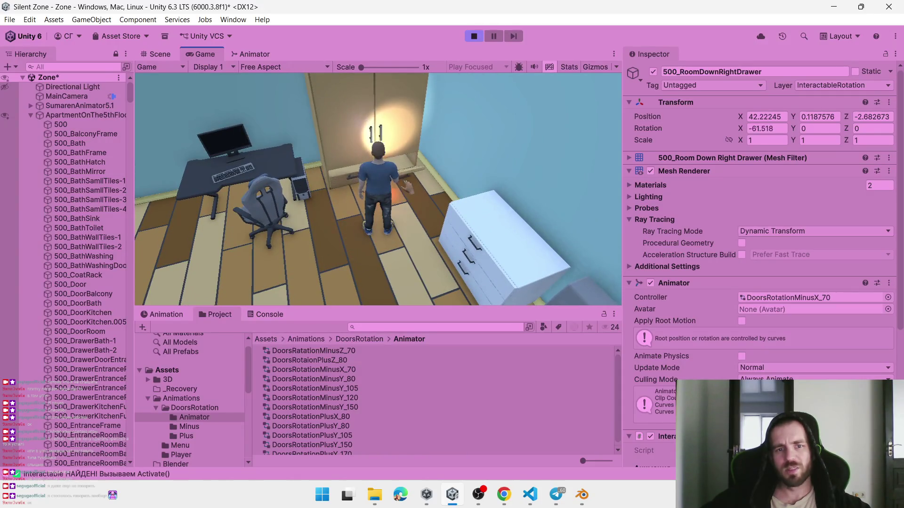
key(w)
key(w)
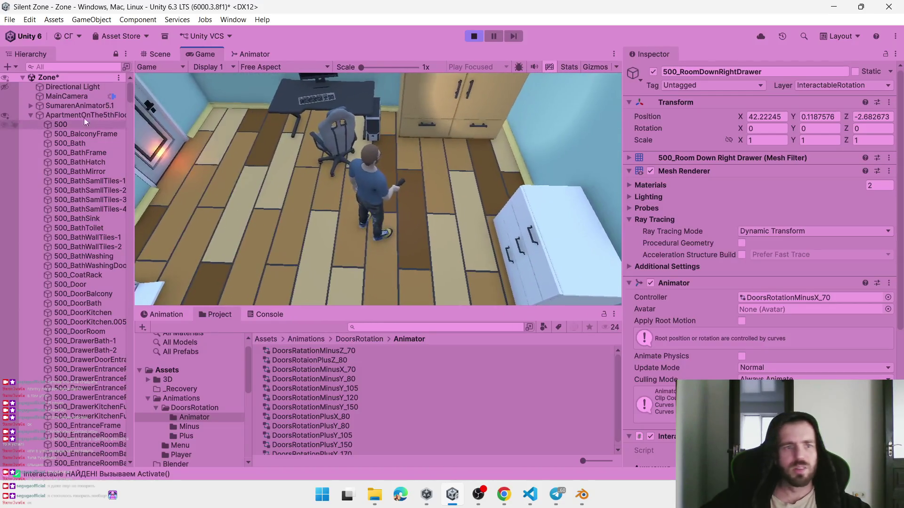
click(30, 115)
Find the 500_C-Room camera under Cinemachines > Cameras and set its Screen Position Y to 0.3
click(30, 125)
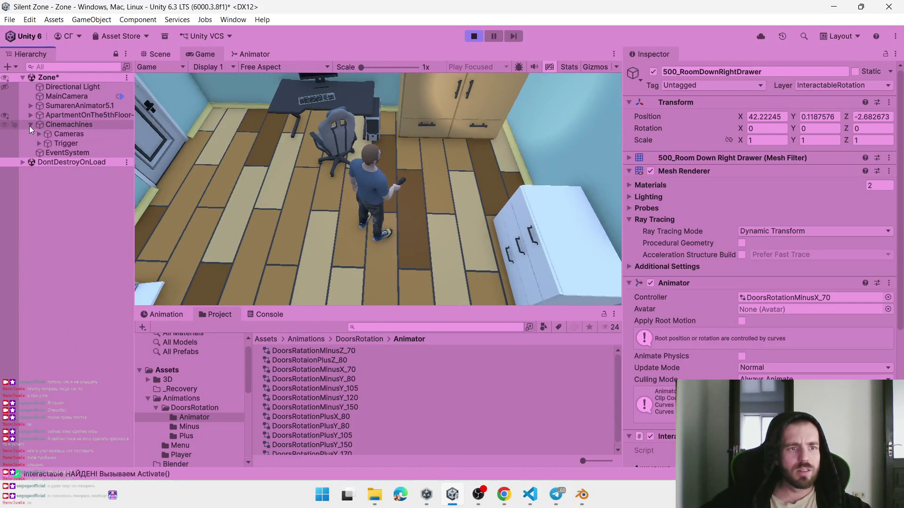
click(37, 135)
click(38, 135)
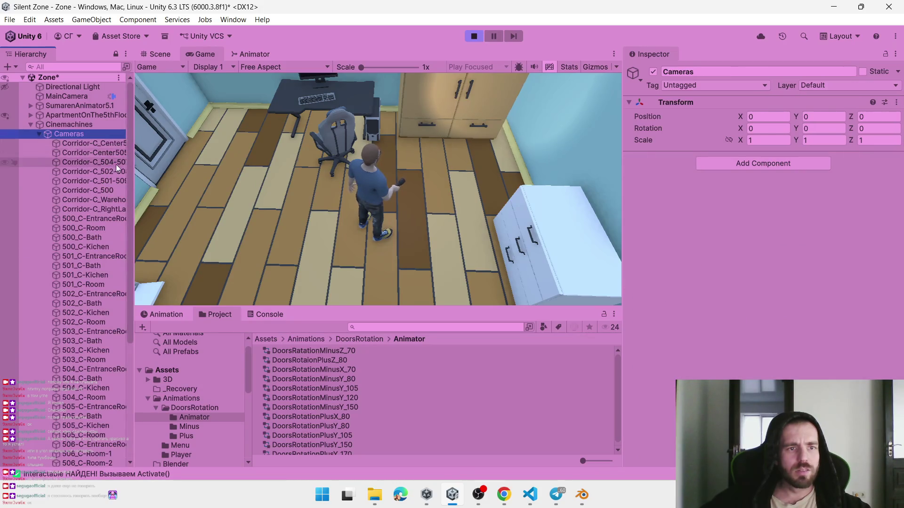
drag(135, 180, 209, 180)
click(84, 230)
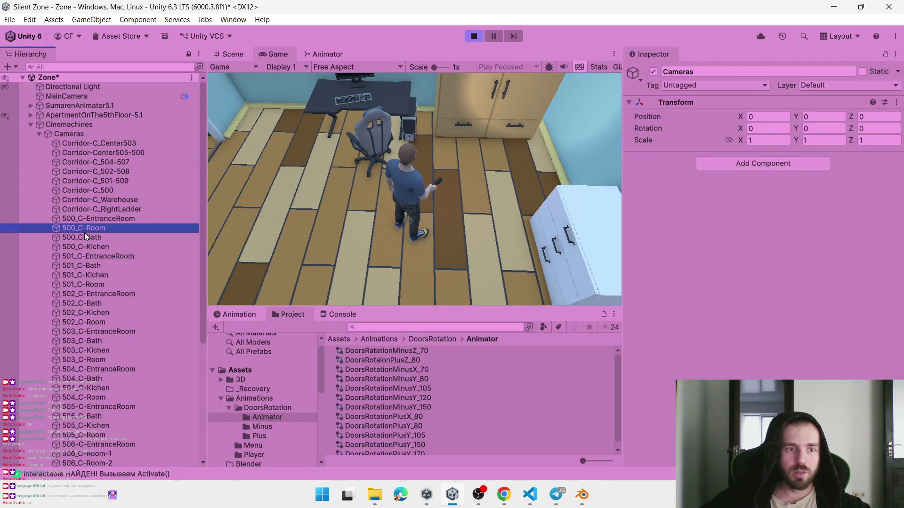
click(822, 201)
text(0.3)
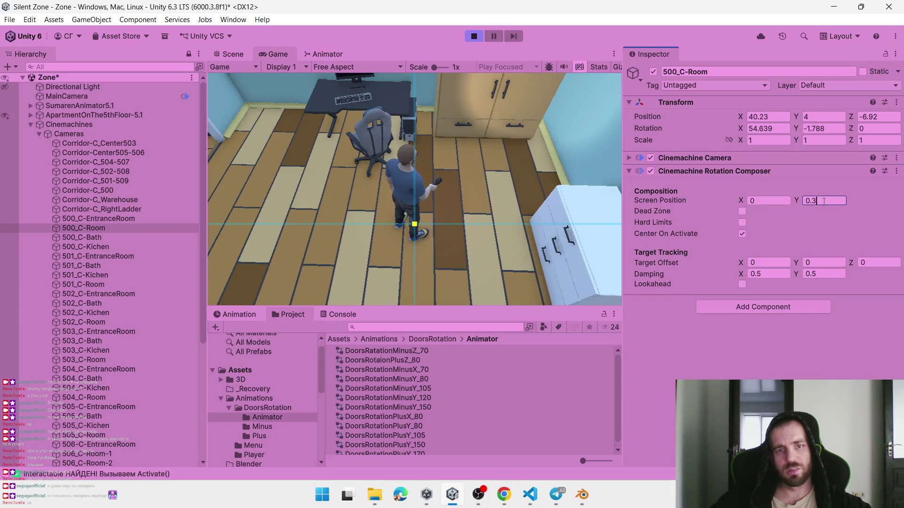
key(Return)
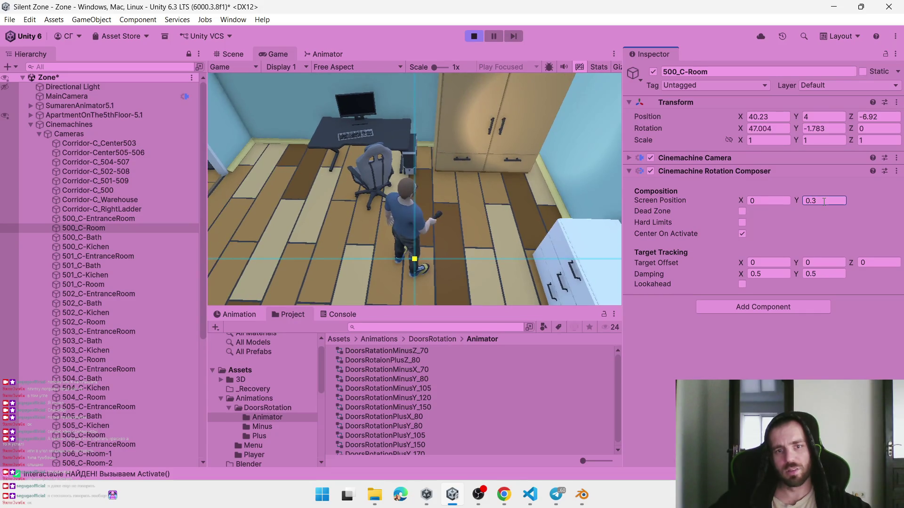
Outside Play mode, change 500_C-Room's Screen Position Y from 0.15 to 0.3 and play again
click(473, 36)
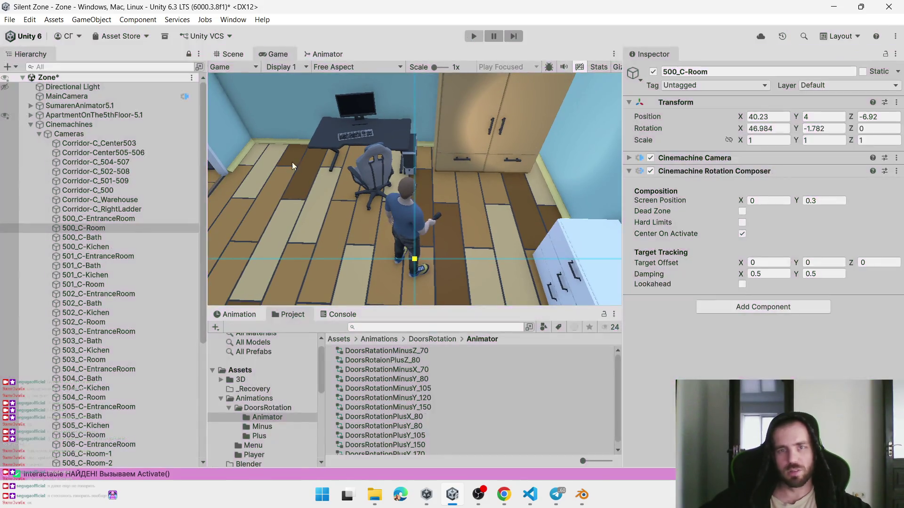
click(97, 230)
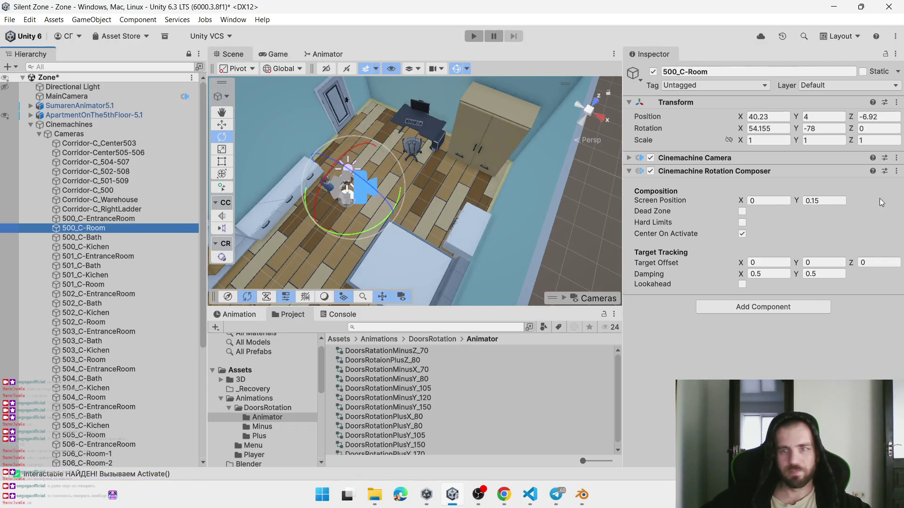
click(831, 200)
key(BackSpace)
key(BackSpace)
text(3)
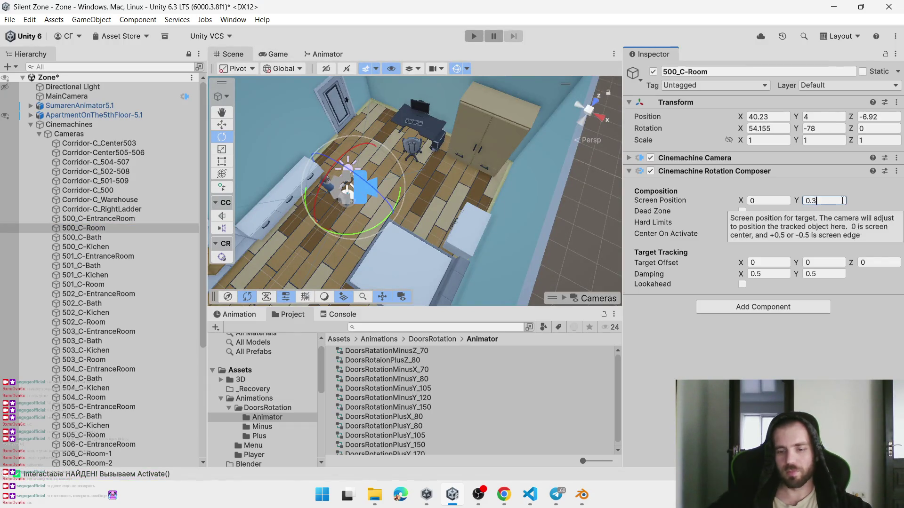
click(474, 36)
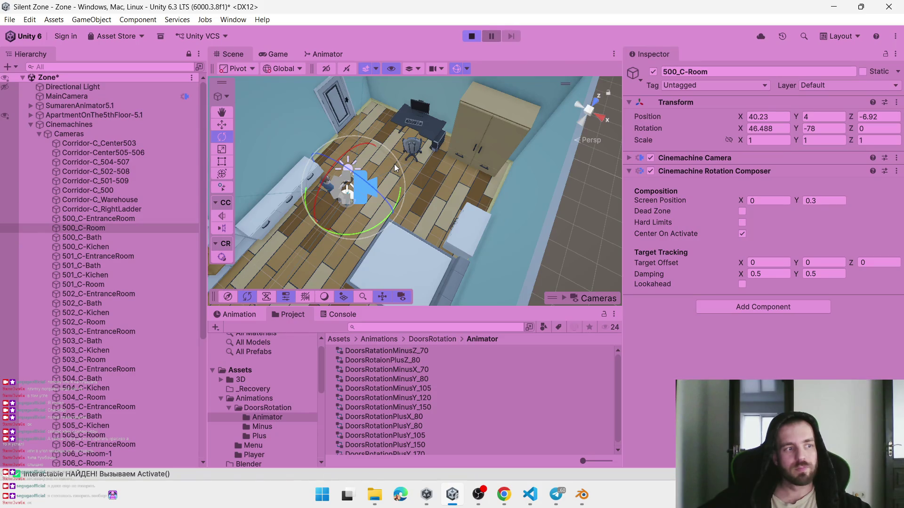
Walk the character to the wardrobe and swing its left door open
key(a)
key(s)
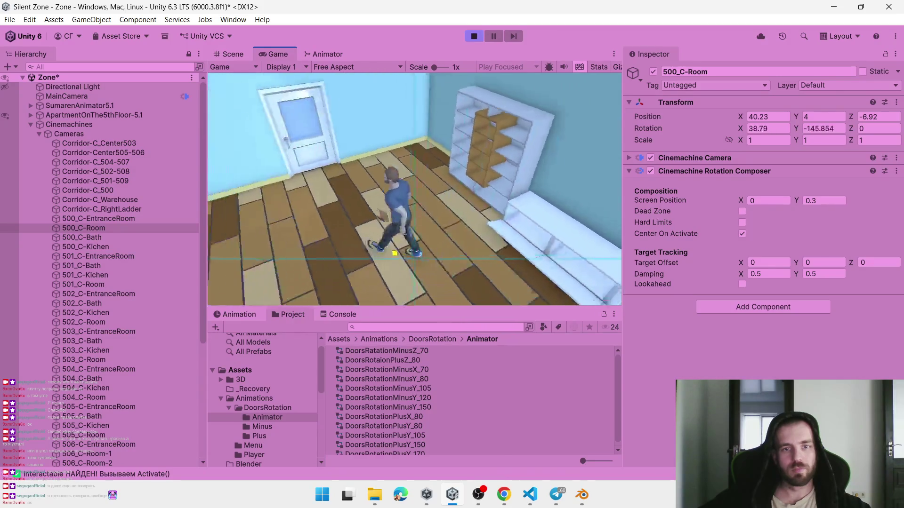
key(d)
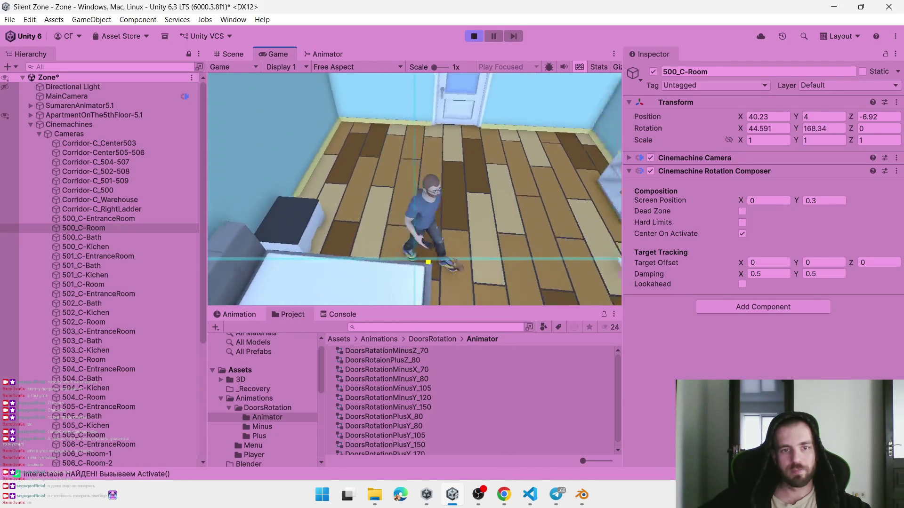
key(w)
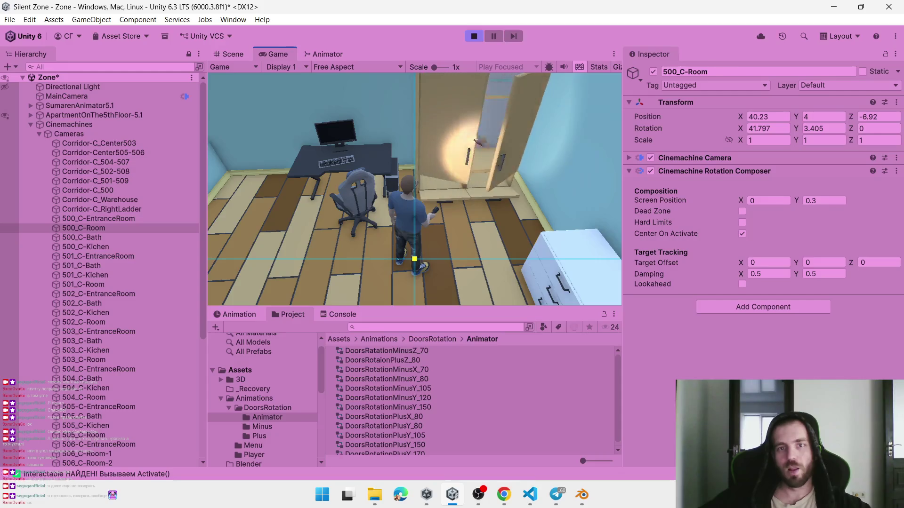
key(w)
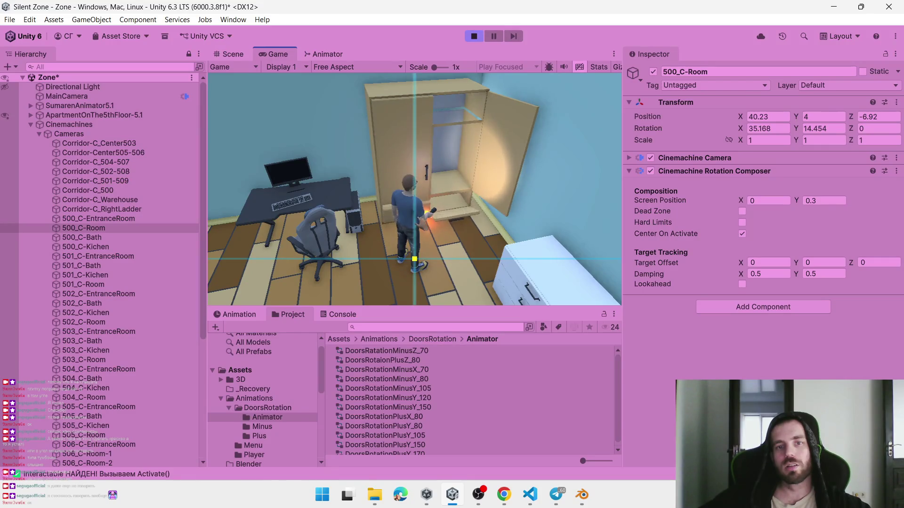
click(404, 161)
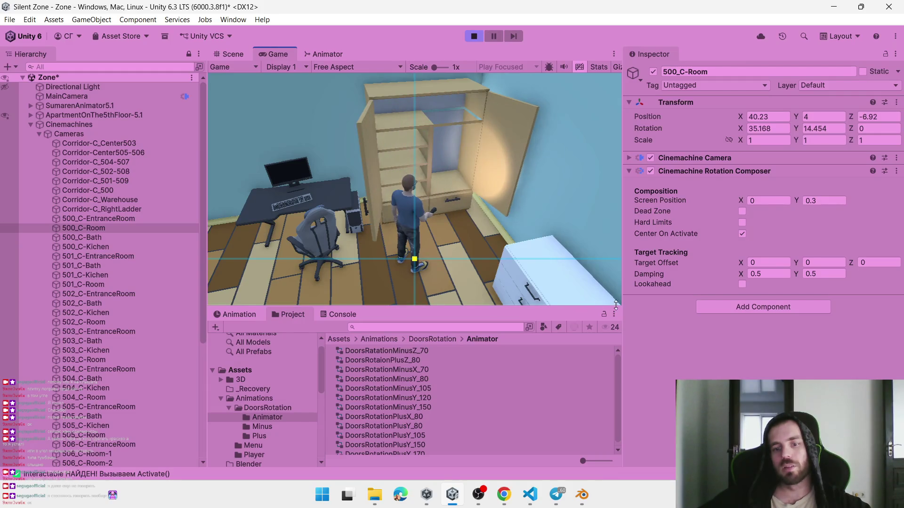
key(alt+Tab)
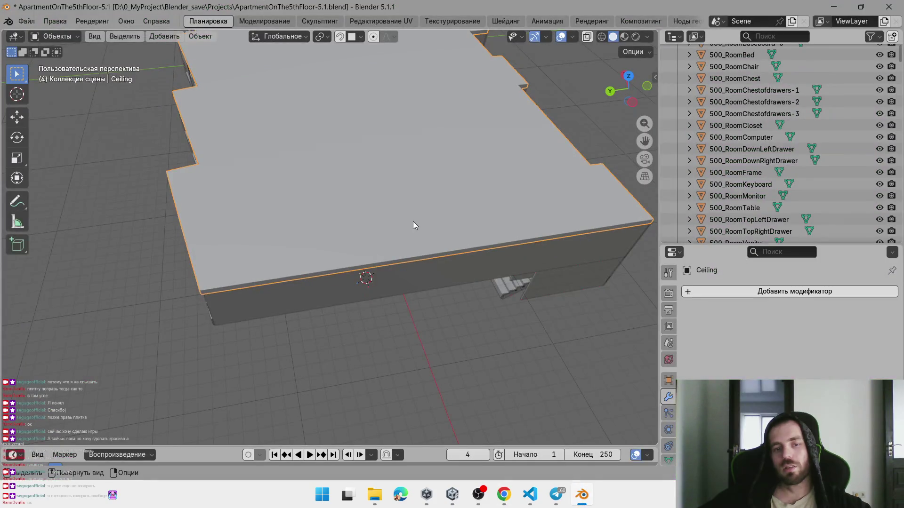
Hide the ceiling, isolate 500_RoomCloset, and enter Edit Mode to inspect its shelves
key(h)
click(371, 259)
key(KP_Decimal)
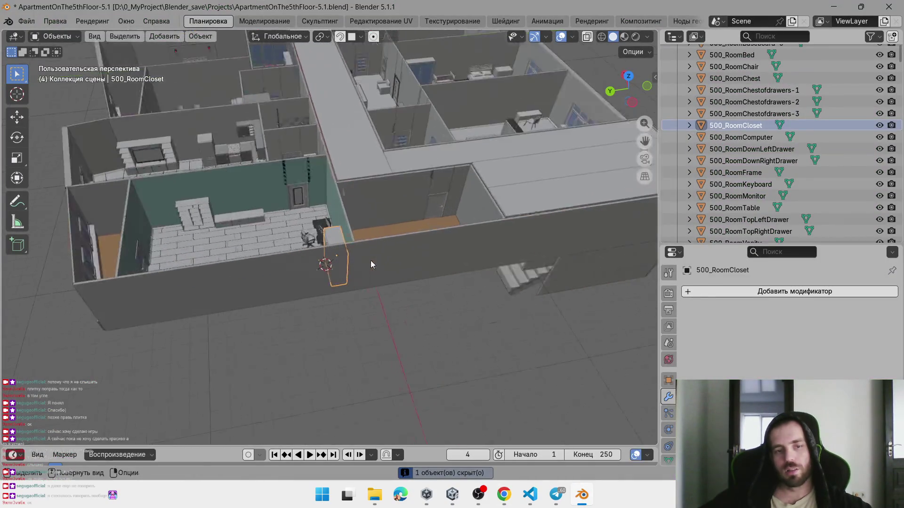
key(shift+h)
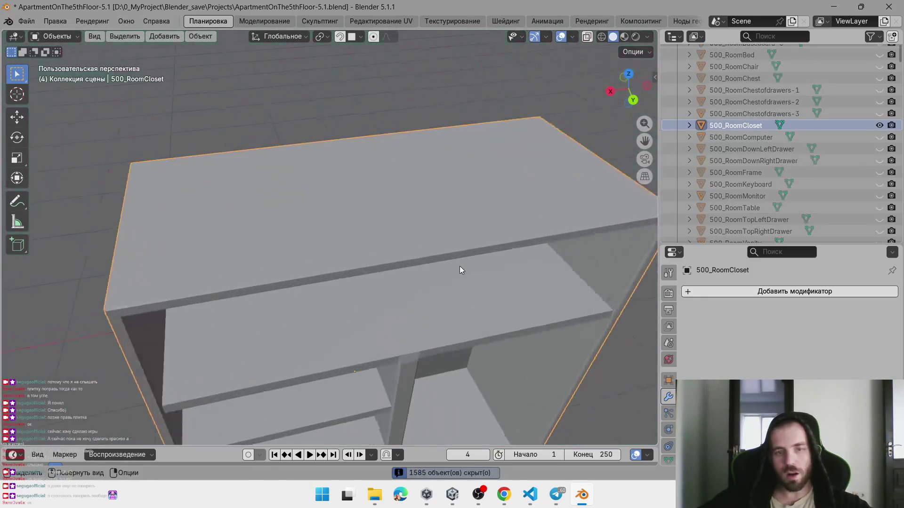
click(572, 36)
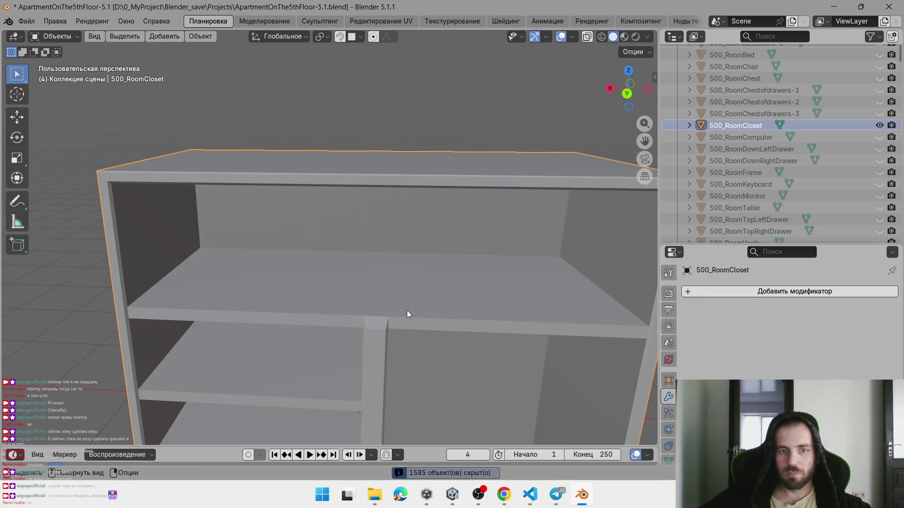
scroll(383, 212, up, 3)
scroll(384, 212, down, 5)
key(Tab)
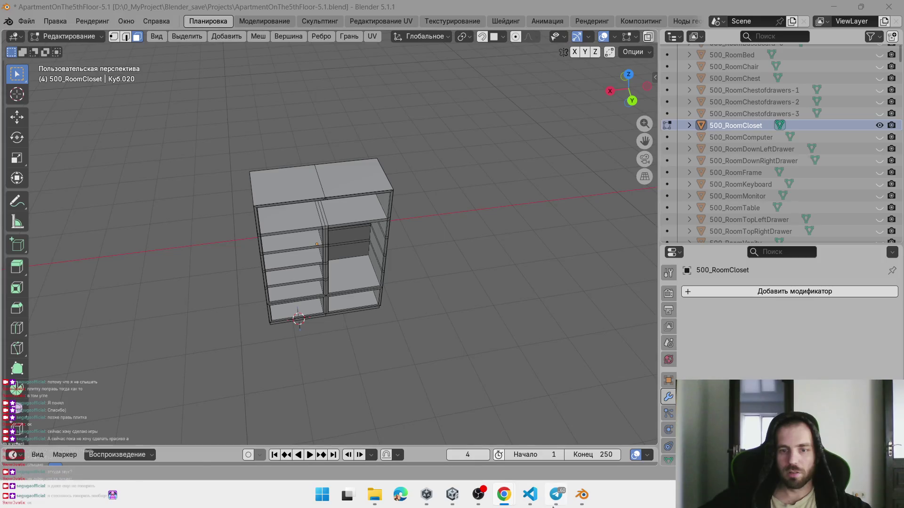
click(575, 500)
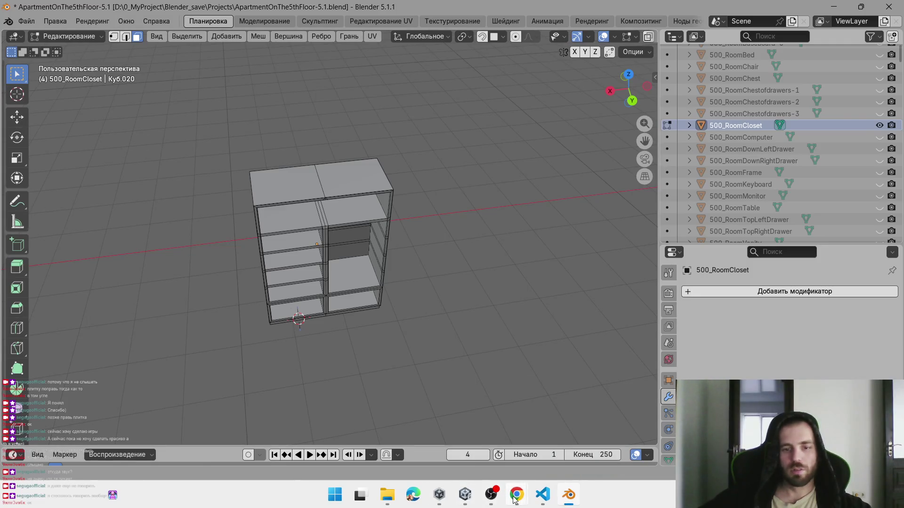
click(466, 495)
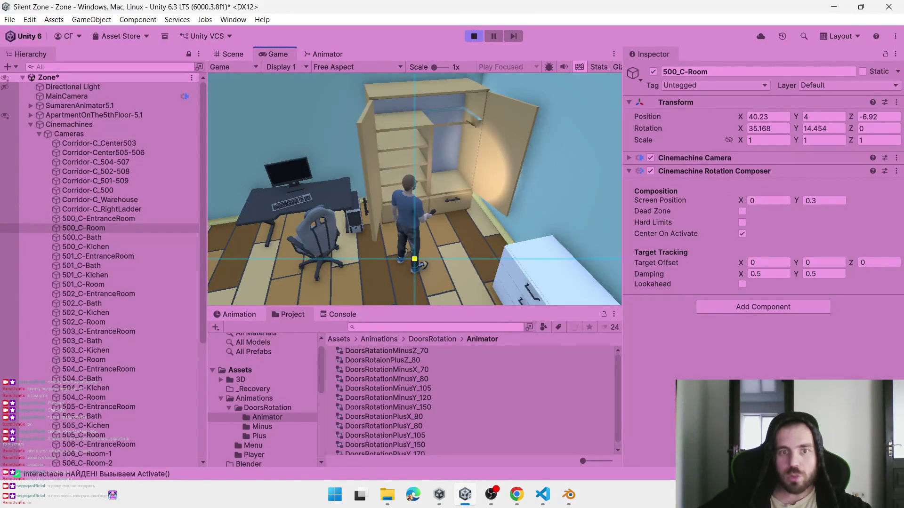
Close the wardrobe door and walk the character through the white door toward the hall
click(445, 124)
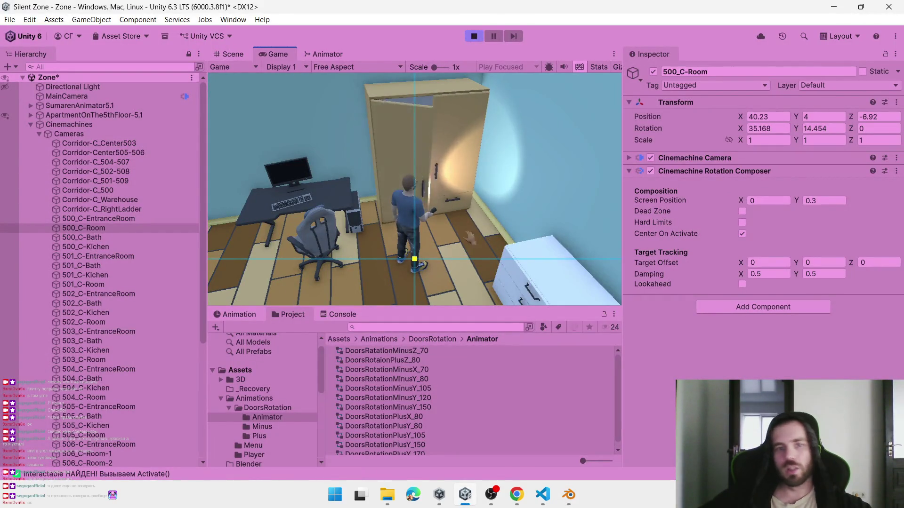
key(a)
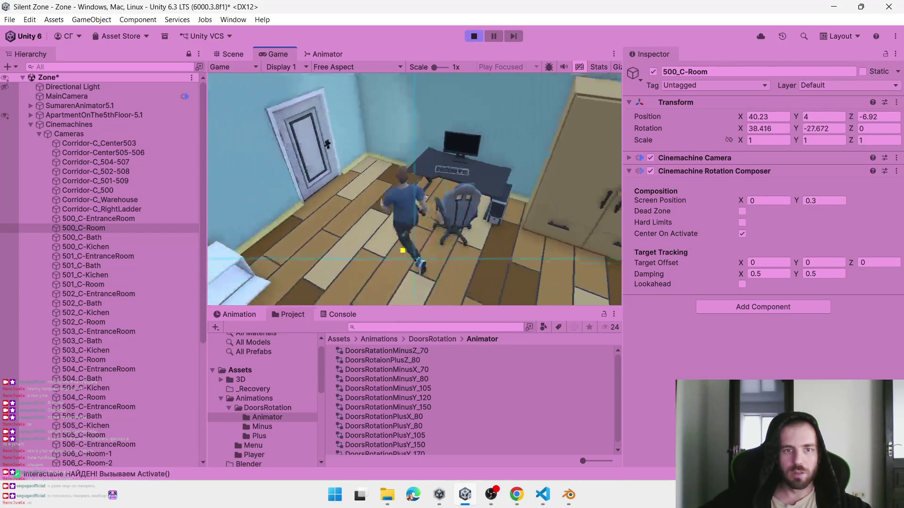
click(366, 187)
key(w)
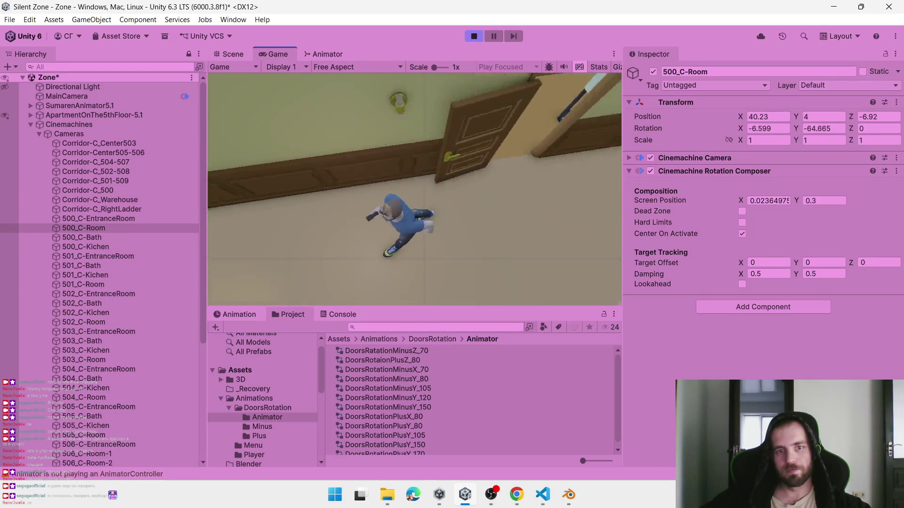
Exit Play mode and bring the Scene view over to the apartment's entrance room
click(474, 37)
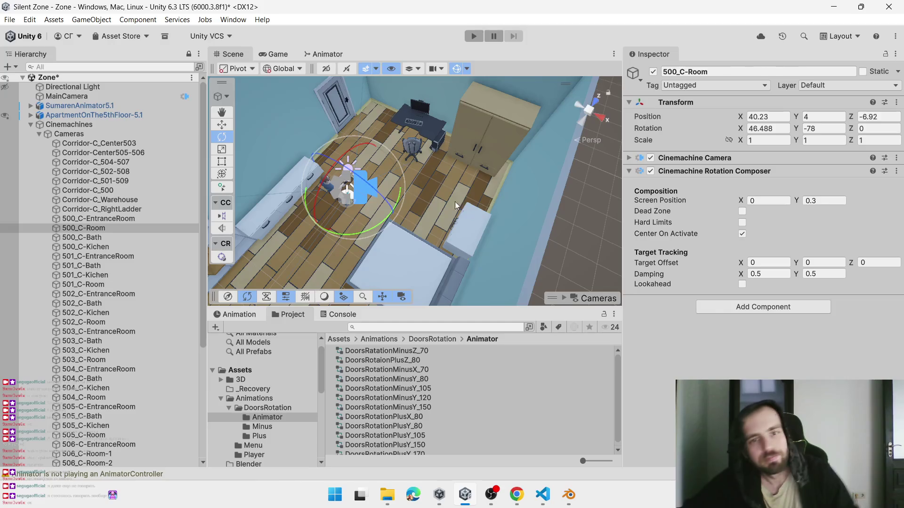
mouse_move(402, 136)
mouse_down()
mouse_move(442, 157)
mouse_move(88, 164)
mouse_up()
scroll(407, 144, up, 5)
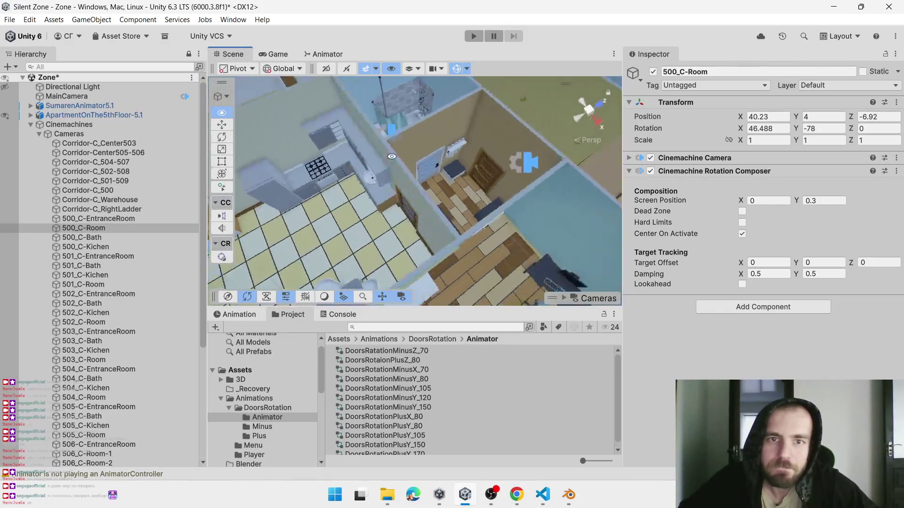
mouse_move(395, 155)
mouse_down()
mouse_move(407, 144)
mouse_move(394, 148)
mouse_up()
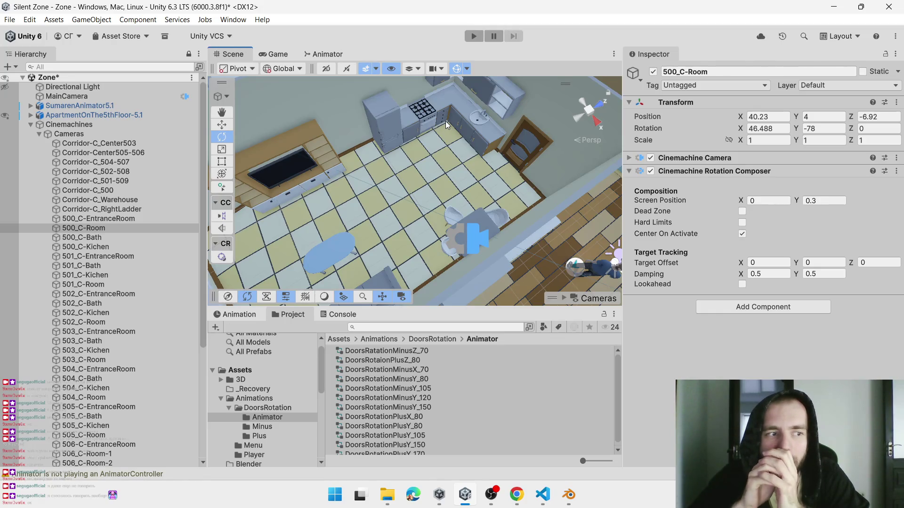
mouse_move(479, 125)
mouse_down()
mouse_move(400, 154)
mouse_move(466, 188)
mouse_up()
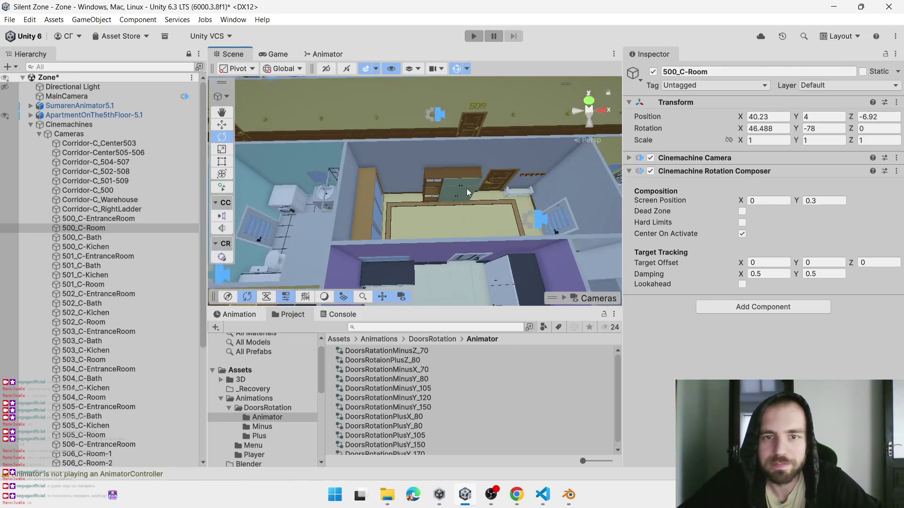
Select the entrance-hall cabinet door 501_DrawerEntranceRoom-1 with the rotate tool active
key(e)
click(465, 186)
click(467, 205)
Frame the entrance cabinet door and test-swing it open around its Y axis
key(f)
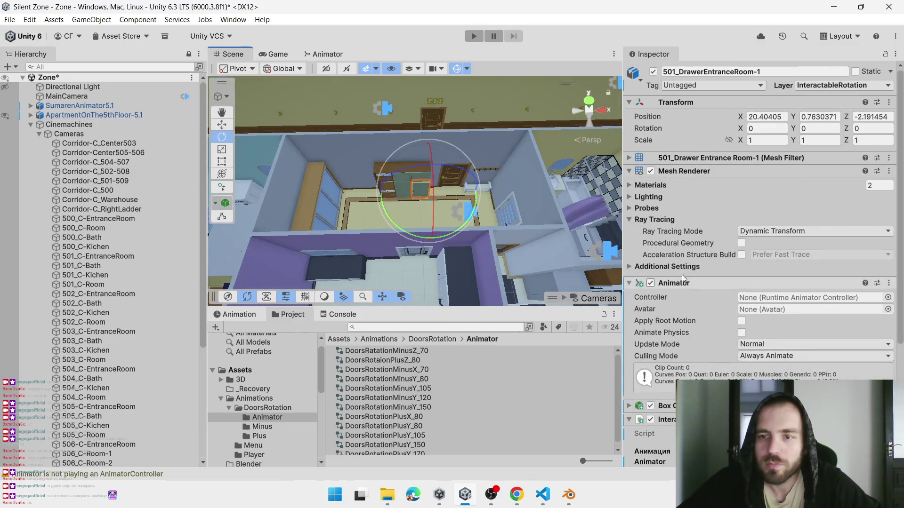
click(630, 171)
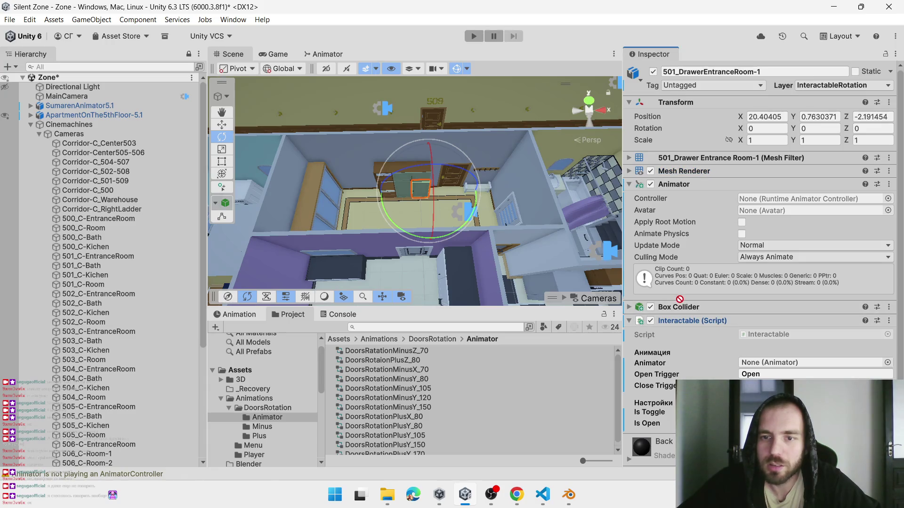
scroll(448, 227, up, 4)
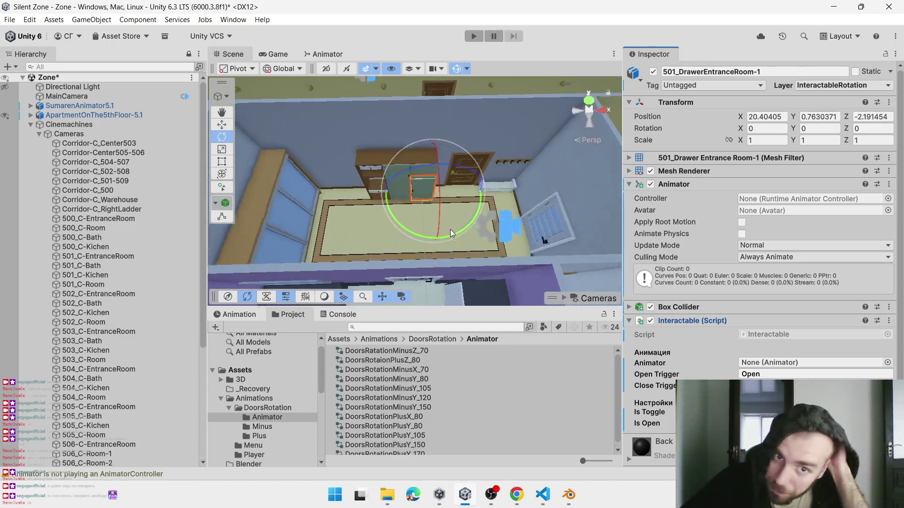
scroll(452, 231, up, 4)
mouse_move(466, 236)
mouse_down()
mouse_move(519, 222)
mouse_move(585, 143)
mouse_move(556, 198)
mouse_up()
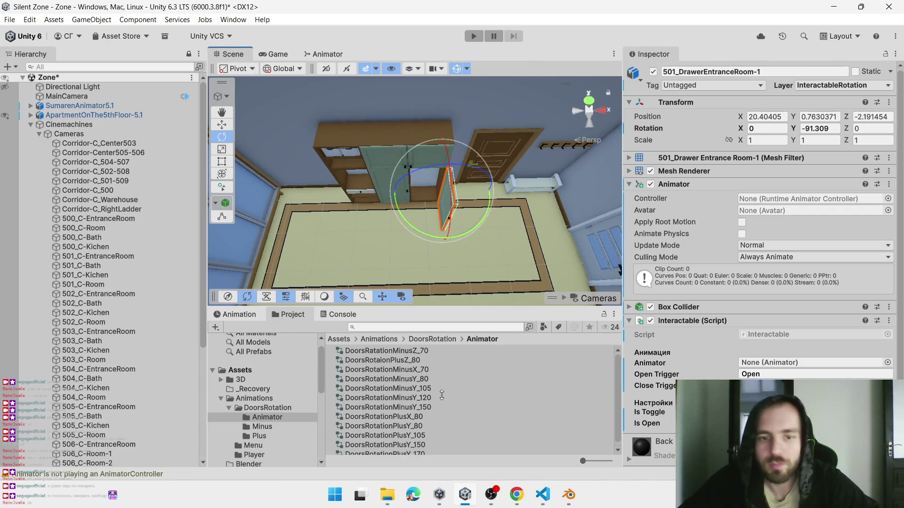
Inspect the DoorsRotationMinusY_150 and DoorsRotationPlusY_105 controllers in the Project window
scroll(441, 394, down, 1)
click(421, 402)
click(449, 431)
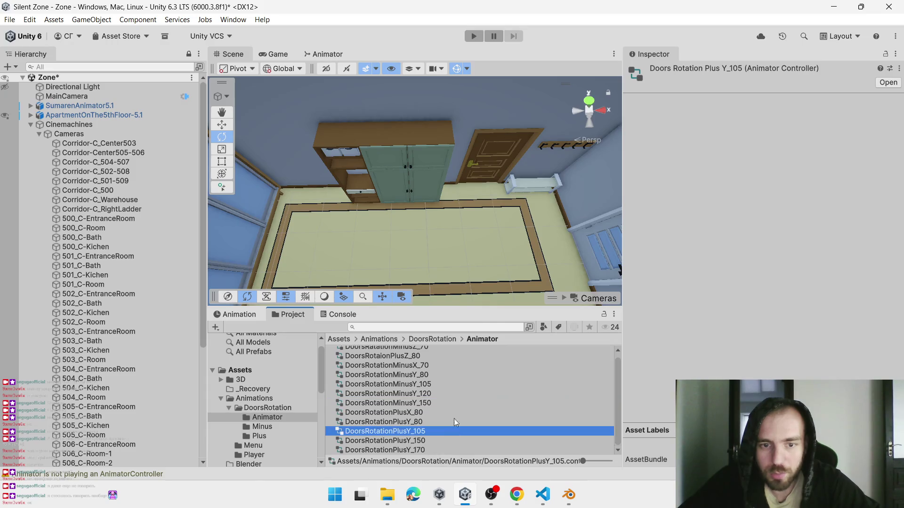
Create three new folders named Y, Z and X inside the Animator folder
right_click(454, 419)
mouse_move(518, 115)
click(678, 116)
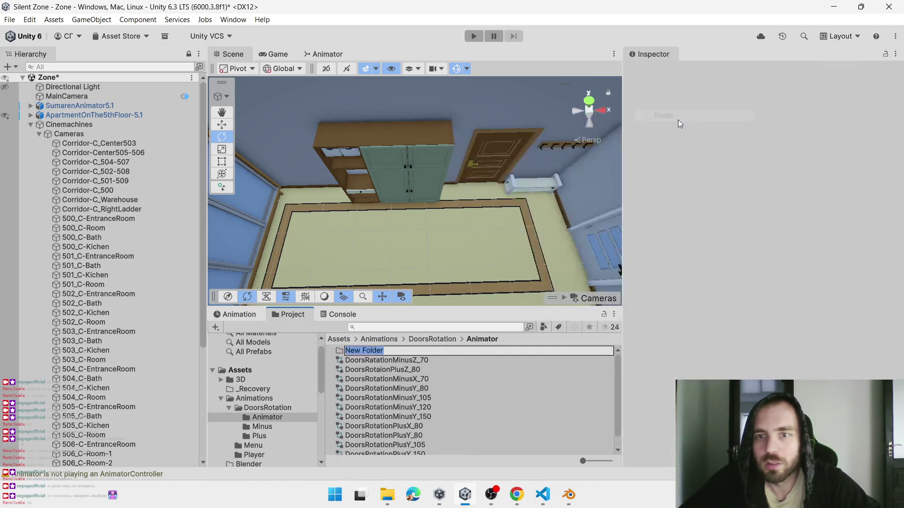
text(Y)
key(Return)
click(458, 388)
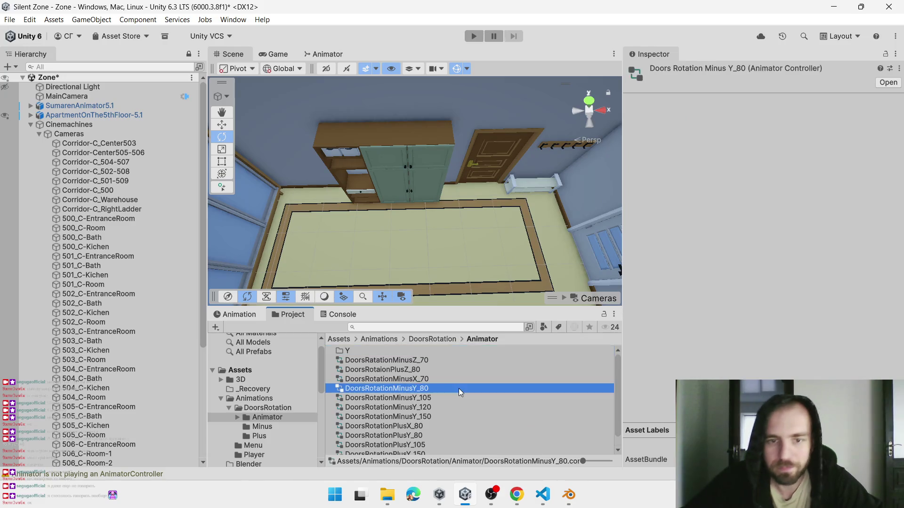
right_click(458, 388)
mouse_move(499, 73)
click(674, 73)
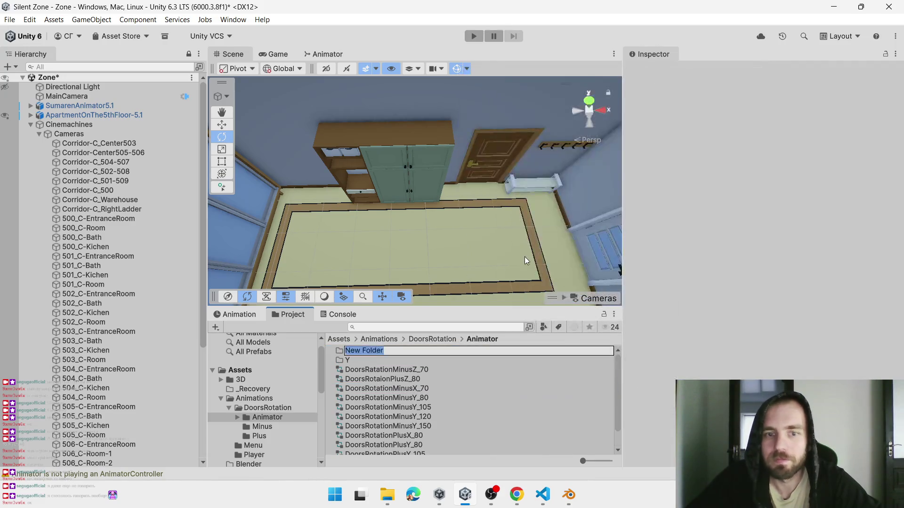
text(Z)
key(Return)
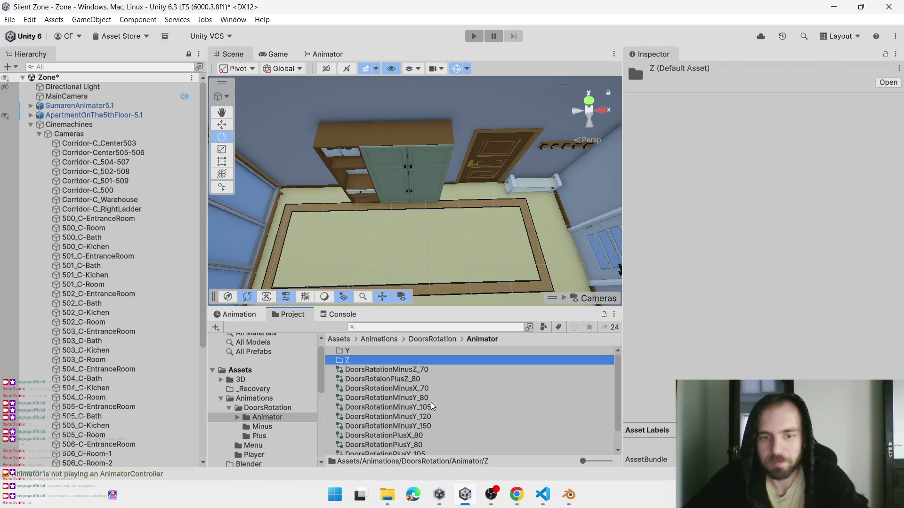
right_click(431, 404)
mouse_move(447, 88)
click(663, 89)
text(X)
key(Return)
Move the two Z-axis controllers, MinusZ_70 and PlusZ_80, into folder Z
click(412, 380)
shift+click(418, 388)
scroll(435, 425, down, 3)
scroll(424, 428, up, 3)
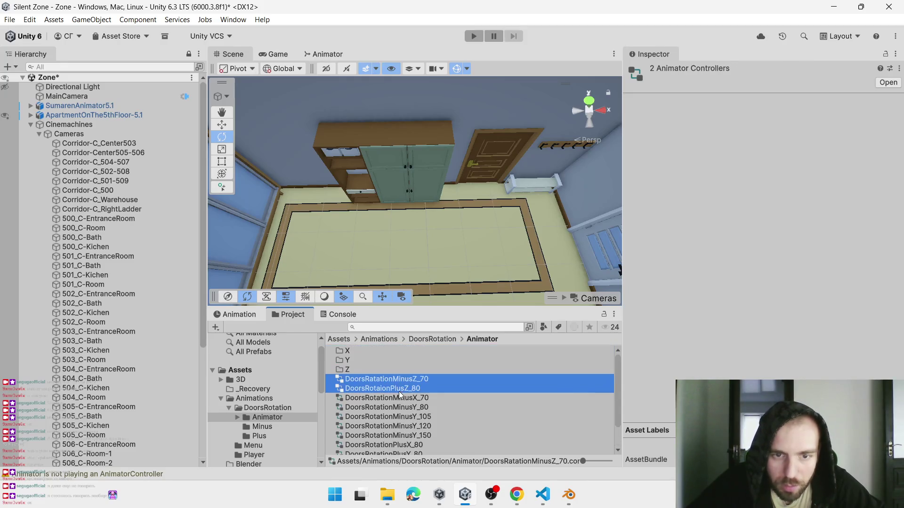
drag(395, 378, 352, 368)
Move DoorsRotationMinusX_70 and DoorsRotationPlusX_80 into folder X
click(397, 380)
ctrl+click(423, 427)
scroll(419, 444, down, 1)
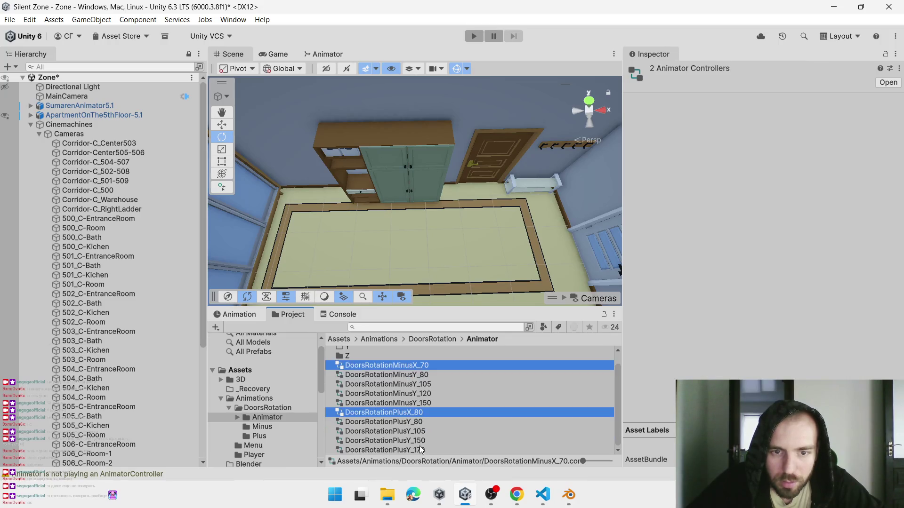
scroll(419, 445, up, 1)
drag(420, 377, 348, 351)
Move all eight Y-axis controllers, MinusY_80 through PlusY_170, into folder Y
click(423, 381)
click(427, 453)
click(427, 448)
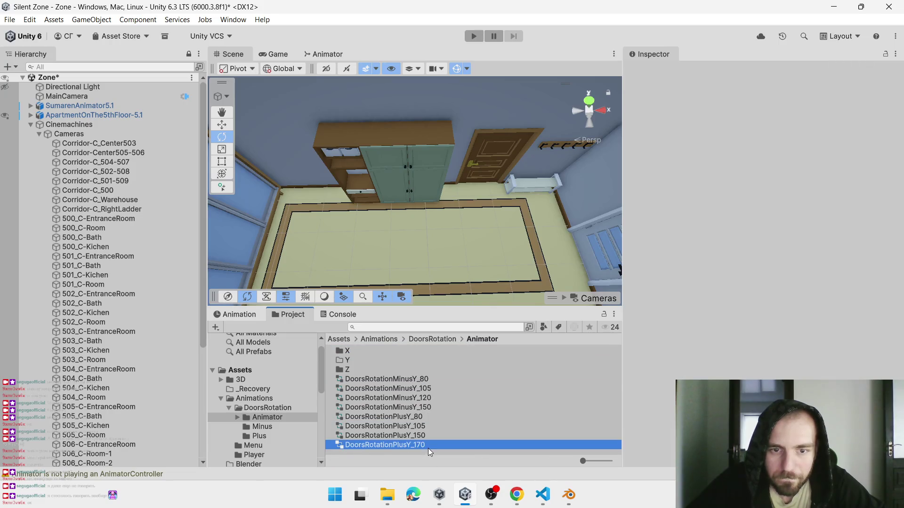
shift+click(412, 383)
drag(416, 379, 346, 358)
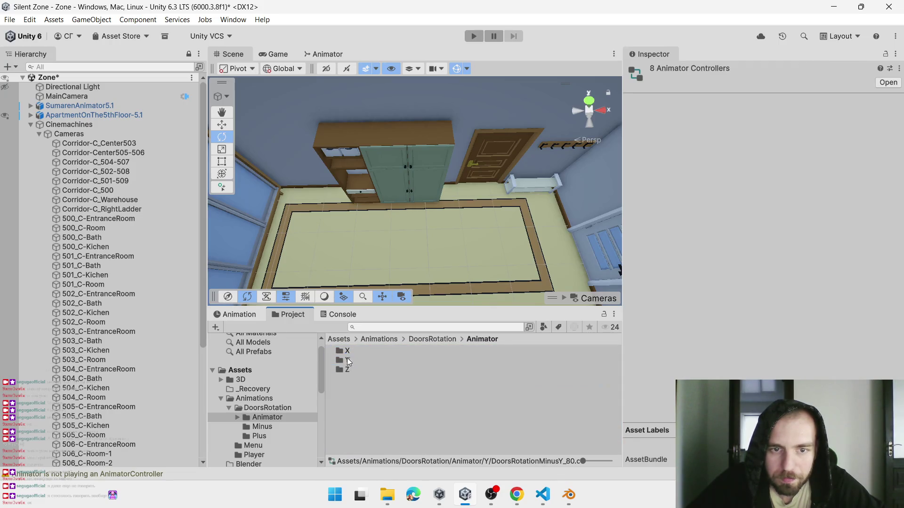
Select the entrance cabinet door and test-swing it to check its opening direction
click(429, 200)
click(430, 199)
mouse_move(422, 230)
mouse_down()
mouse_move(512, 257)
mouse_move(406, 330)
mouse_up()
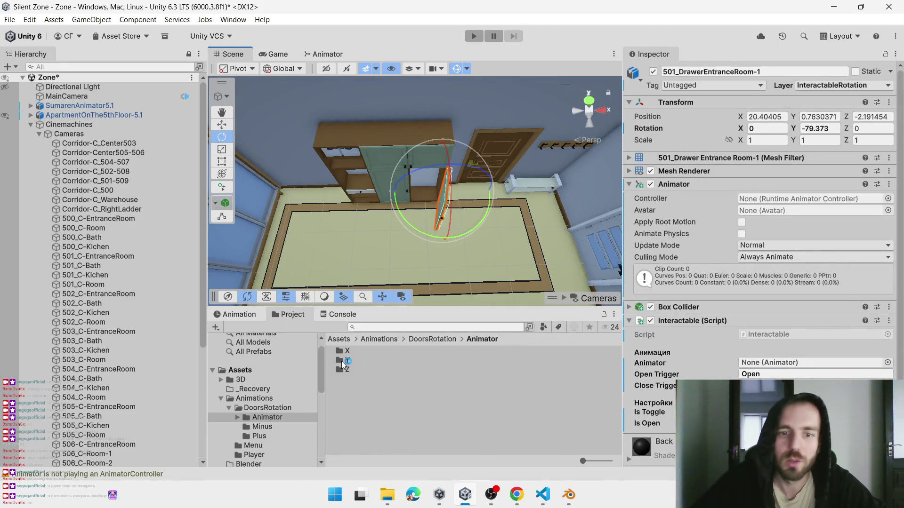
Reset the trial rotation and assign DoorsRotationMinusY_80 to the first two entrance cabinet doors
key(ctrl+z)
double_click(340, 361)
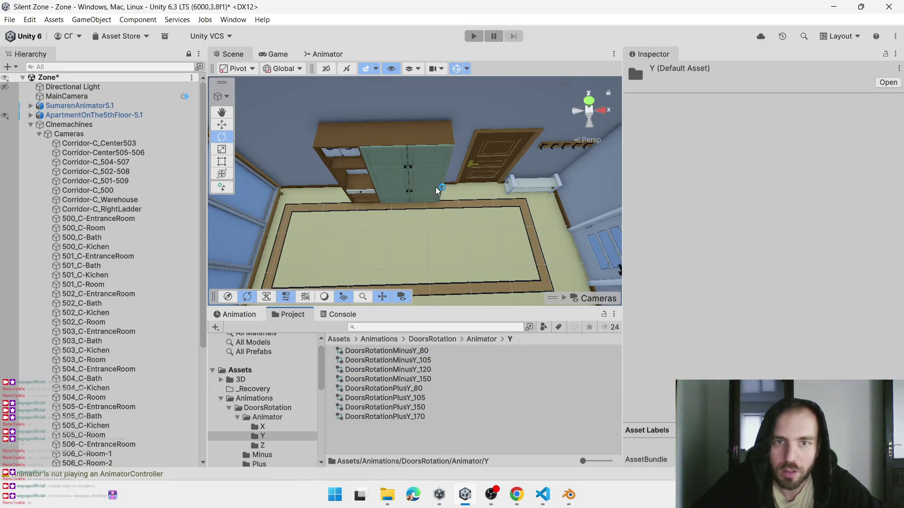
click(438, 188)
click(427, 173)
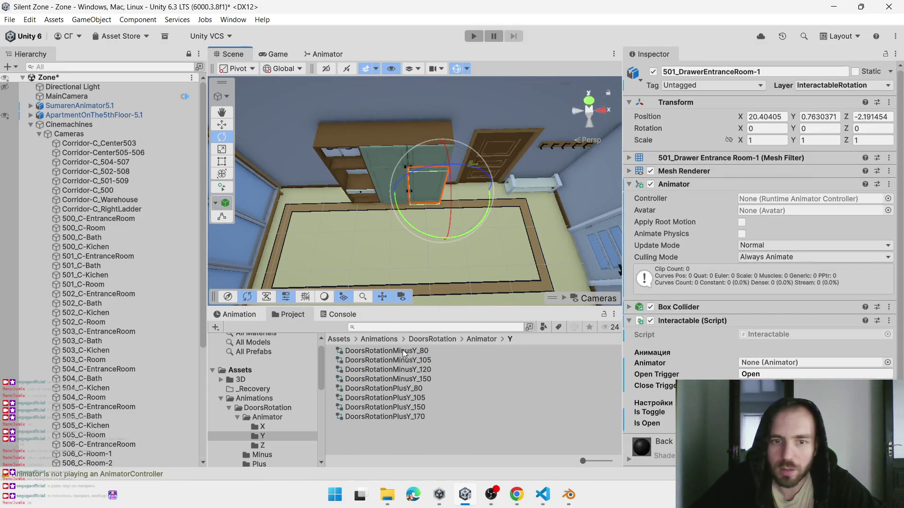
mouse_move(758, 276)
mouse_down()
mouse_move(769, 334)
mouse_move(774, 207)
mouse_move(757, 207)
mouse_up()
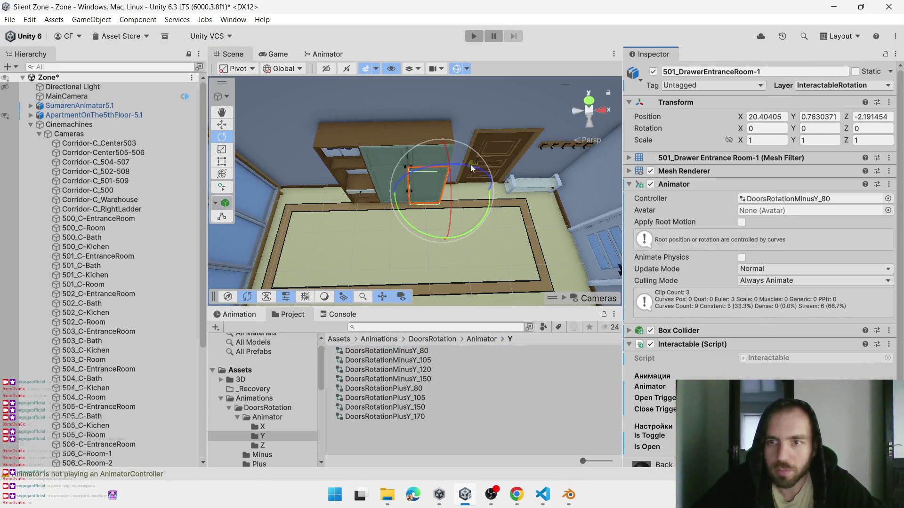
click(421, 164)
click(422, 164)
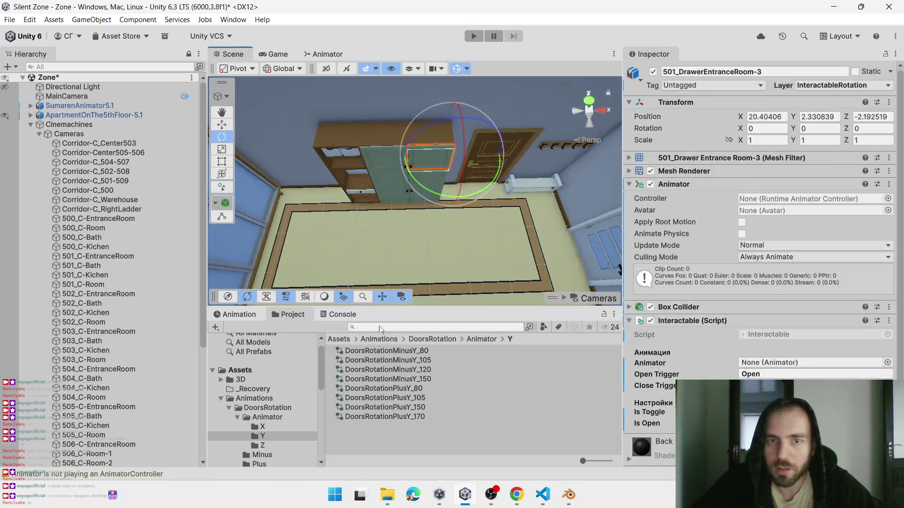
mouse_move(398, 353)
mouse_down()
mouse_move(759, 220)
mouse_move(785, 198)
mouse_up()
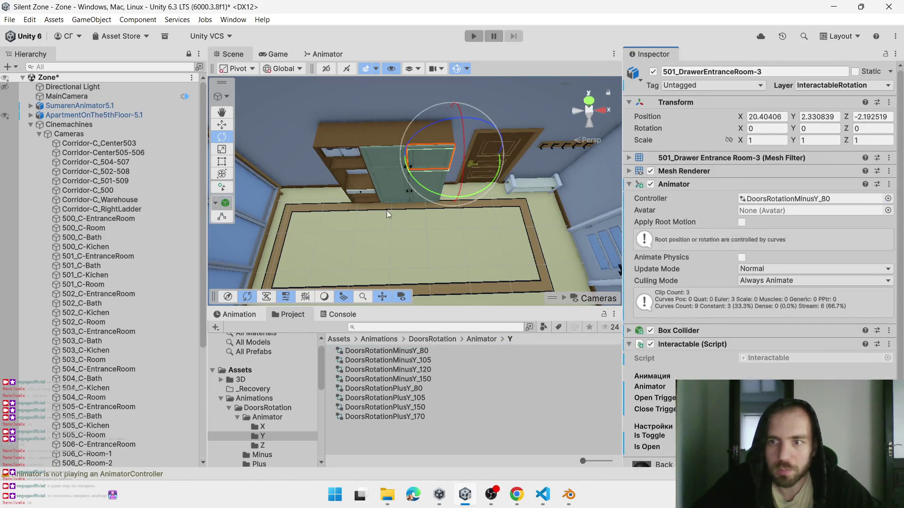
Test the next cabinet door's swing direction and assign it DoorsRotationPlusY_80
click(378, 162)
mouse_move(410, 177)
mouse_down()
mouse_move(376, 219)
mouse_move(278, 261)
mouse_move(314, 256)
mouse_up()
key(ctrl+z)
key(ctrl+z)
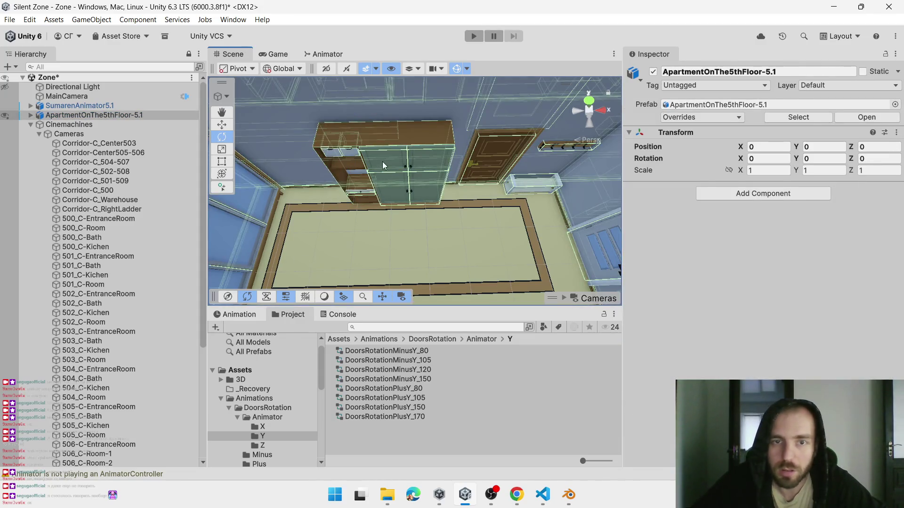
click(382, 161)
mouse_move(418, 387)
mouse_down()
mouse_move(781, 230)
mouse_move(759, 208)
mouse_up()
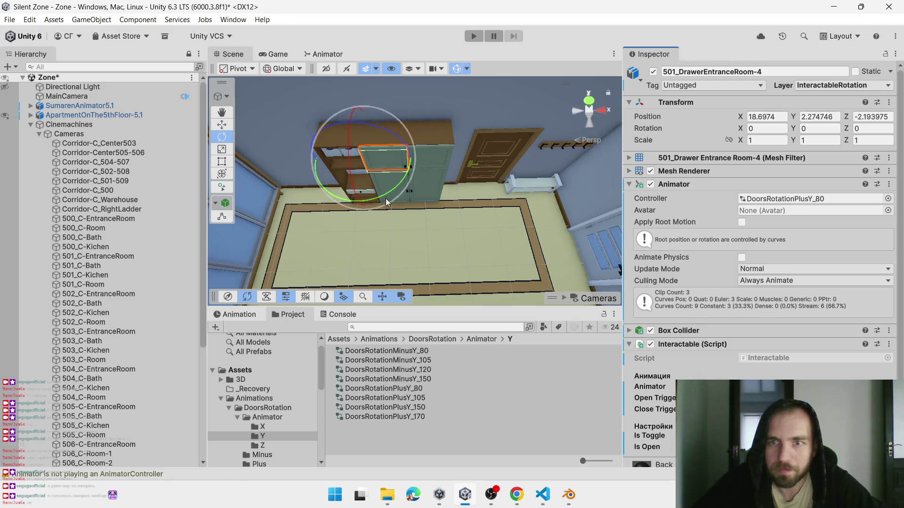
Assign DoorsRotationMinusY_80 to the remaining entrance cabinet door
click(400, 187)
drag(416, 351, 761, 201)
click(369, 194)
mouse_move(477, 236)
mouse_down()
mouse_move(521, 209)
mouse_move(540, 214)
mouse_move(355, 177)
mouse_move(445, 163)
mouse_move(379, 281)
mouse_move(184, 357)
mouse_move(441, 287)
mouse_up()
Add an Animator and the Interactable script to the refrigerator top door
click(354, 177)
key(ctrl+z)
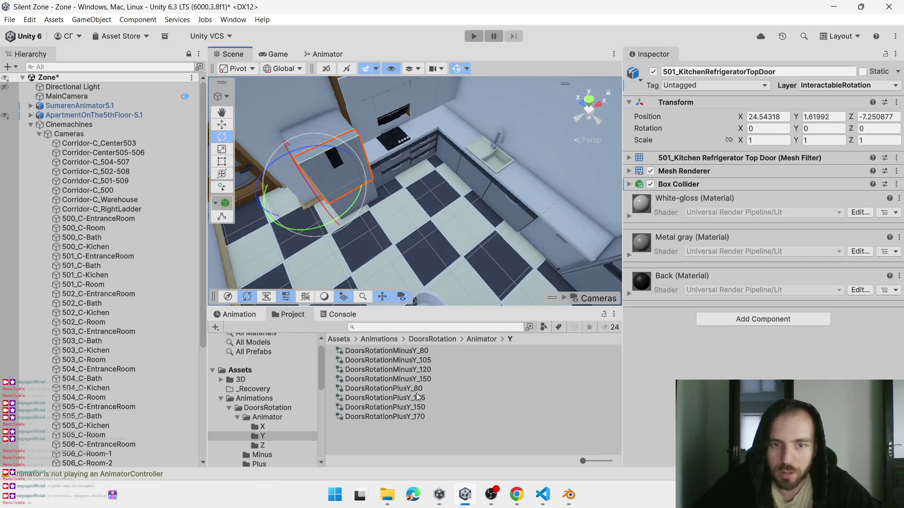
click(732, 324)
text(ani)
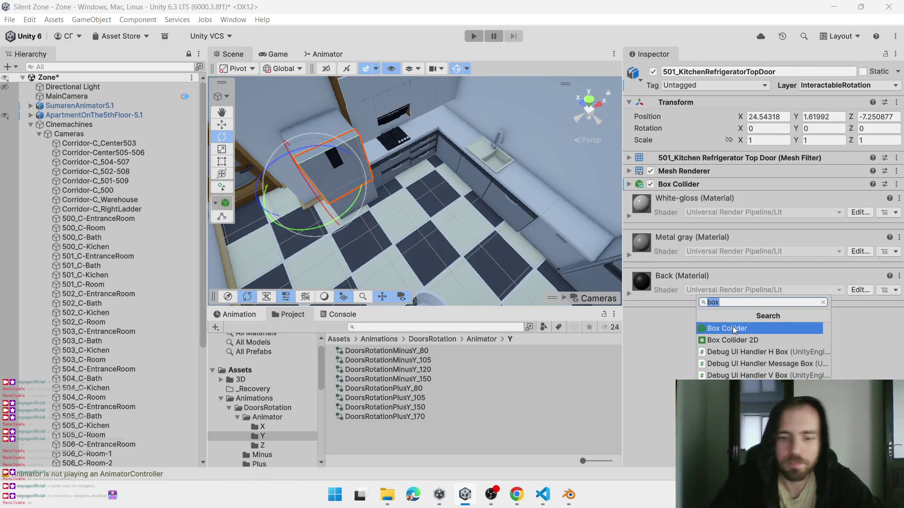
key(Down)
key(Return)
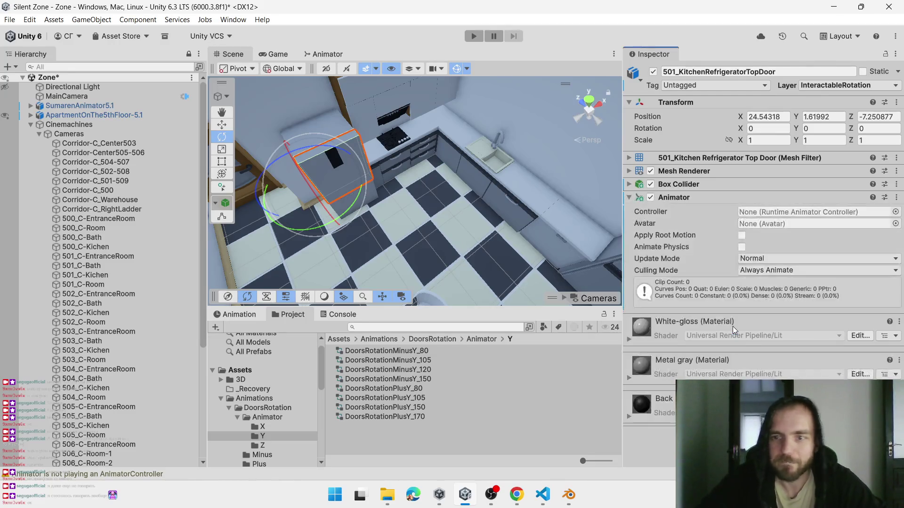
text(inte)
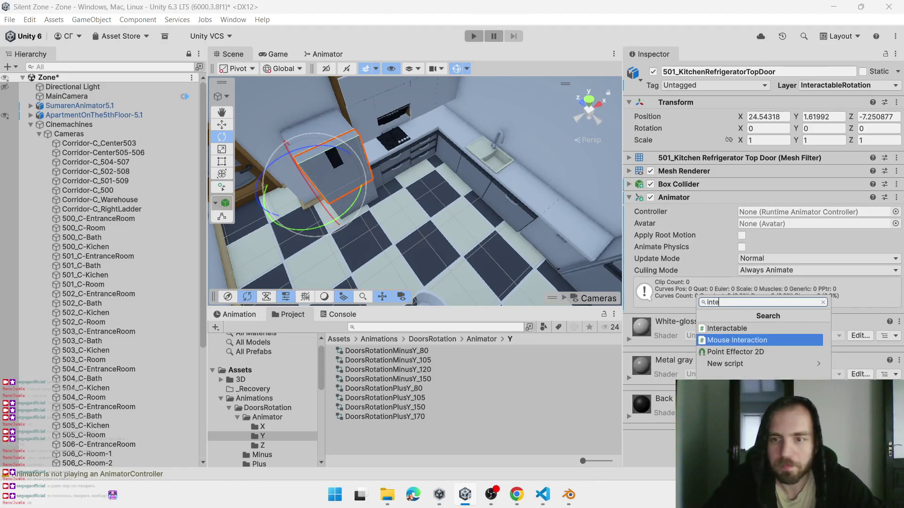
key(Up)
key(Return)
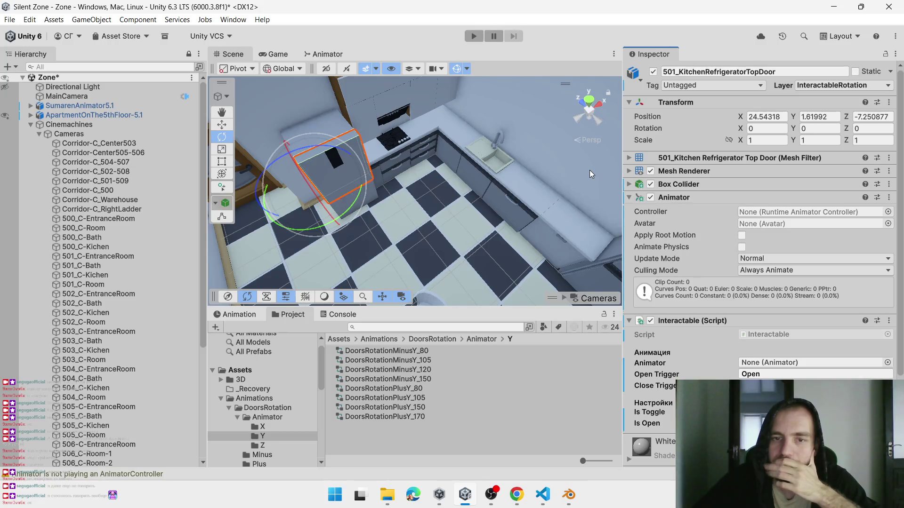
Set DoorsRotationPlusY_105 as the top door's controller and test its swing
drag(357, 197, 325, 268)
key(ctrl+z)
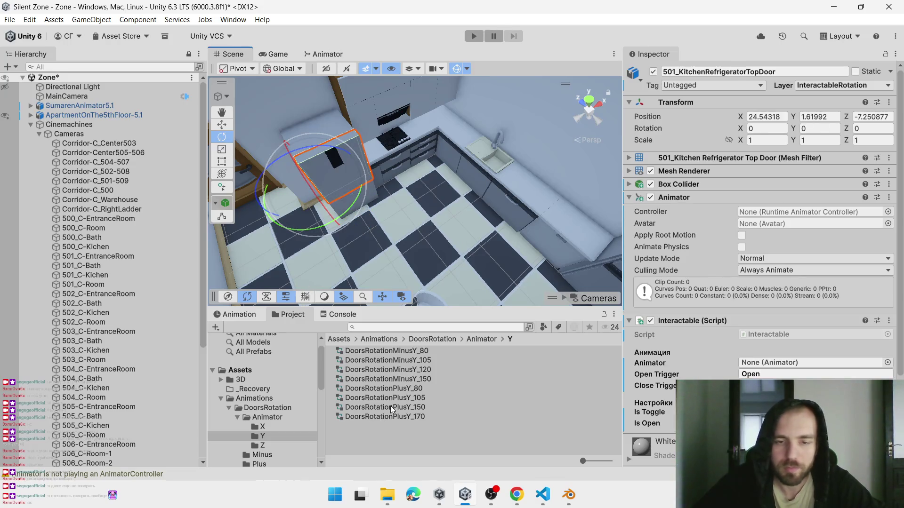
mouse_move(401, 395)
mouse_down()
mouse_move(760, 332)
mouse_move(780, 272)
mouse_up()
drag(770, 208, 772, 211)
mouse_move(323, 201)
mouse_down()
mouse_move(353, 216)
mouse_move(292, 321)
mouse_up()
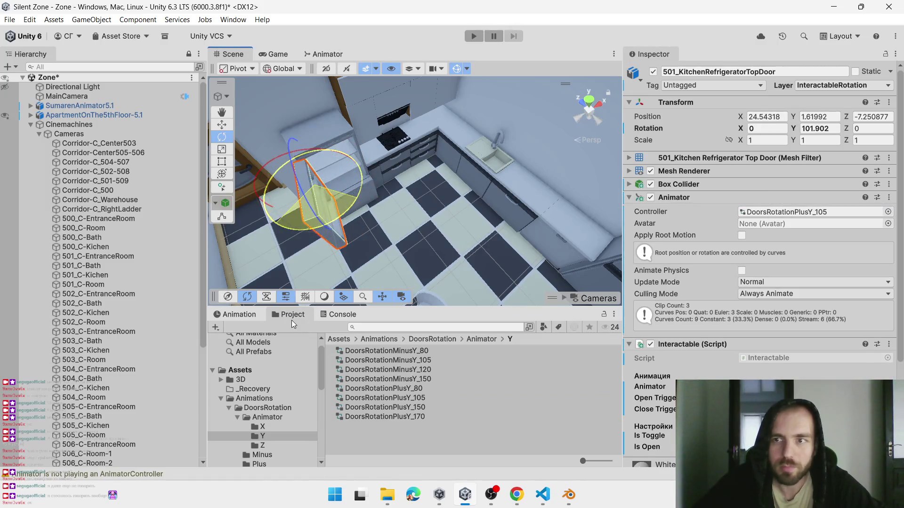
Add an Animator and the Interactable script to the lower refrigerator door
click(376, 197)
click(377, 197)
click(766, 280)
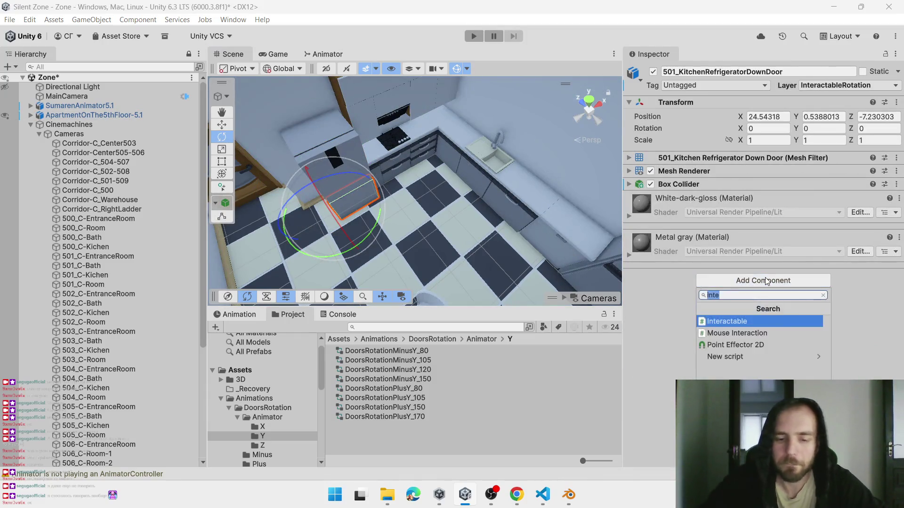
text(anim)
key(Down)
key(Return)
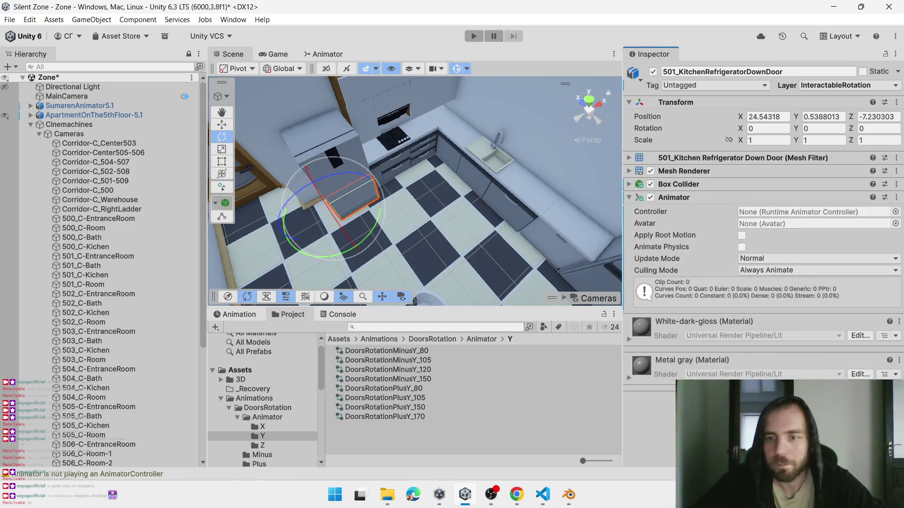
click(765, 398)
text(inte)
key(Down)
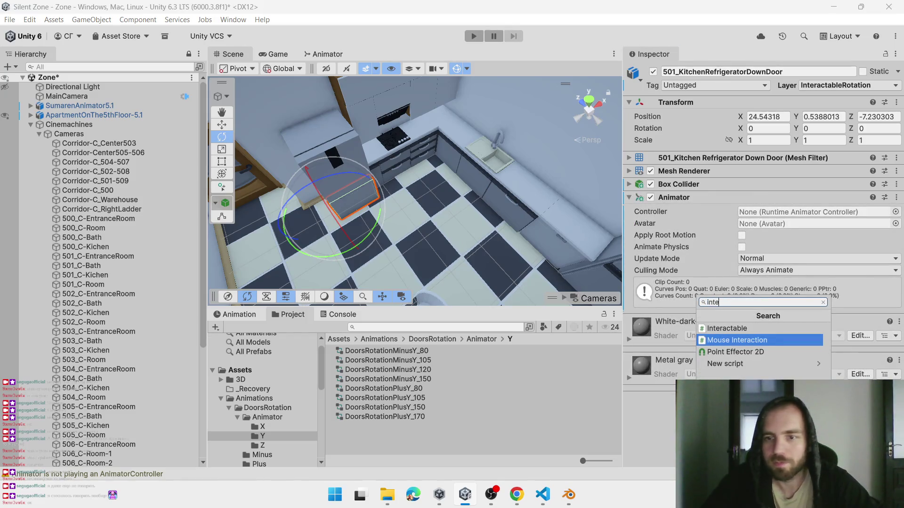
key(Up)
key(Return)
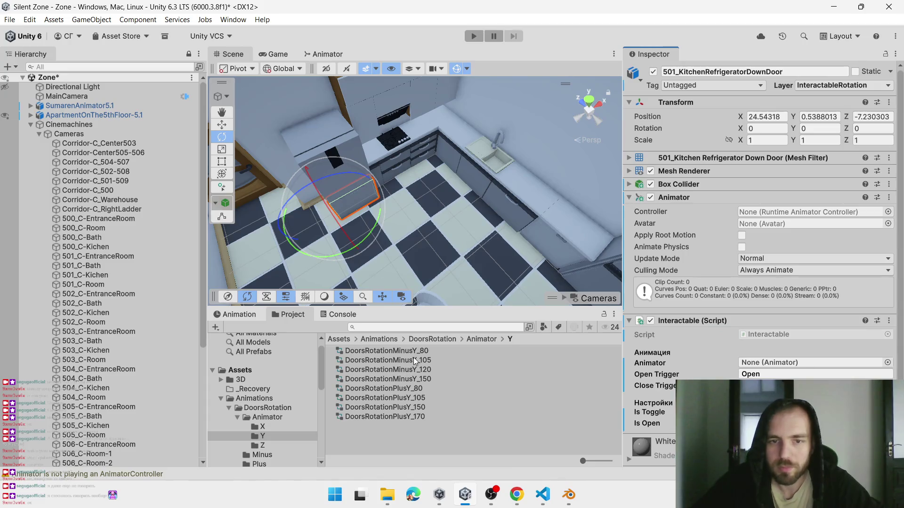
Set DoorsRotationPlusY_105 as the lower refrigerator door's controller, then view the whole apartment
drag(417, 397, 771, 212)
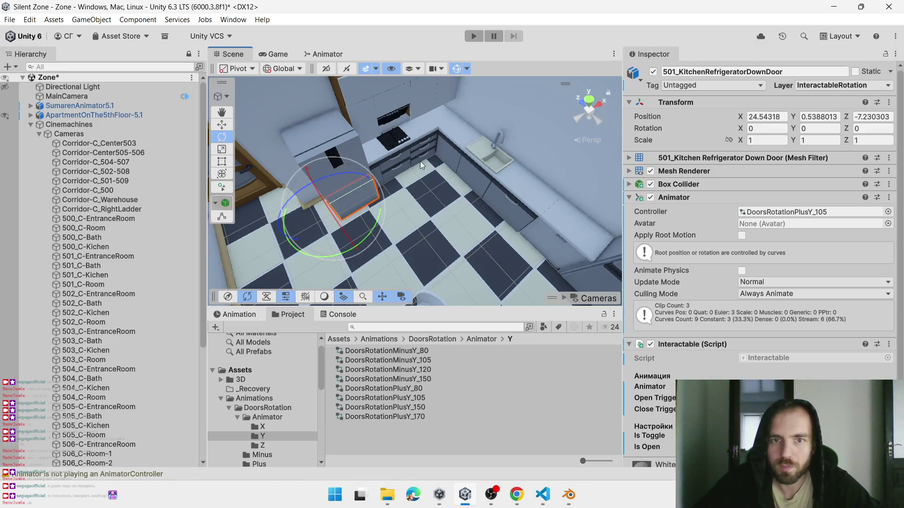
scroll(419, 161, up, 3)
click(349, 171)
scroll(433, 210, down, 5)
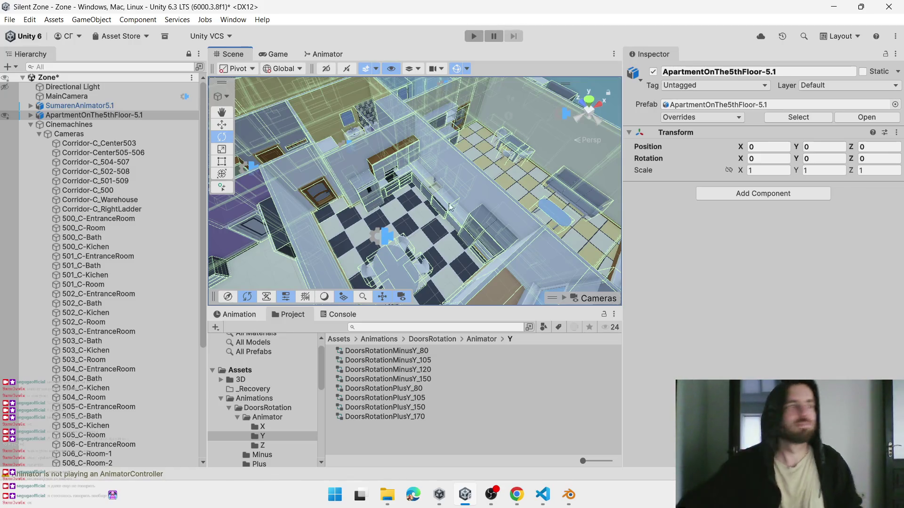
key(alt+Tab)
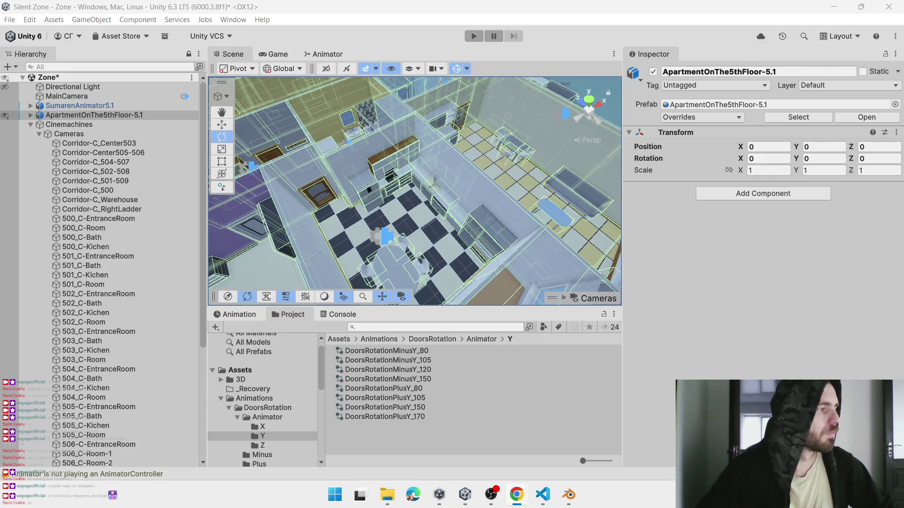
click(516, 494)
drag(263, 181, 475, 10)
click(827, 13)
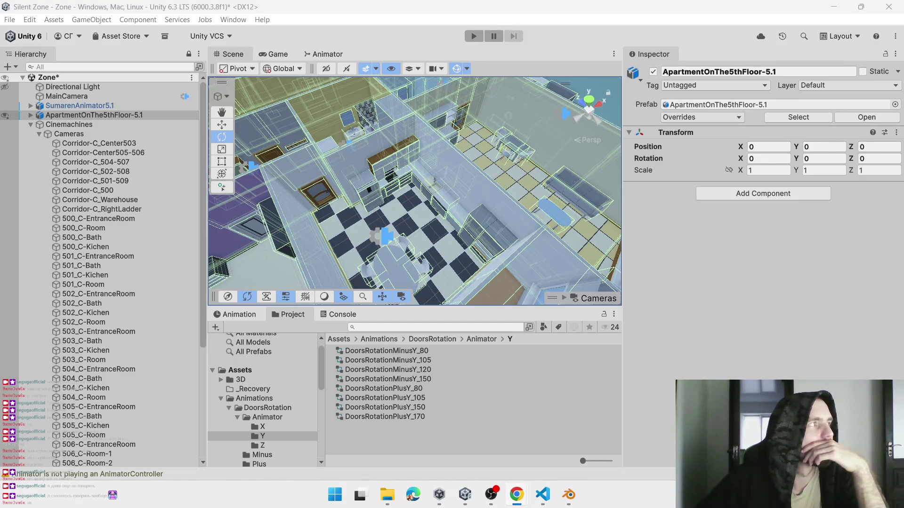
Select the upper kitchen cabinet door PedestalTop_5.001
click(402, 212)
scroll(402, 210, up, 5)
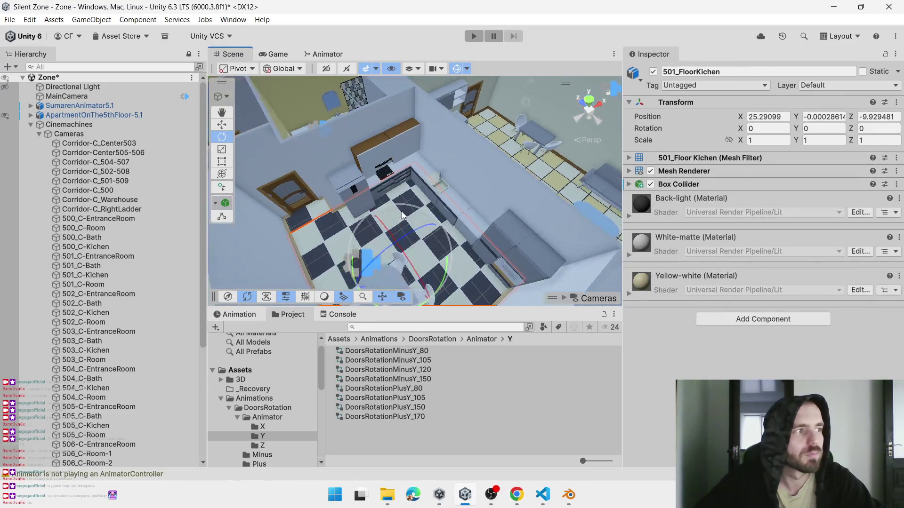
scroll(396, 191, up, 2)
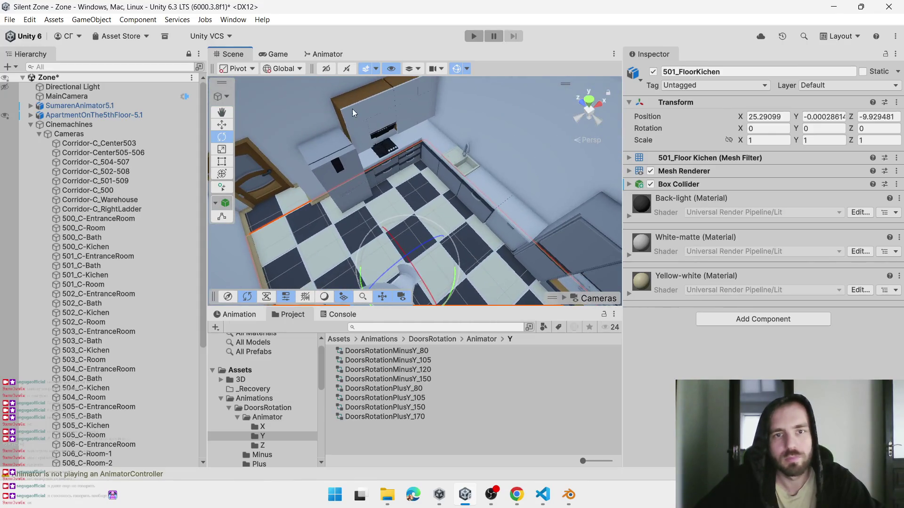
click(354, 117)
click(356, 123)
scroll(362, 131, up, 3)
scroll(361, 135, up, 3)
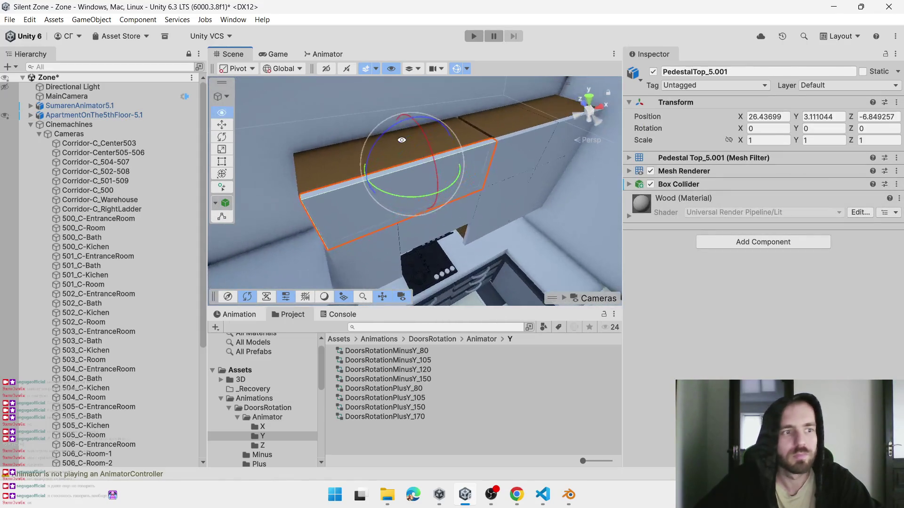
key(alt+Tab)
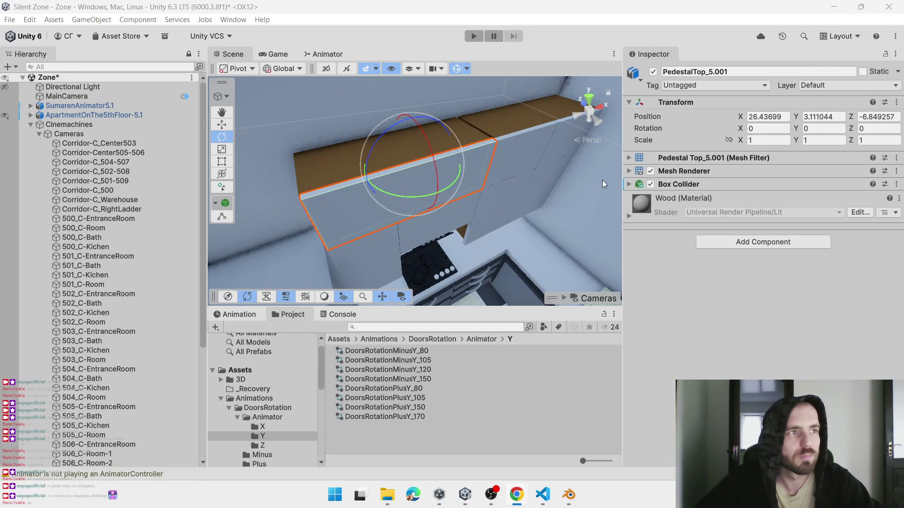
Test-tilt the cabinet door open on X twice, undoing each rotation
drag(435, 165, 431, 36)
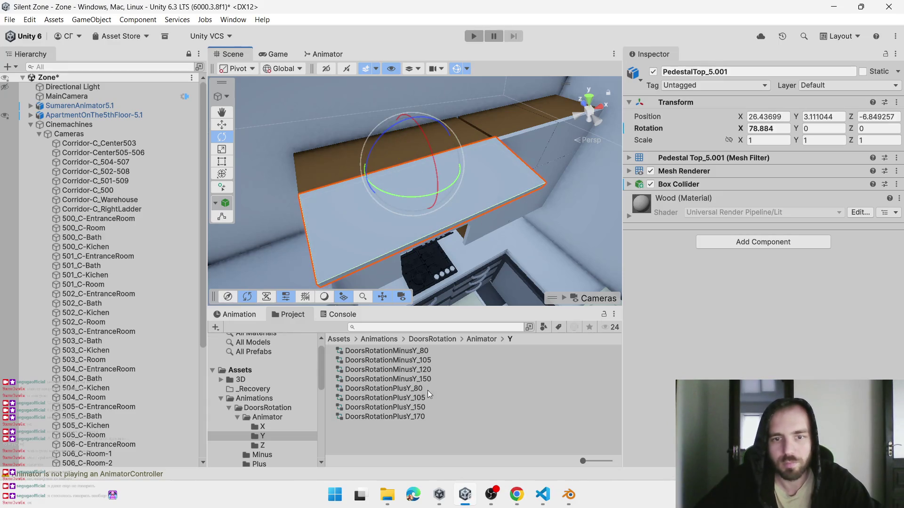
key(ctrl+z)
drag(434, 163, 420, 77)
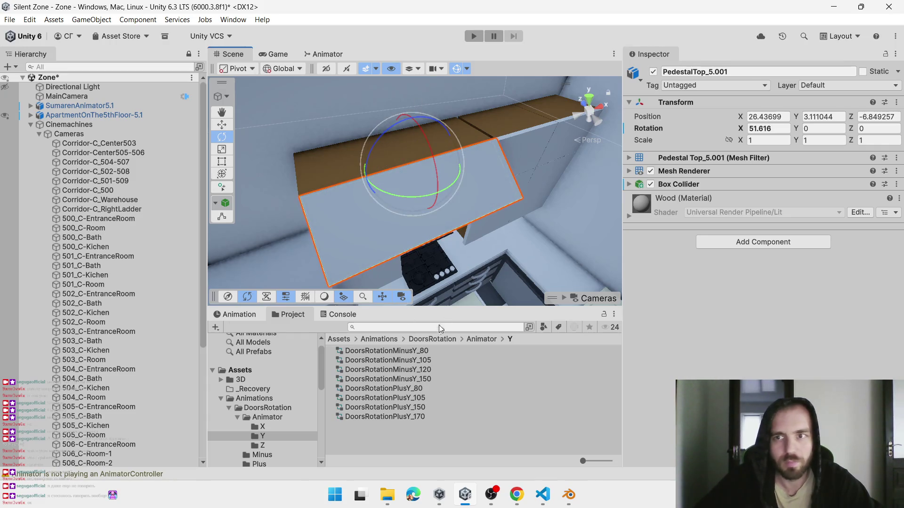
key(ctrl+z)
Show the X-axis rotation animations in Animator/X while retesting the door's tilt
click(437, 338)
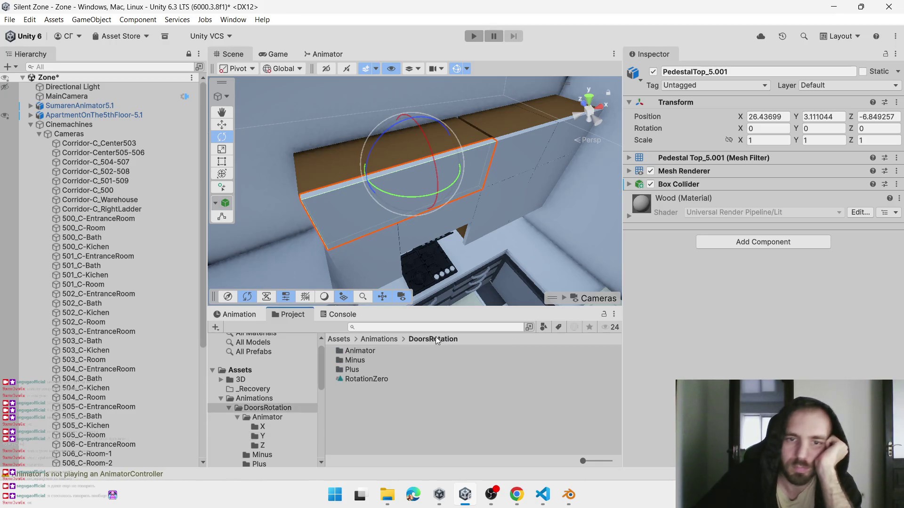
double_click(371, 349)
click(351, 353)
click(386, 216)
click(385, 216)
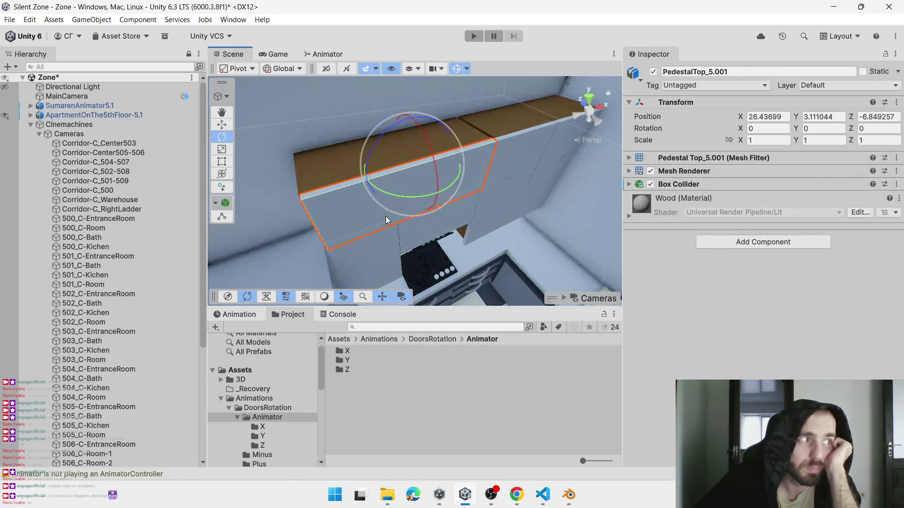
drag(447, 167, 422, 61)
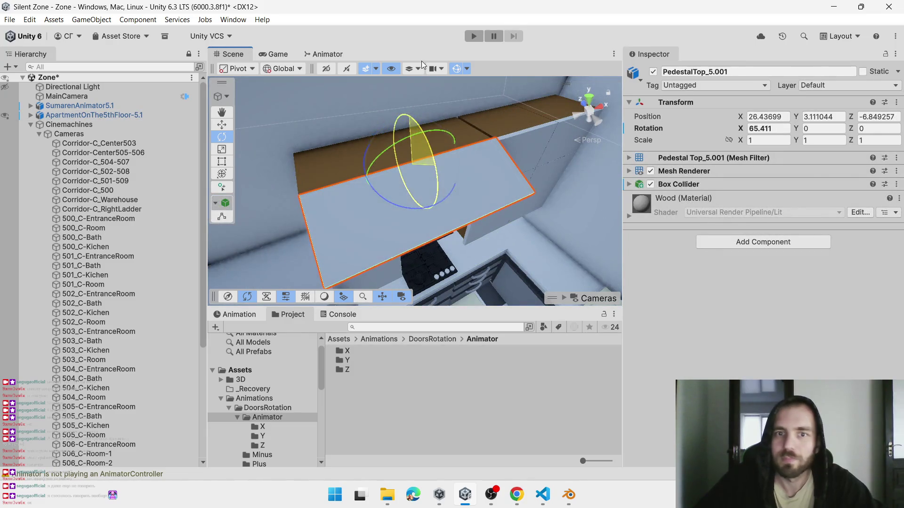
key(ctrl+z)
click(262, 426)
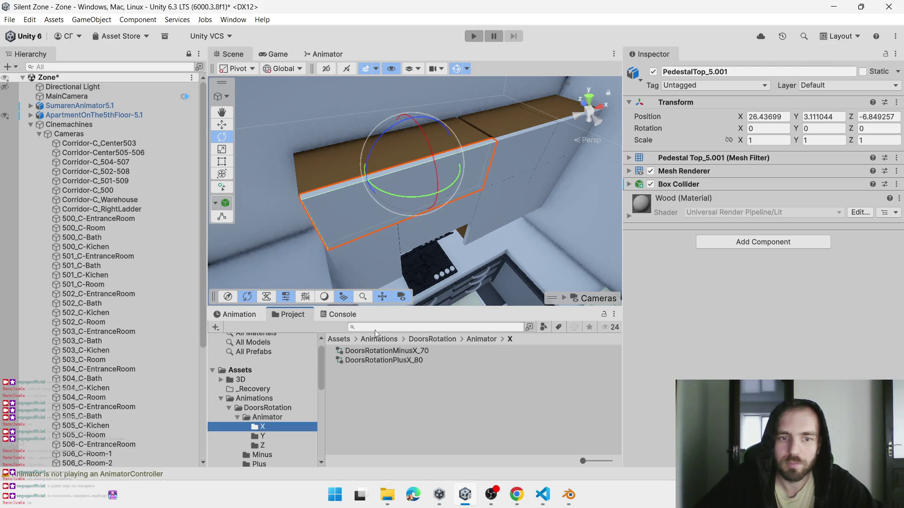
drag(435, 168, 415, 47)
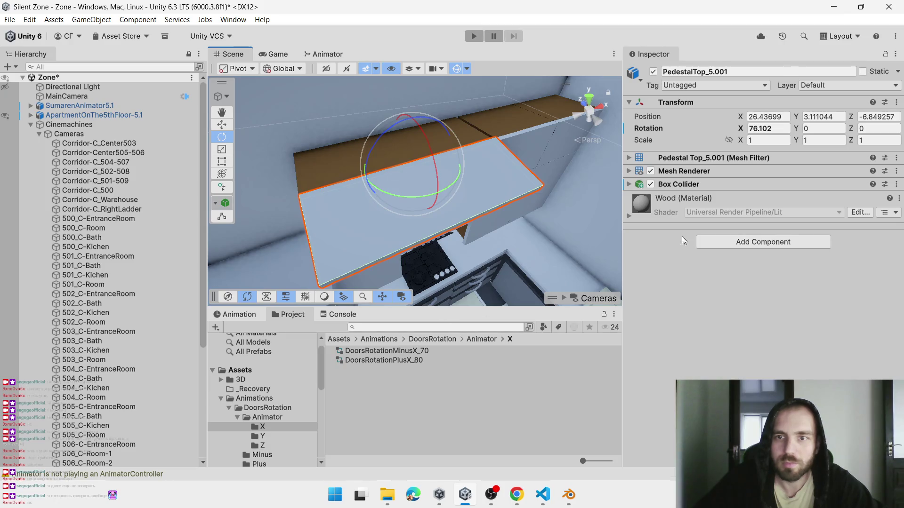
key(ctrl+z)
click(721, 241)
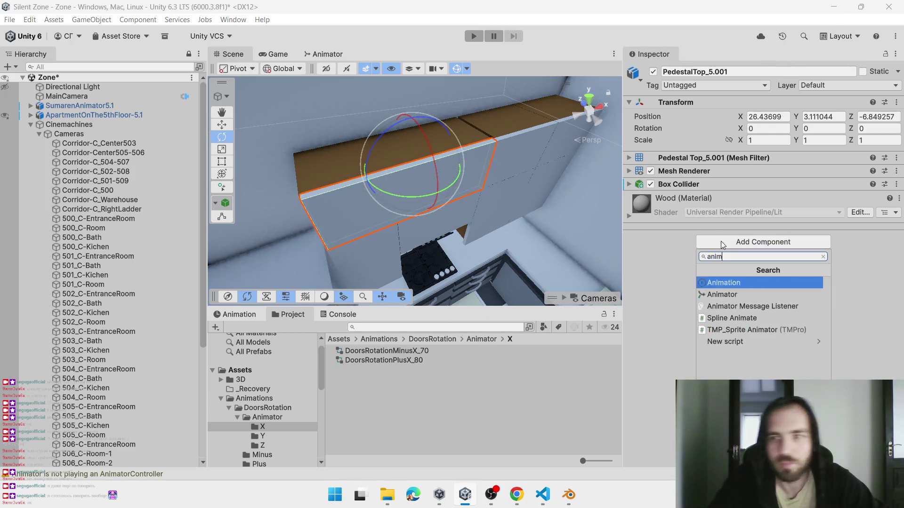
Give the PedestalTop_5.001 cabinet door an Animator, an Interactable script and the DoorsRotationPlusX_80 controller
key(Down)
key(Return)
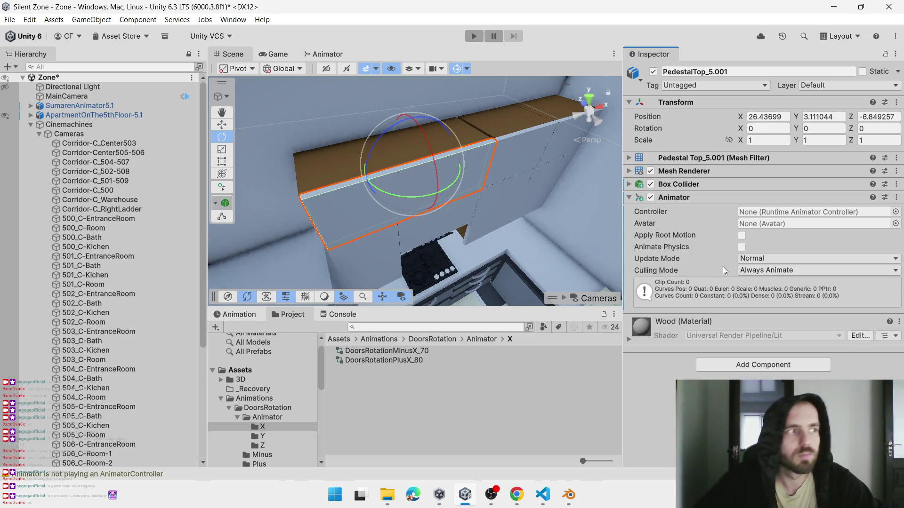
click(754, 369)
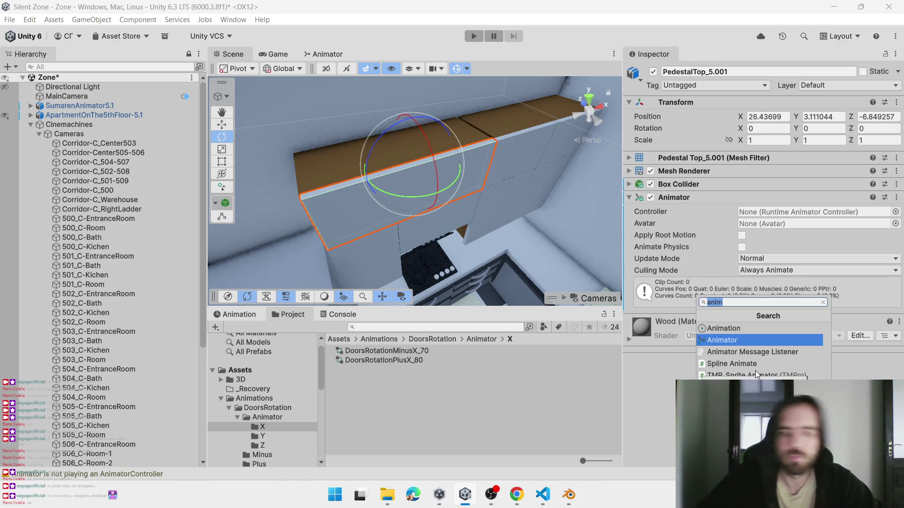
key(BackSpace)
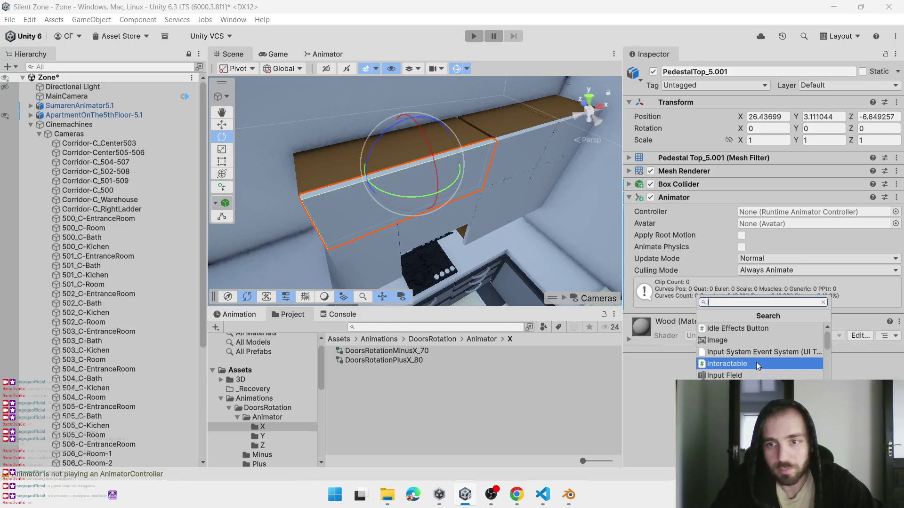
text(in)
click(756, 362)
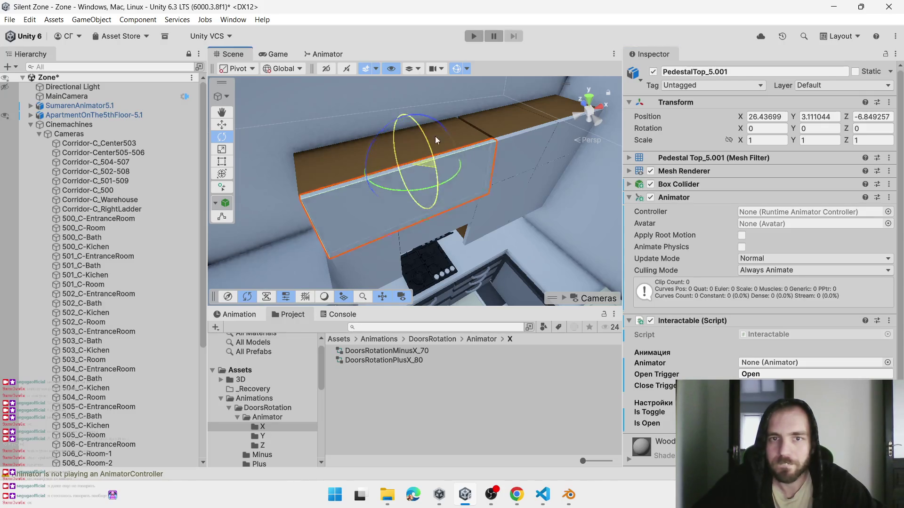
mouse_move(384, 360)
mouse_down()
mouse_move(415, 360)
mouse_move(778, 213)
mouse_up()
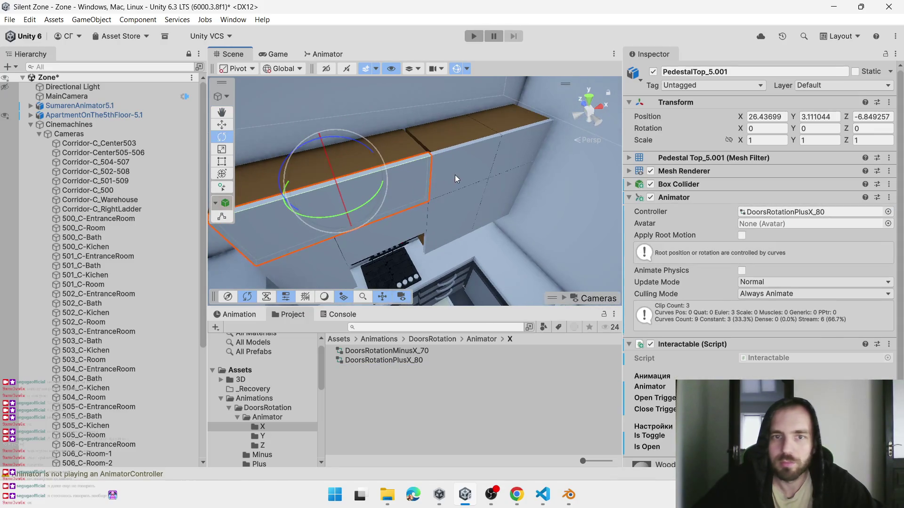
Select and frame PedestalTop_6.001, add an Animator and an Interactable script, and assign DoorsRotationPlusX_80
click(472, 170)
click(487, 185)
key(f)
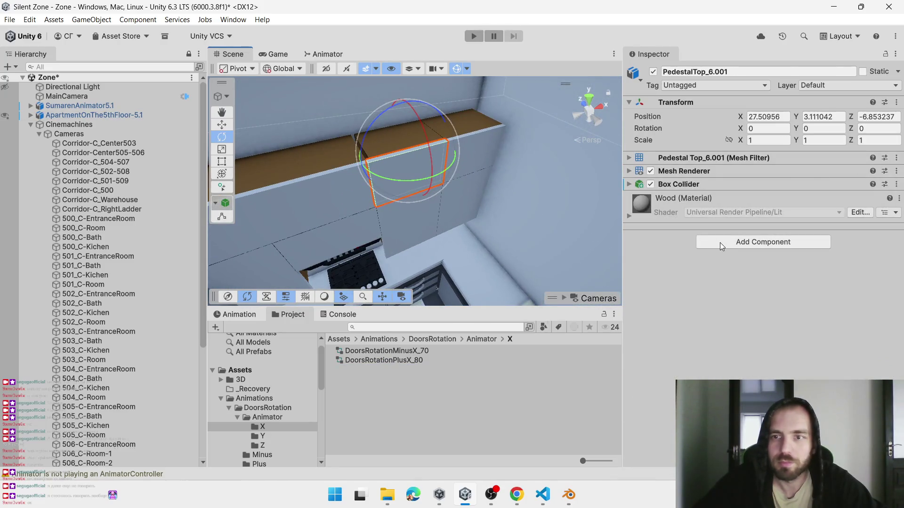
click(719, 242)
text(ani)
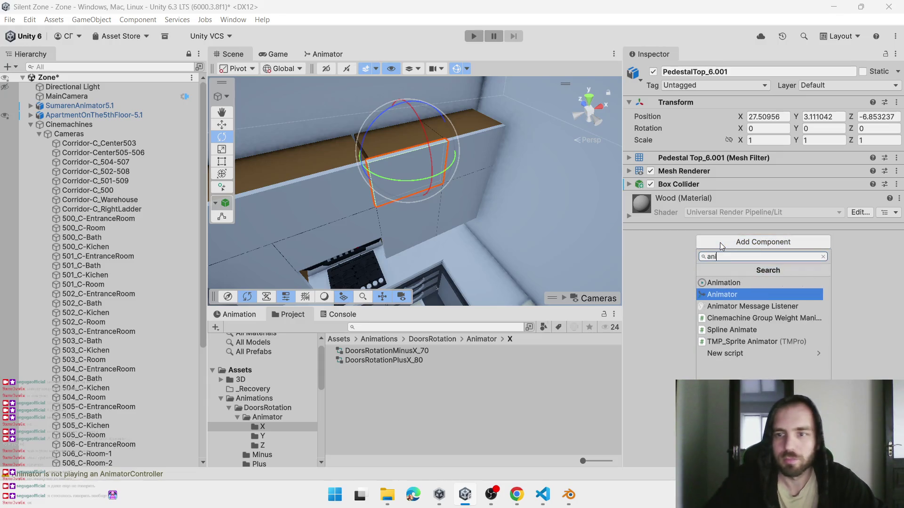
key(Return)
click(721, 368)
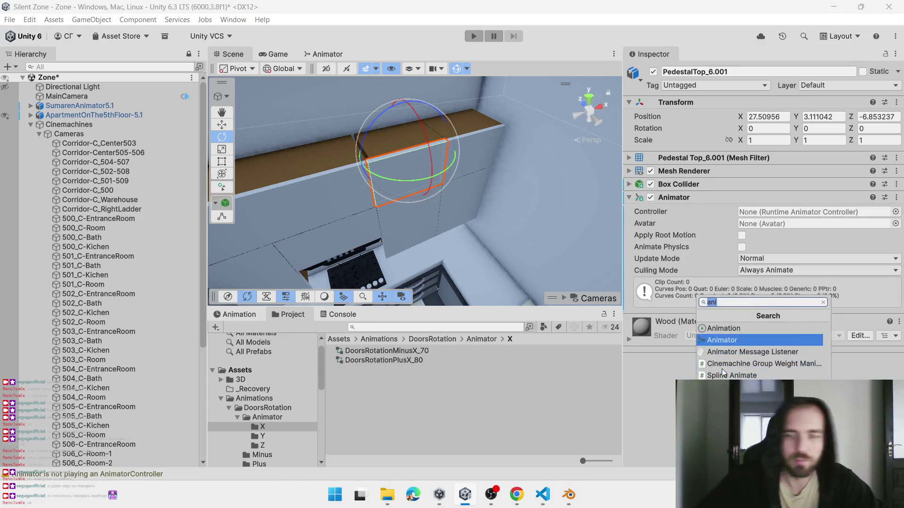
text(in)
key(Escape)
mouse_move(402, 360)
mouse_down()
mouse_move(697, 278)
mouse_move(770, 213)
mouse_up()
Select PedestalTop_5.001 together with more kitchen cabinet doors
click(327, 208)
key(ctrl+z)
click(321, 199)
click(321, 199)
drag(436, 174, 476, 199)
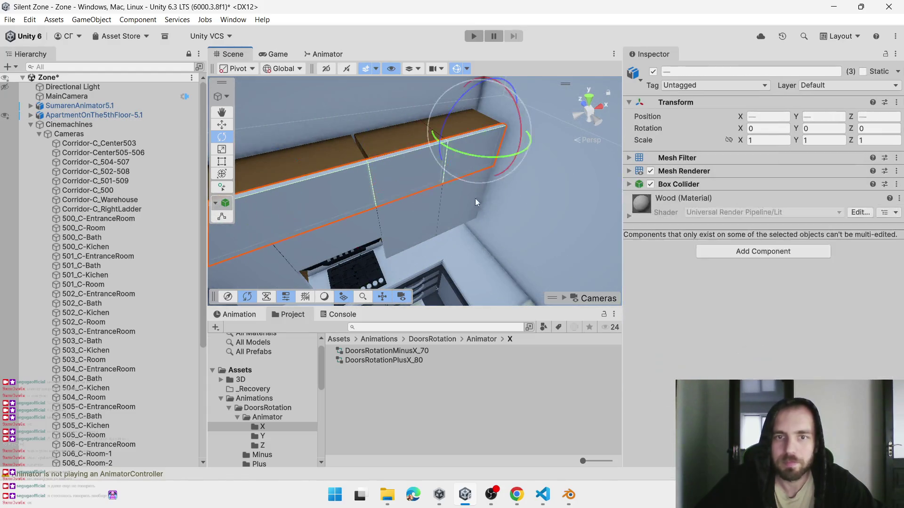
Add the lower cabinet doors to the selection and put them on the InteractableRotation layer
key(f)
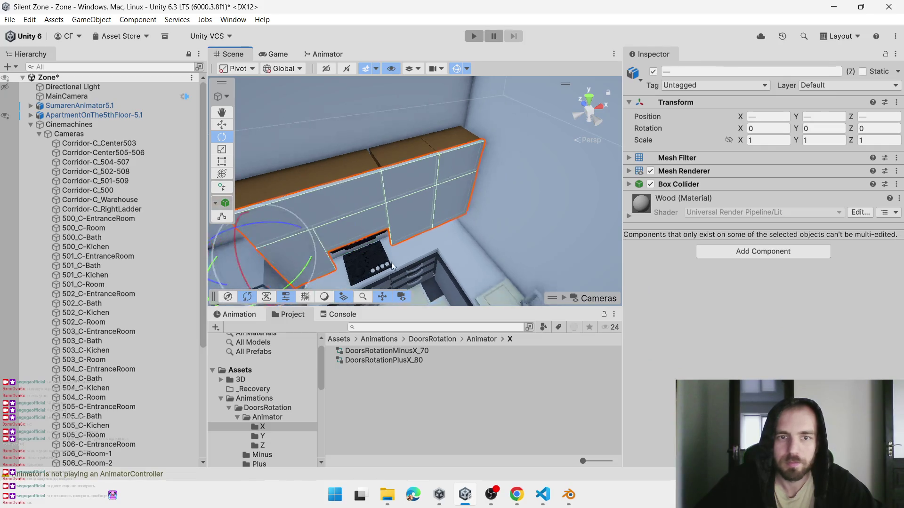
scroll(306, 211, down, 3)
shift+click(312, 174)
shift+click(332, 248)
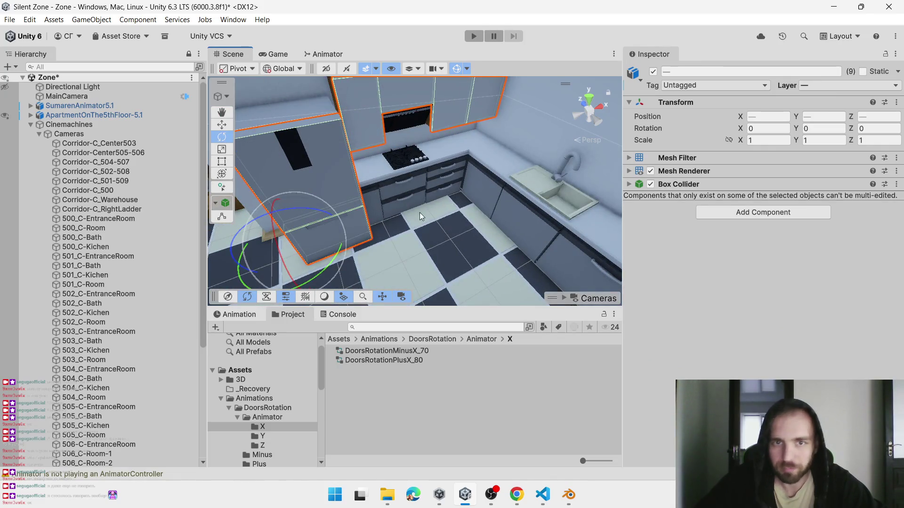
shift+click(392, 197)
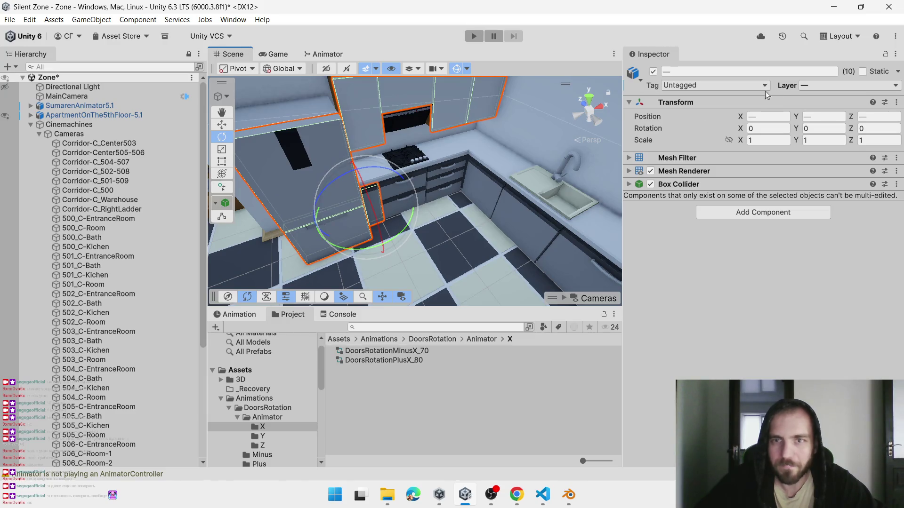
click(814, 85)
click(820, 160)
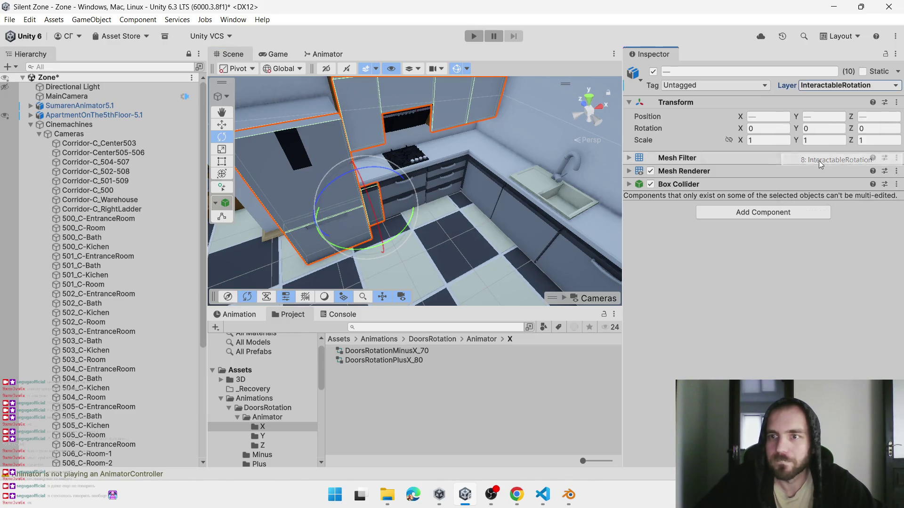
Inspect the PedestalTop_3.001, PedestalTop_6.001 and PedestalTop_7.001 doors in turn
click(482, 235)
click(448, 107)
mouse_move(448, 106)
mouse_down()
mouse_move(470, 175)
mouse_move(448, 177)
mouse_up()
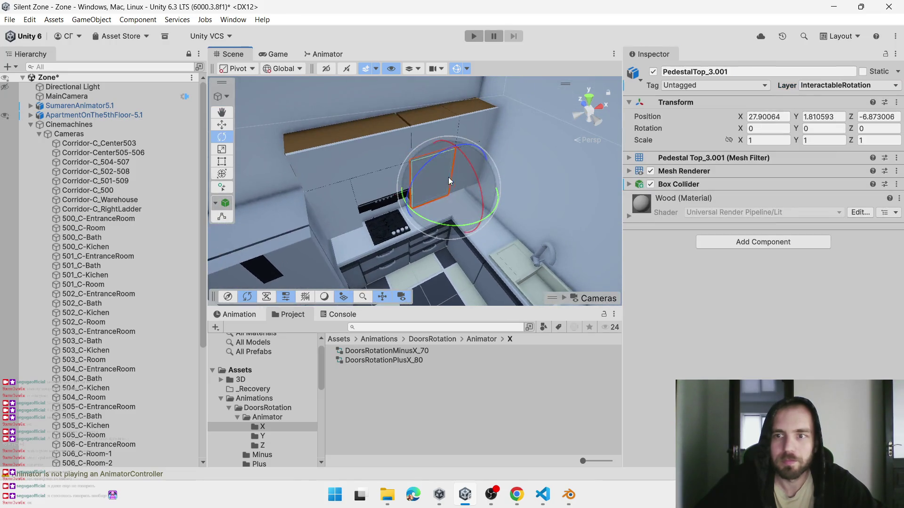
click(439, 133)
click(440, 134)
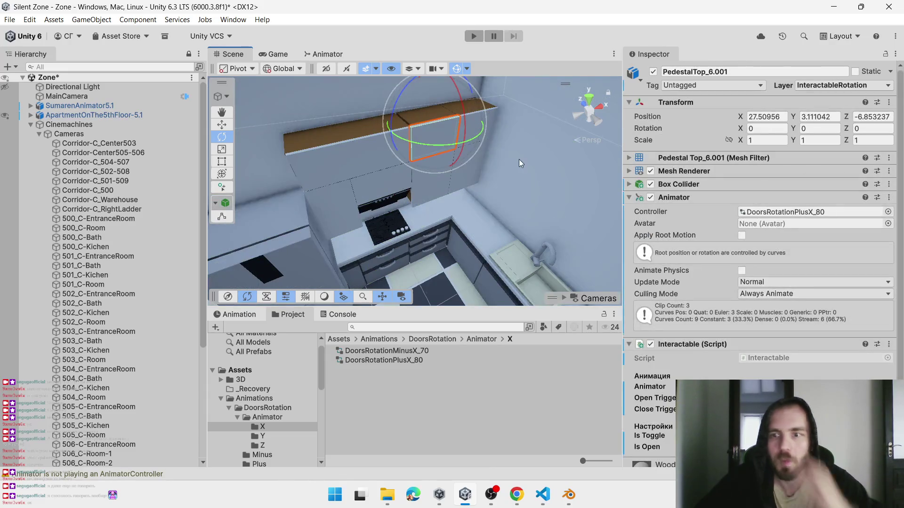
click(504, 130)
click(475, 121)
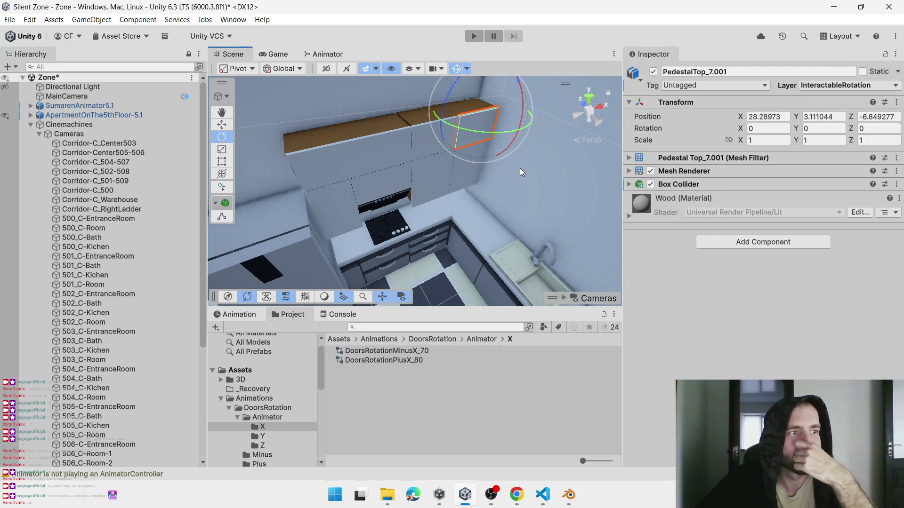
Give PedestalTop_7.001 an Animator, an Interactable script and the DoorsRotationPlusX_80 controller
click(716, 241)
text(ani)
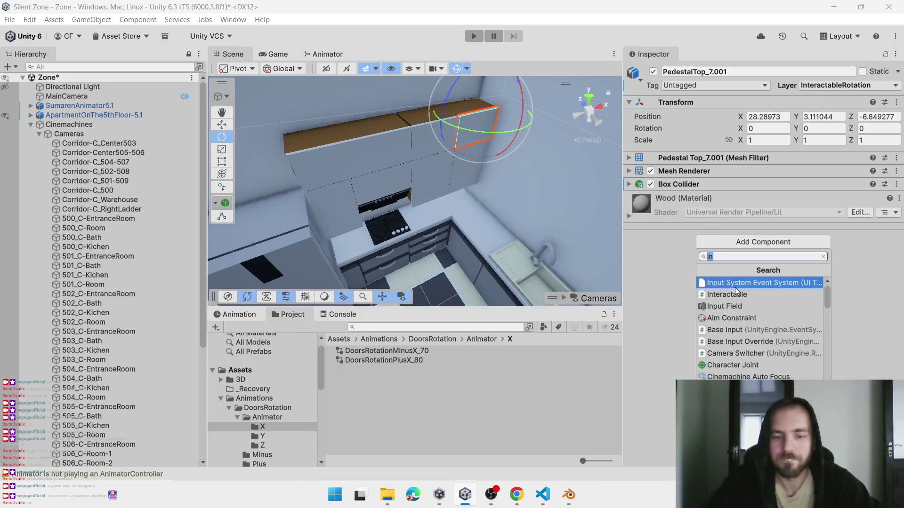
click(735, 291)
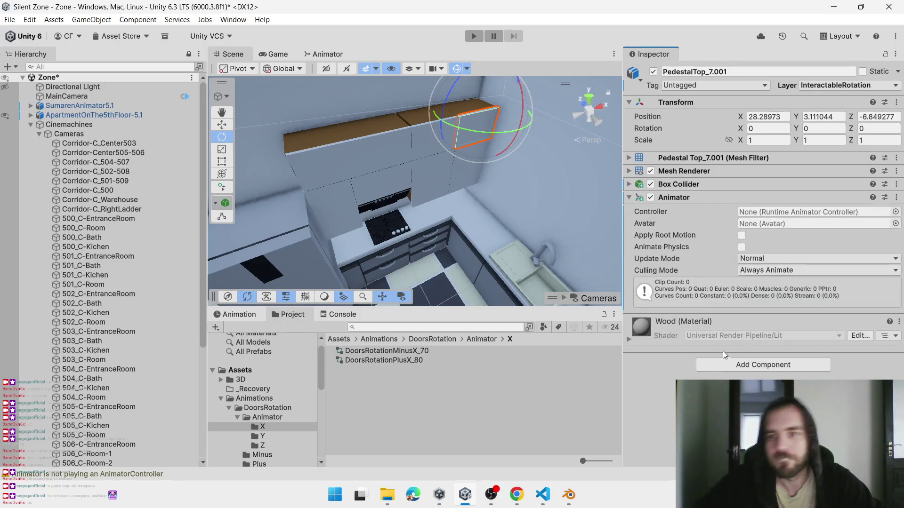
click(730, 361)
text(int)
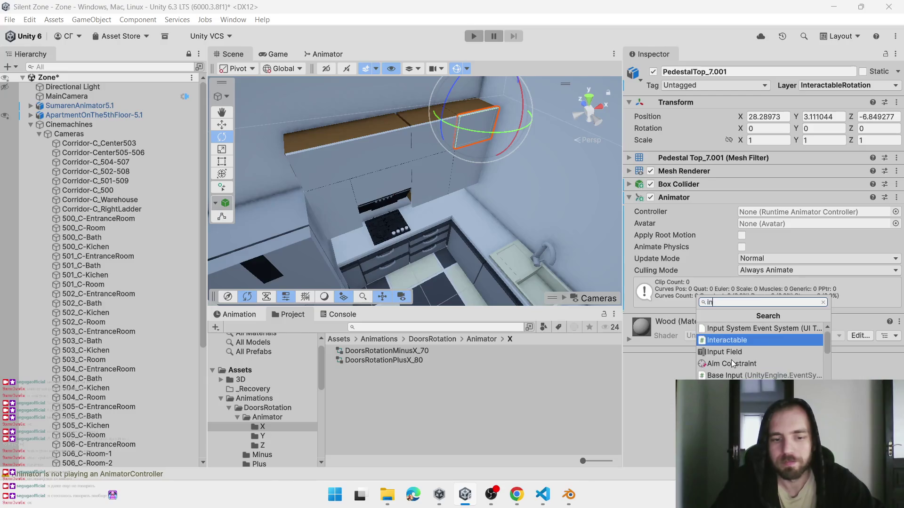
key(Return)
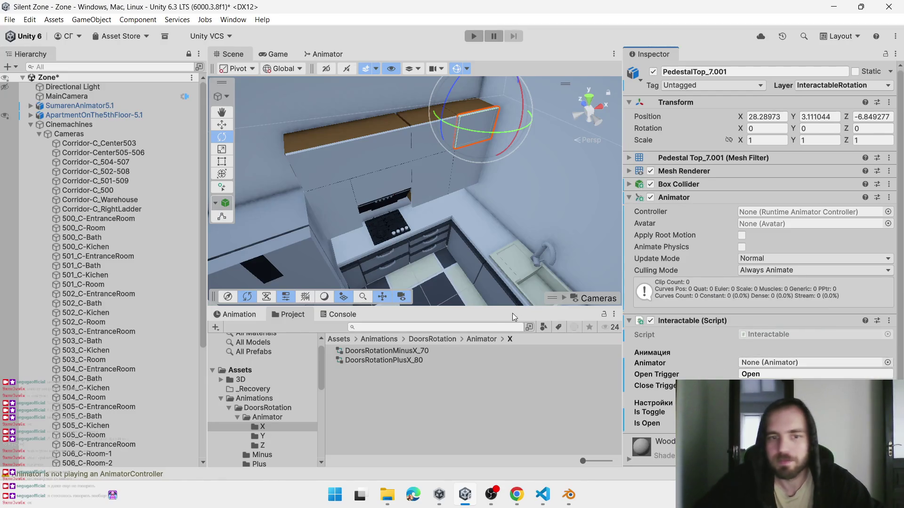
mouse_move(416, 360)
mouse_down()
mouse_move(724, 254)
mouse_move(764, 211)
mouse_up()
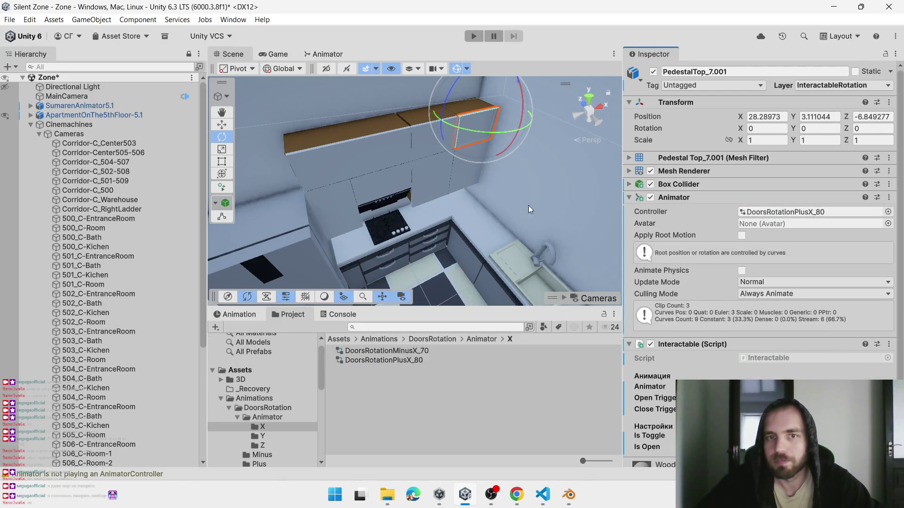
Test-rotate the PedestalTop_6.001 door open about X, then undo it
click(424, 137)
click(459, 132)
mouse_move(458, 131)
mouse_down()
mouse_move(454, 476)
mouse_move(489, 503)
mouse_up()
key(ctrl+z)
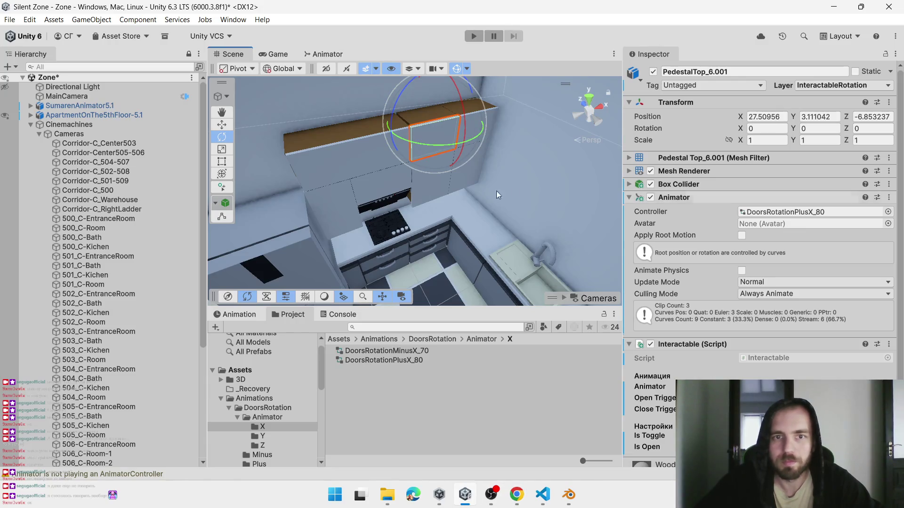
Select the PedestalTop_2.001 door and add an Animator to it
click(379, 196)
click(406, 199)
mouse_move(463, 189)
mouse_down()
mouse_move(506, 203)
mouse_move(510, 213)
mouse_move(474, 220)
mouse_up()
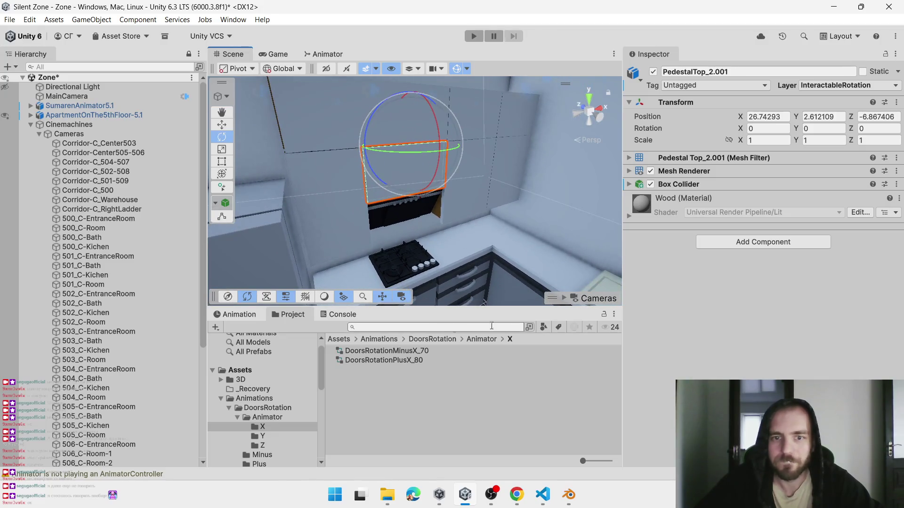
click(740, 242)
text(ianim)
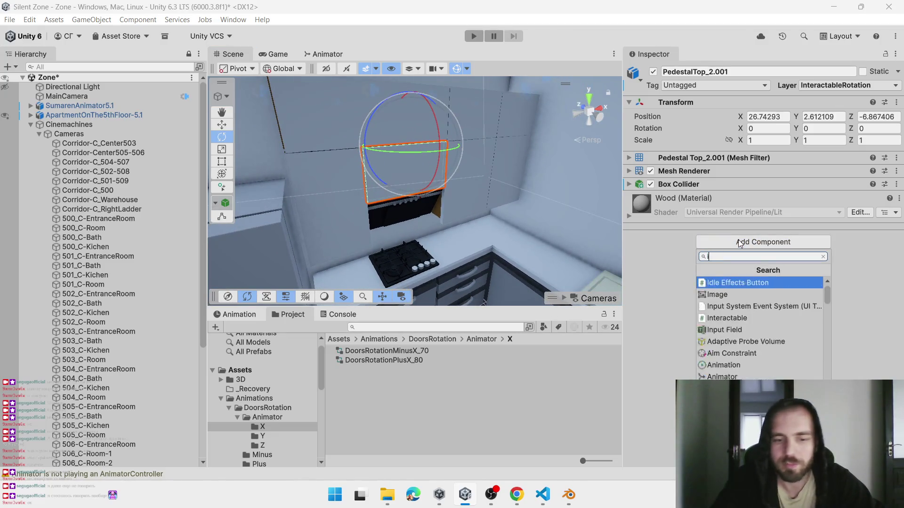
key(Return)
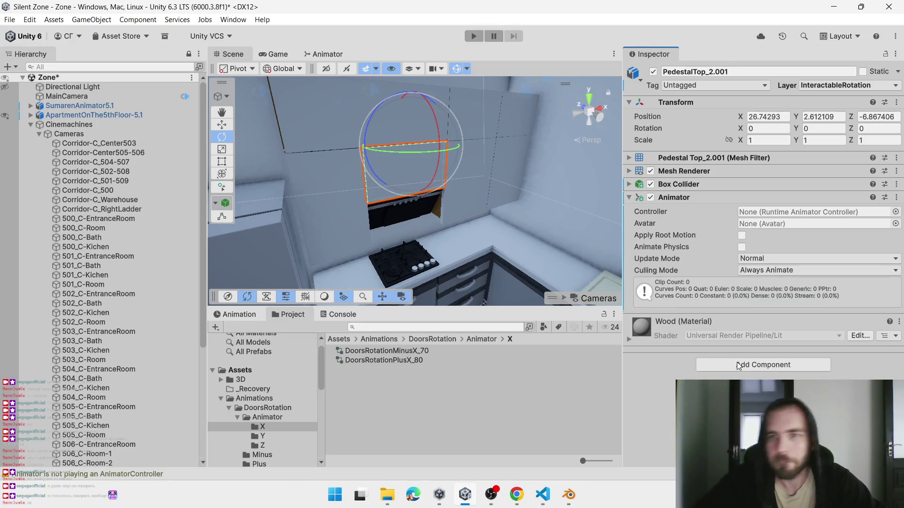
Add an Interactable script to PedestalTop_2.001 and assign the DoorsRotationPlusX_80 controller
click(736, 366)
text(in)
key(Up)
key(Up)
key(Return)
drag(409, 359, 761, 211)
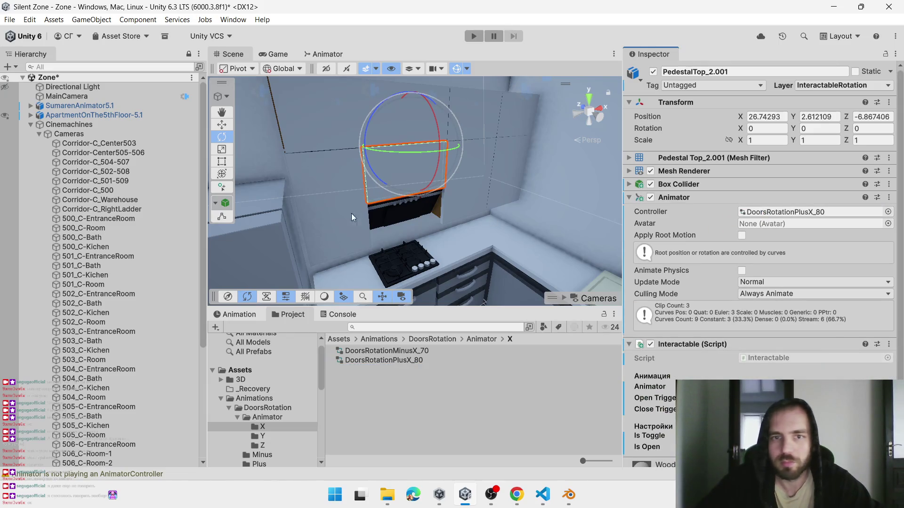
Preview the door swinging open, then select the PedestalTop_1.001 door
mouse_move(434, 171)
mouse_down()
mouse_move(455, 82)
mouse_move(377, 183)
mouse_move(340, 203)
mouse_up()
click(340, 202)
click(357, 185)
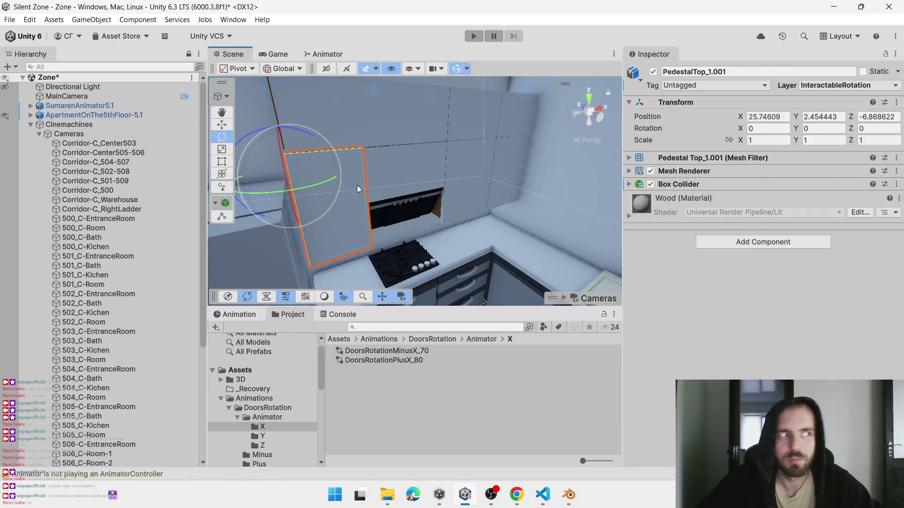
Undo PedestalTop_1.001's test rotation and show the Y-axis door rotation clips
mouse_move(442, 191)
mouse_down()
mouse_move(343, 177)
mouse_move(292, 218)
mouse_up()
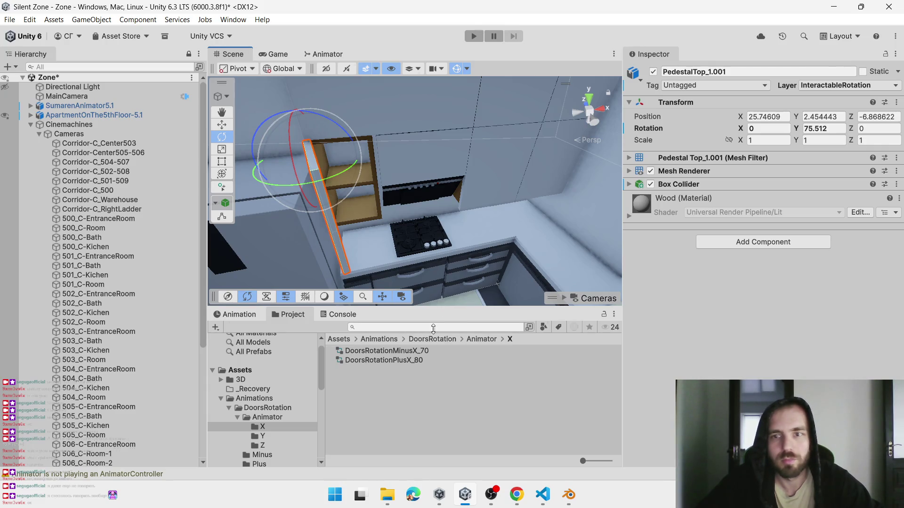
key(ctrl+z)
click(262, 436)
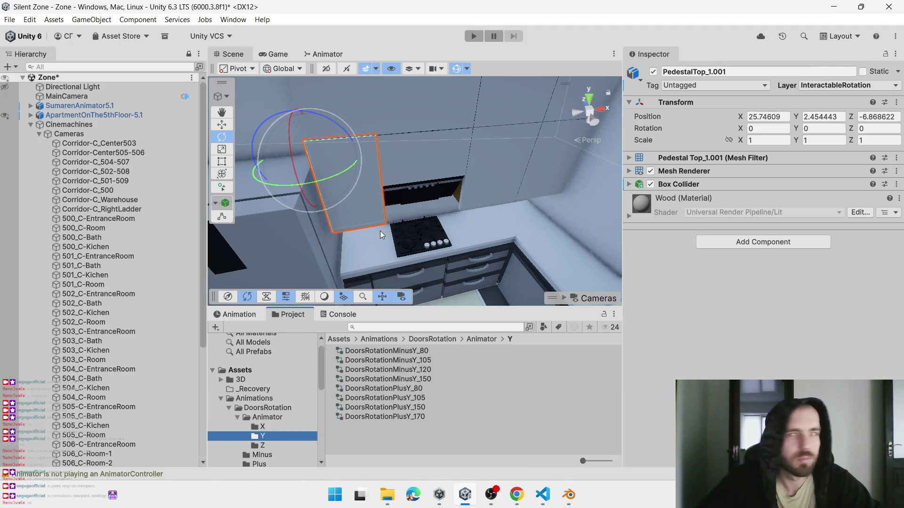
Add an Animator and an Interactable script to PedestalTop_1.001
click(736, 248)
text(ani)
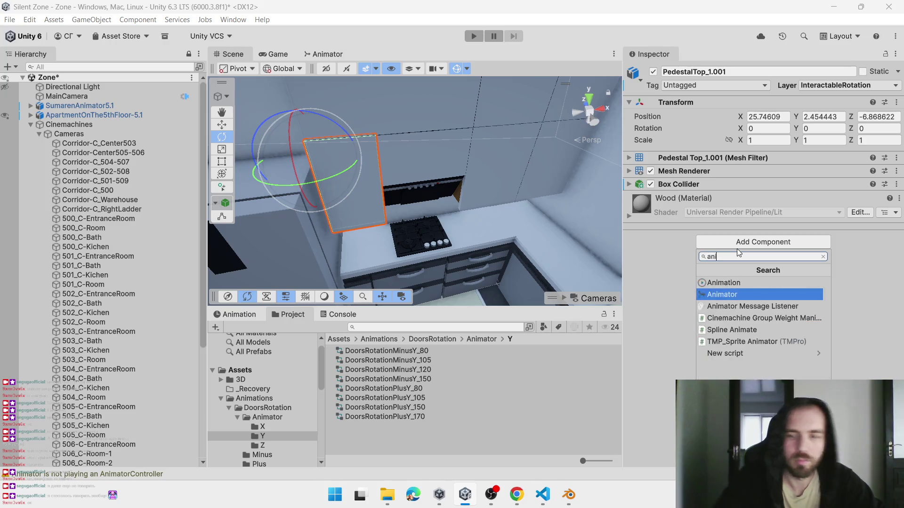
key(Return)
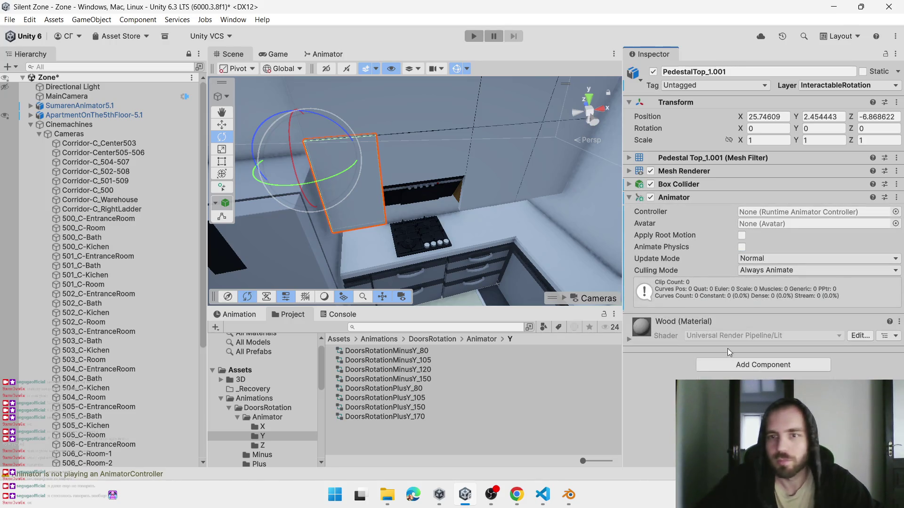
click(732, 365)
key(BackSpace)
text(inte)
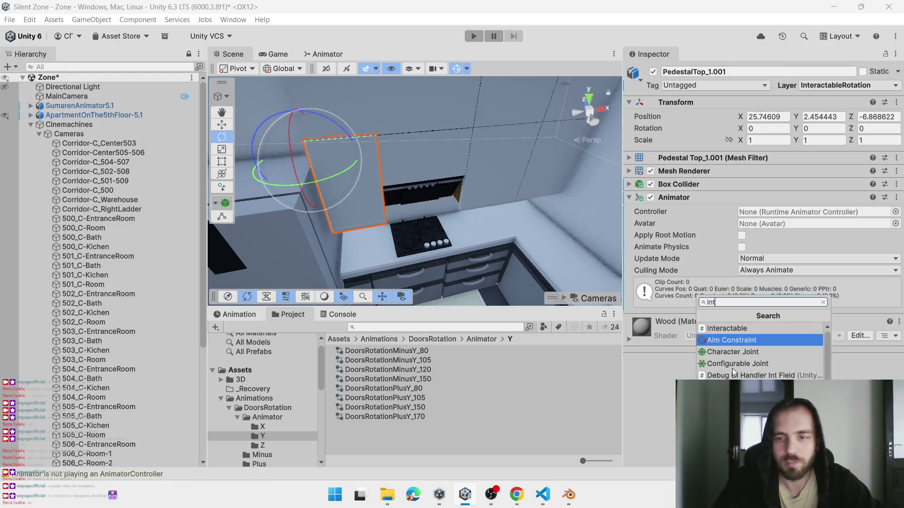
key(Return)
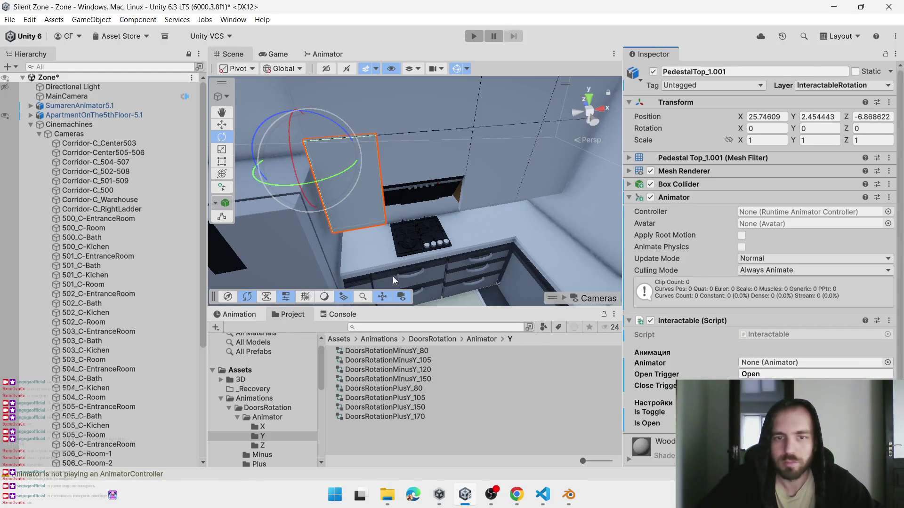